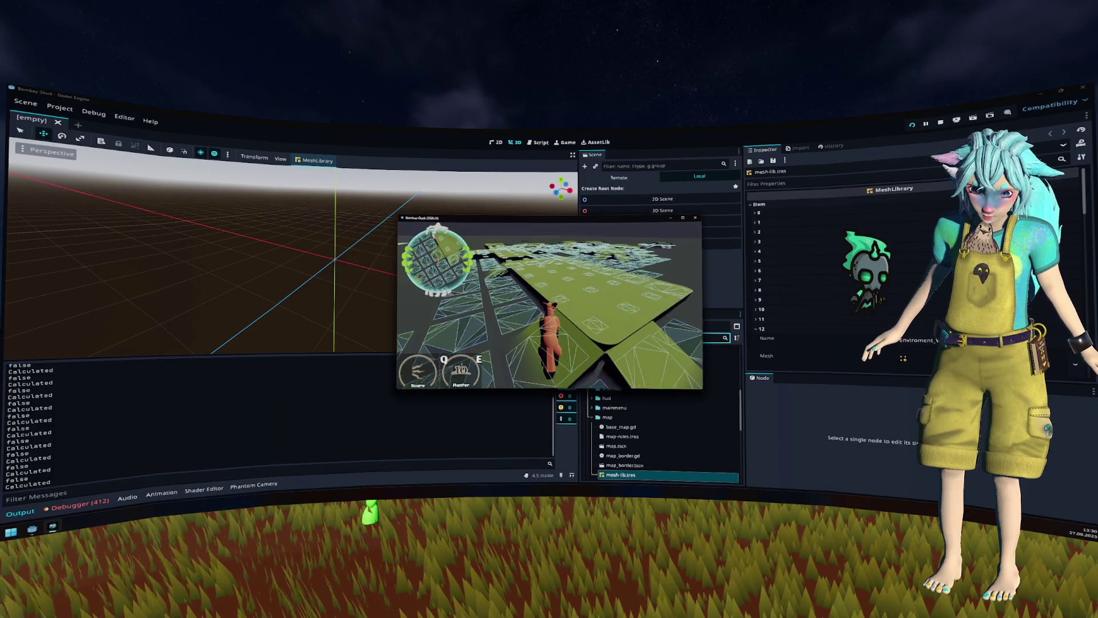
Step: Stop the running game and open tile_mesh_library.tscn through the quick scene search for 'tile'
{"action": "key", "text": "F8"}
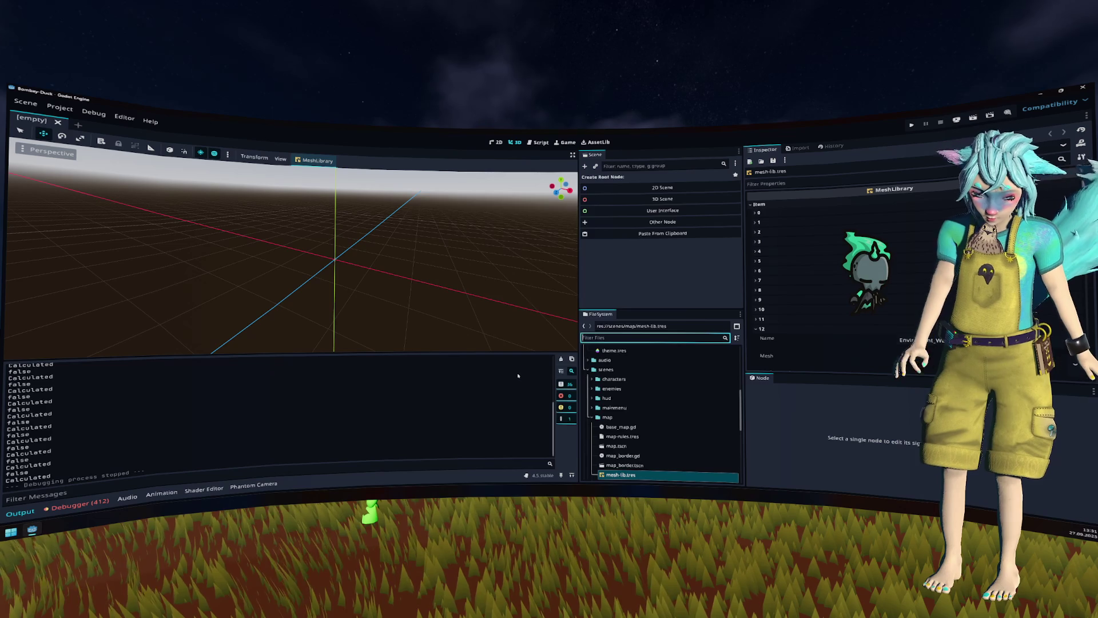
{"action": "key", "text": "ctrl+shift+o"}
{"action": "type", "text": "tile"}
{"action": "key", "text": "Return"}
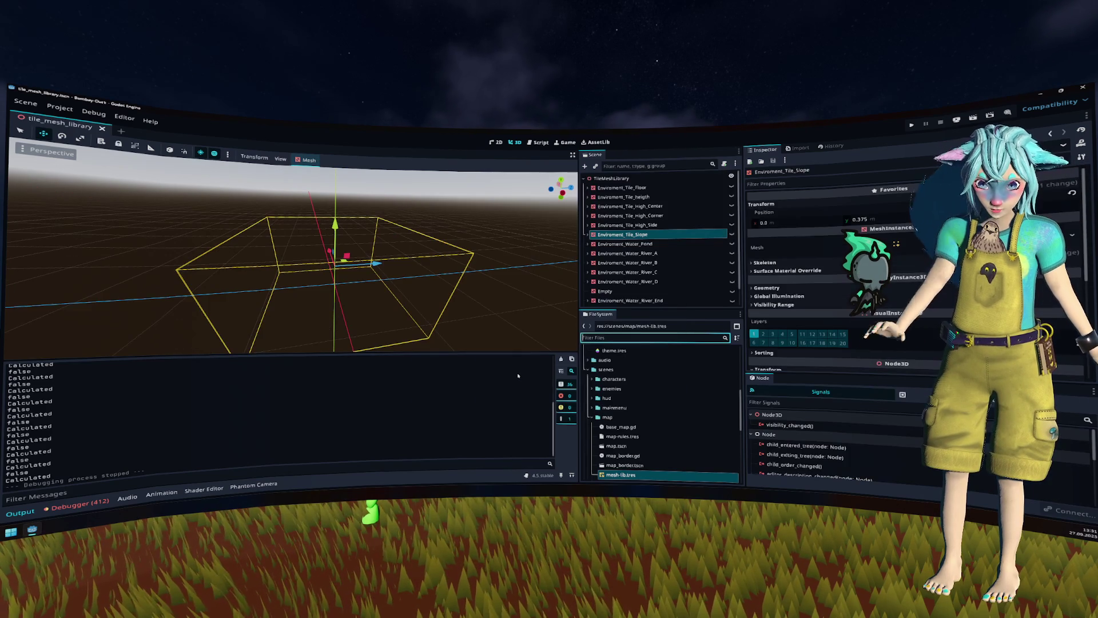
Step: Bake a navigation mesh on Enviroment_Tile_High_Center's NavigationRegion3D and save tile_mesh_library
{"action": "left_click", "coordinate": [724, 196]}
{"action": "left_click", "coordinate": [732, 205]}
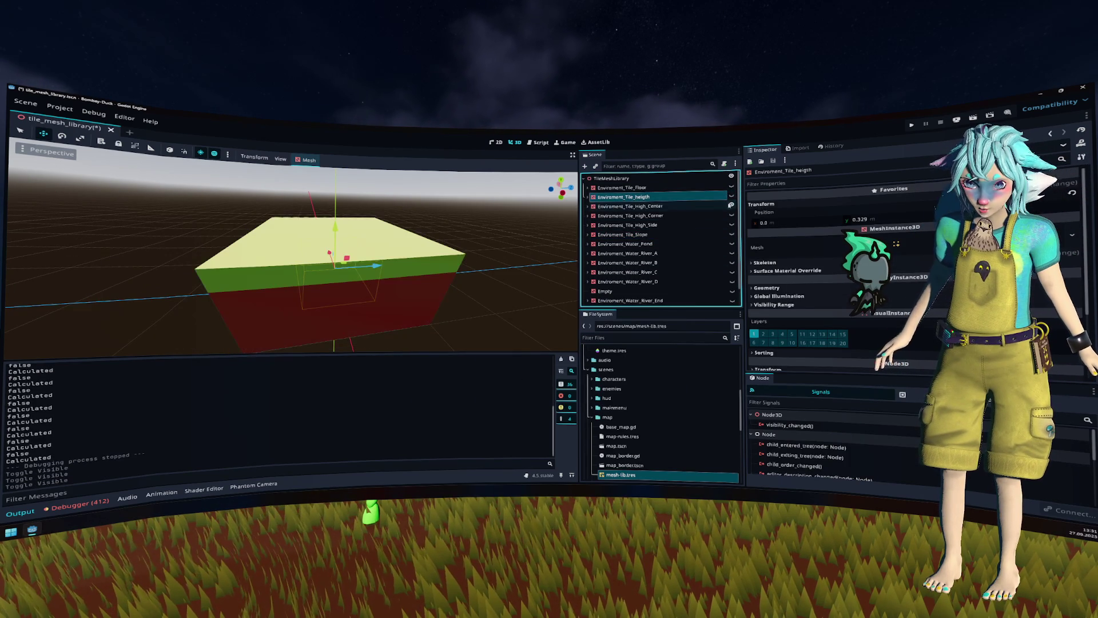
{"action": "left_click", "coordinate": [630, 206]}
{"action": "left_click", "coordinate": [589, 206]}
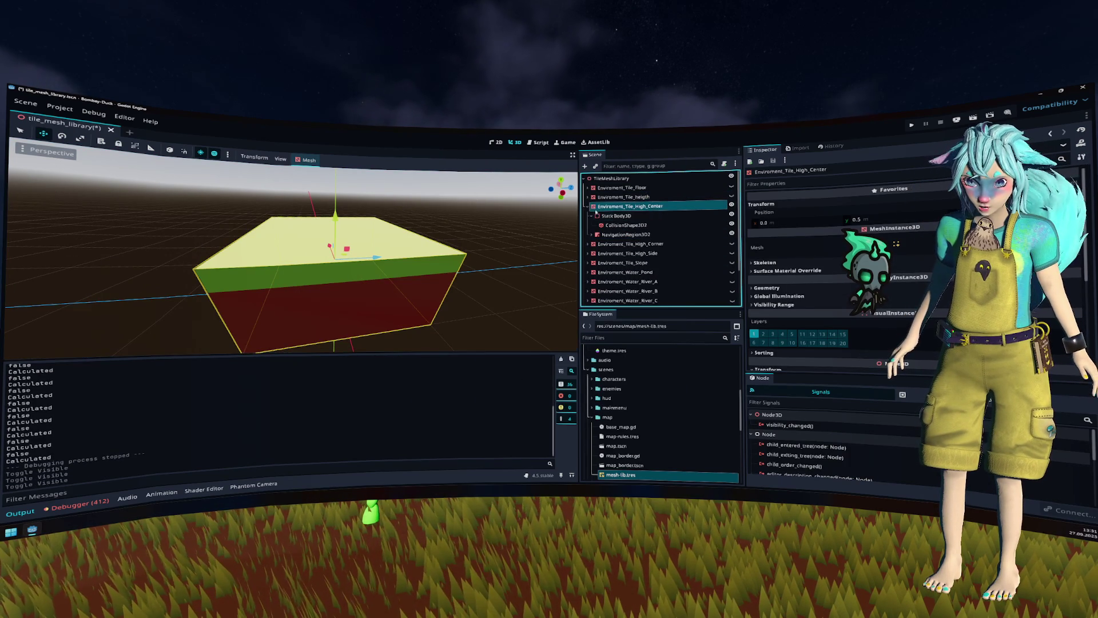
{"action": "left_click", "coordinate": [617, 234]}
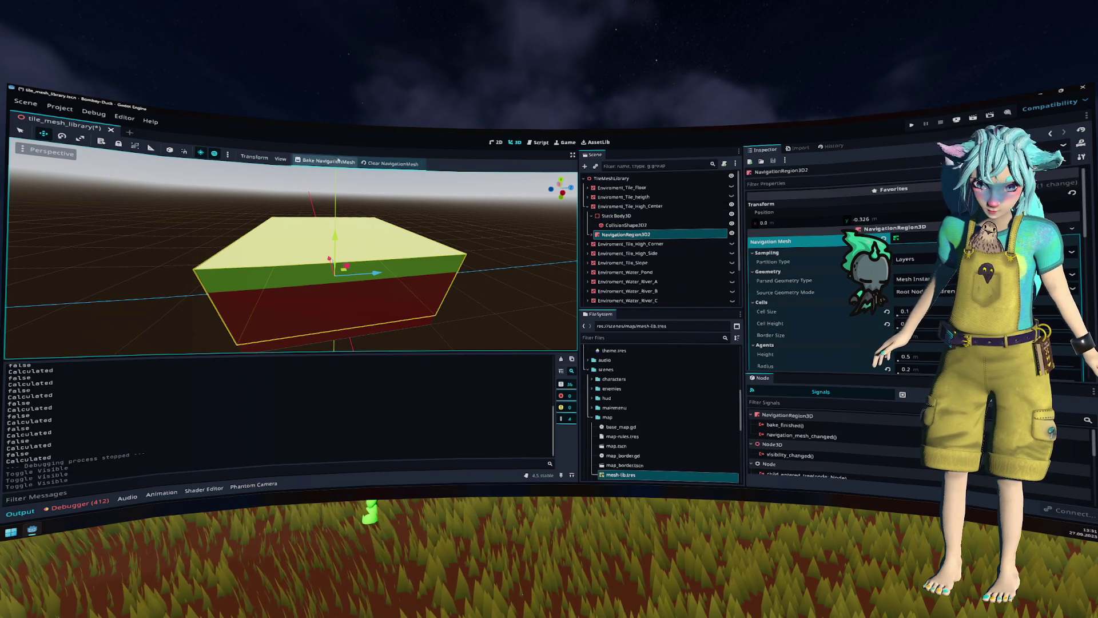
{"action": "left_click", "coordinate": [328, 162]}
{"action": "key", "text": "ctrl+s"}
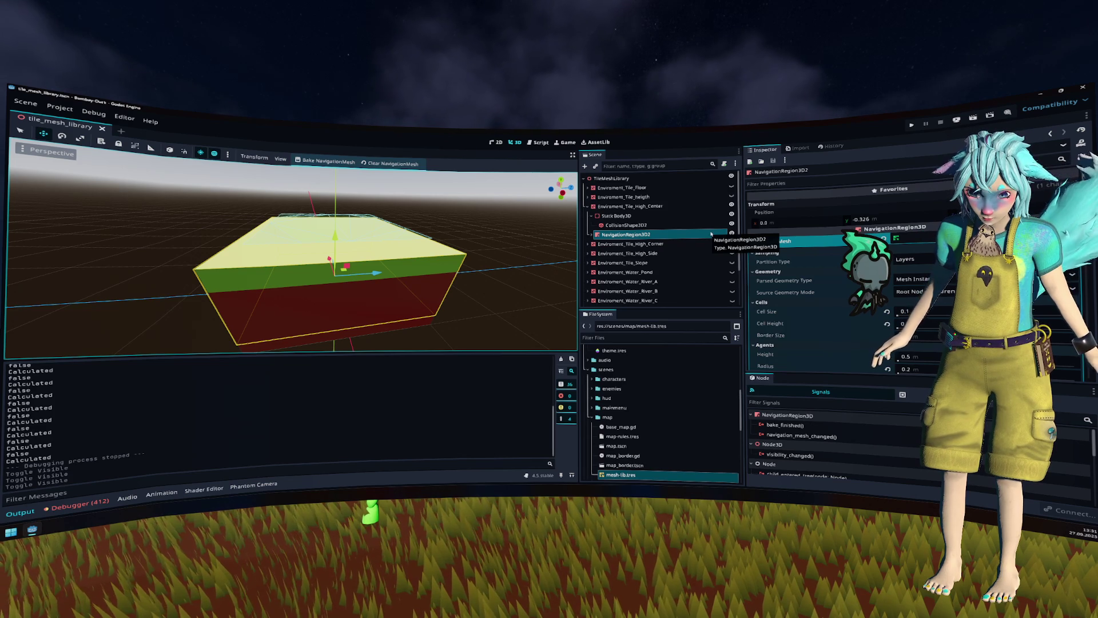
{"action": "left_click", "coordinate": [656, 338]}
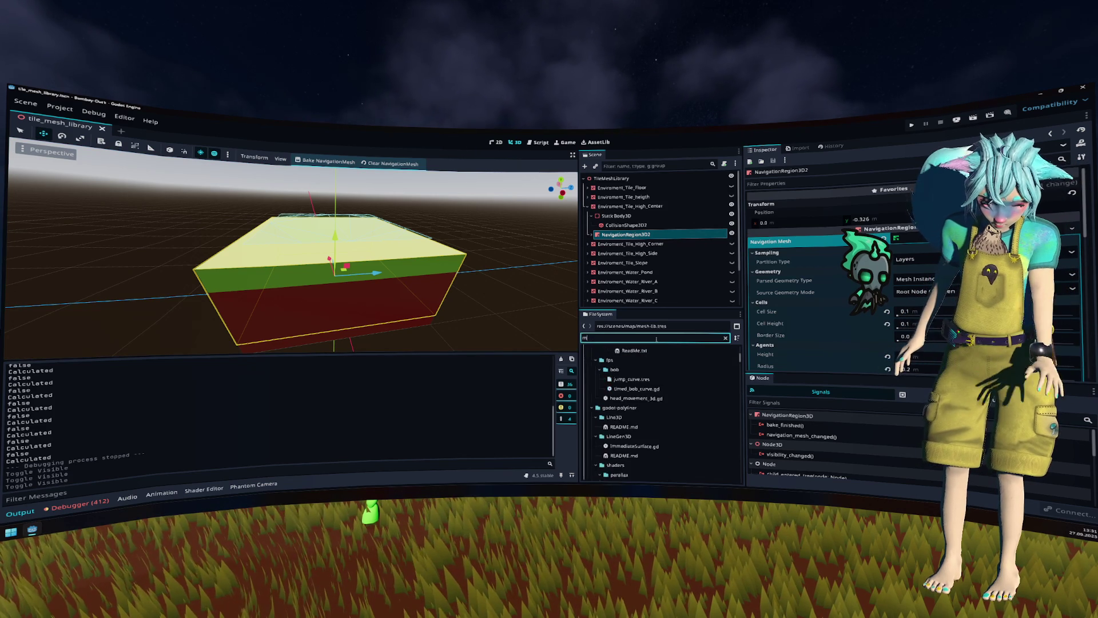
Step: Filter files by 'mesh', delete tile_mesh_library_imported.tscn, and open mesh-lib.tres
{"action": "type", "text": "mesh"}
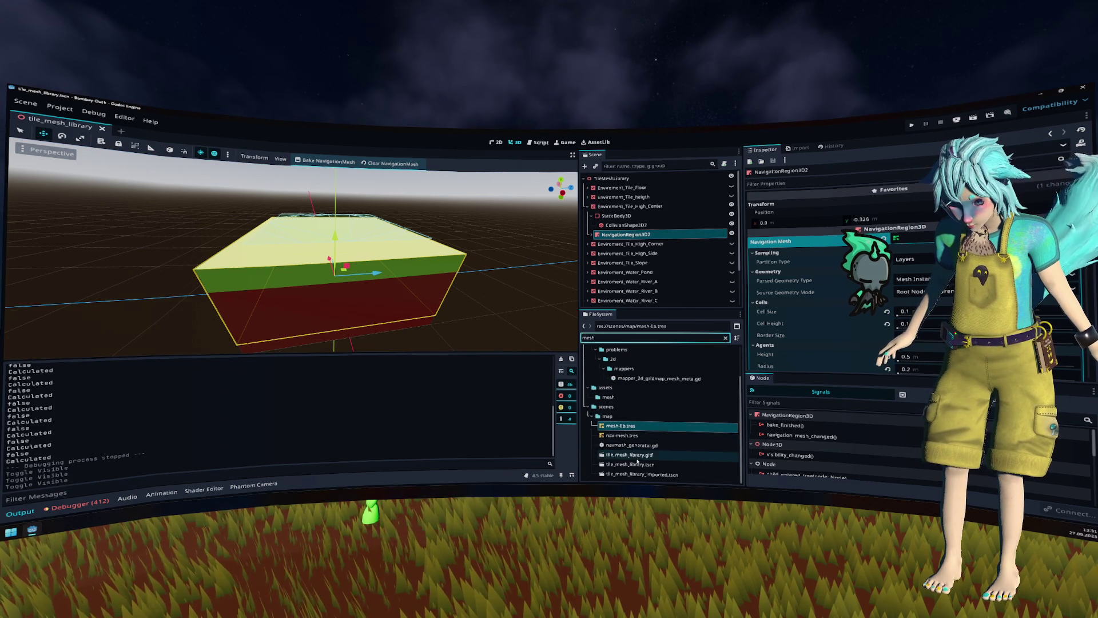
{"action": "left_click", "coordinate": [638, 458]}
{"action": "left_click", "coordinate": [648, 474]}
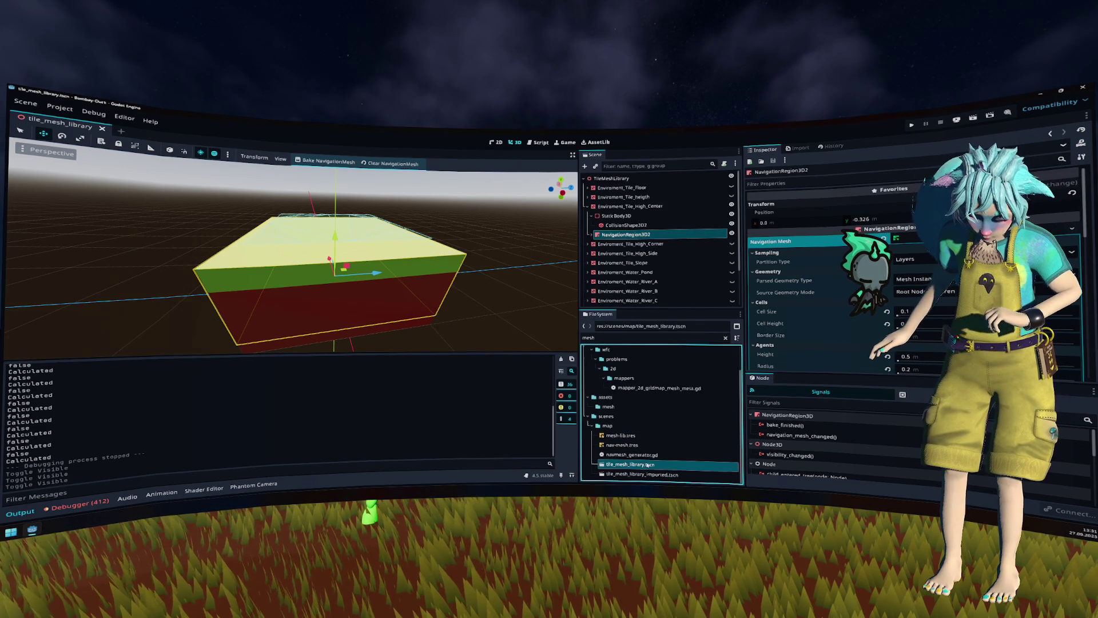
{"action": "key", "text": "Delete"}
{"action": "key", "text": "Return"}
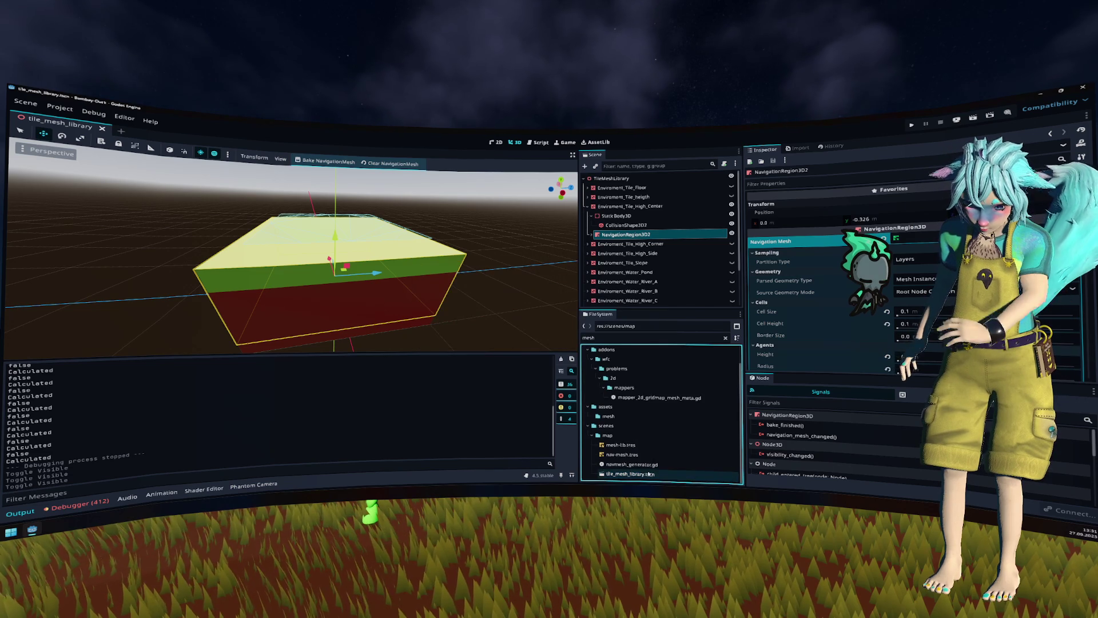
{"action": "left_click", "coordinate": [640, 447]}
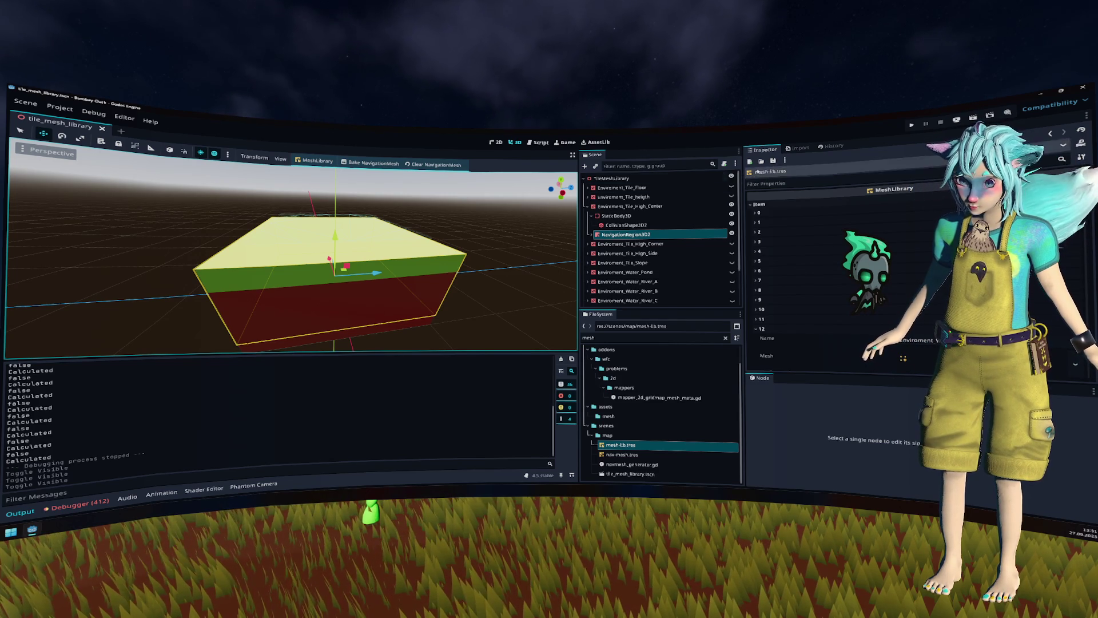
Step: Update mesh-lib.tres from the scene using Apply with Transforms, then close tile_mesh_library
{"action": "left_click", "coordinate": [314, 160]}
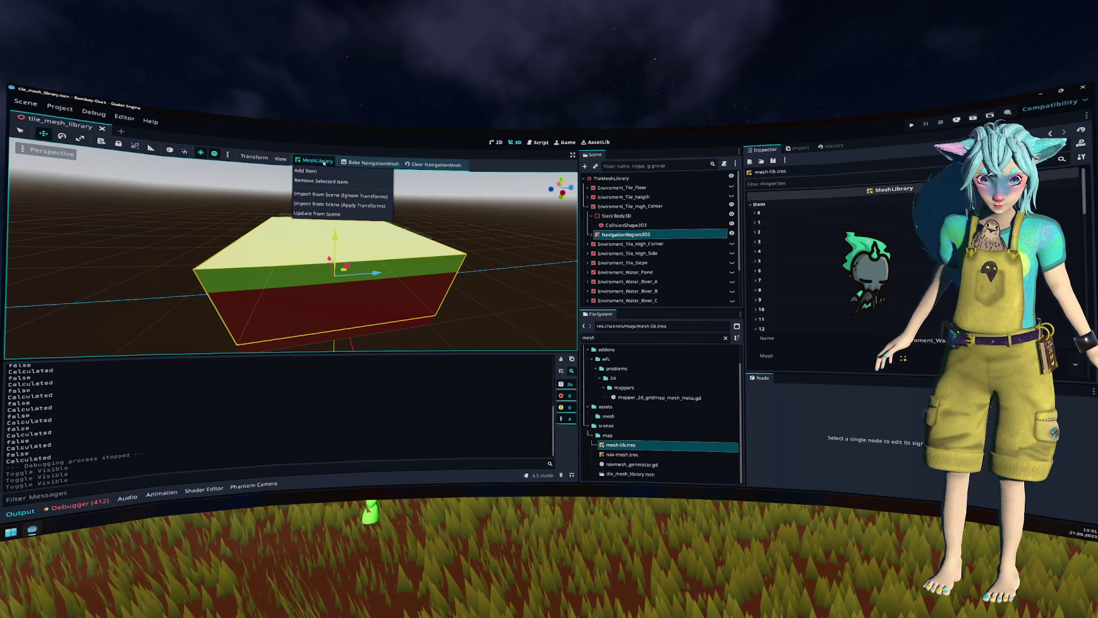
{"action": "left_click", "coordinate": [358, 214]}
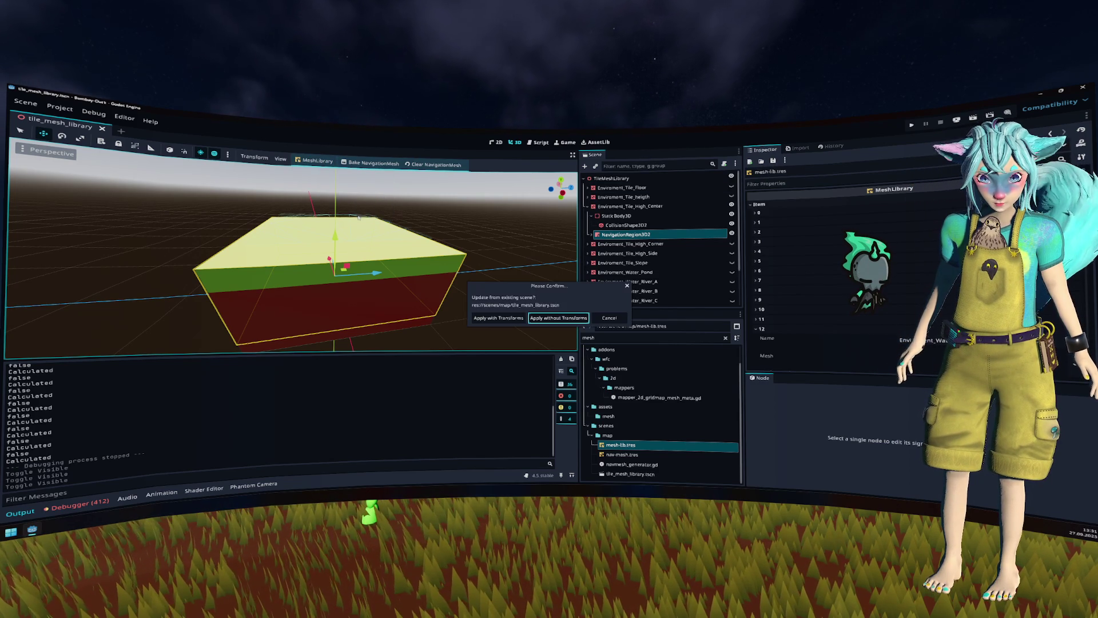
{"action": "left_click", "coordinate": [505, 319]}
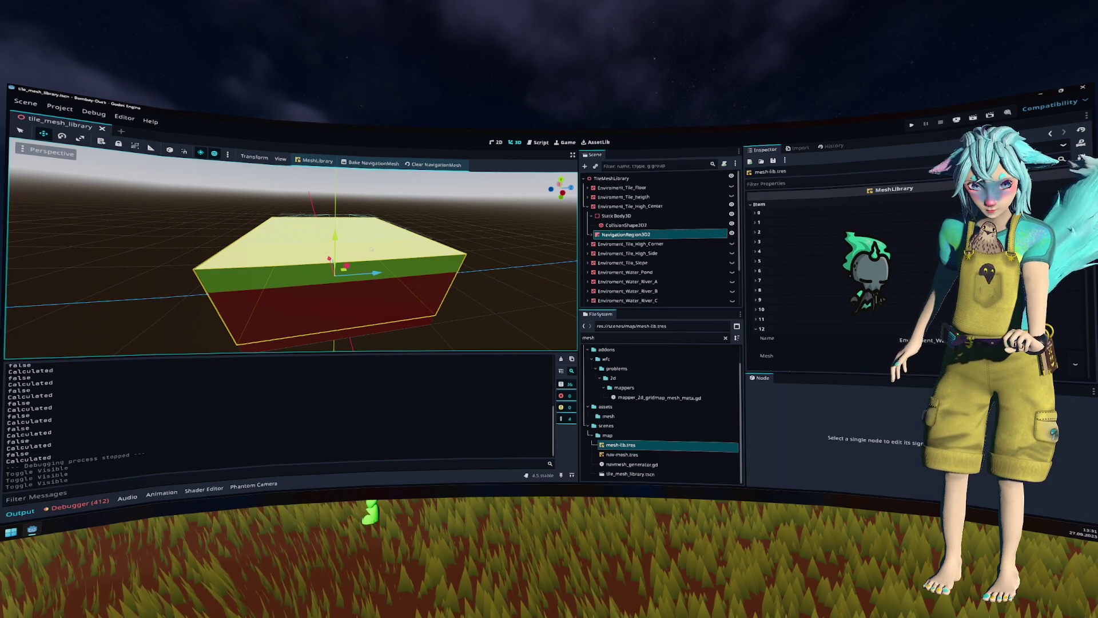
{"action": "middle_click", "coordinate": [38, 120]}
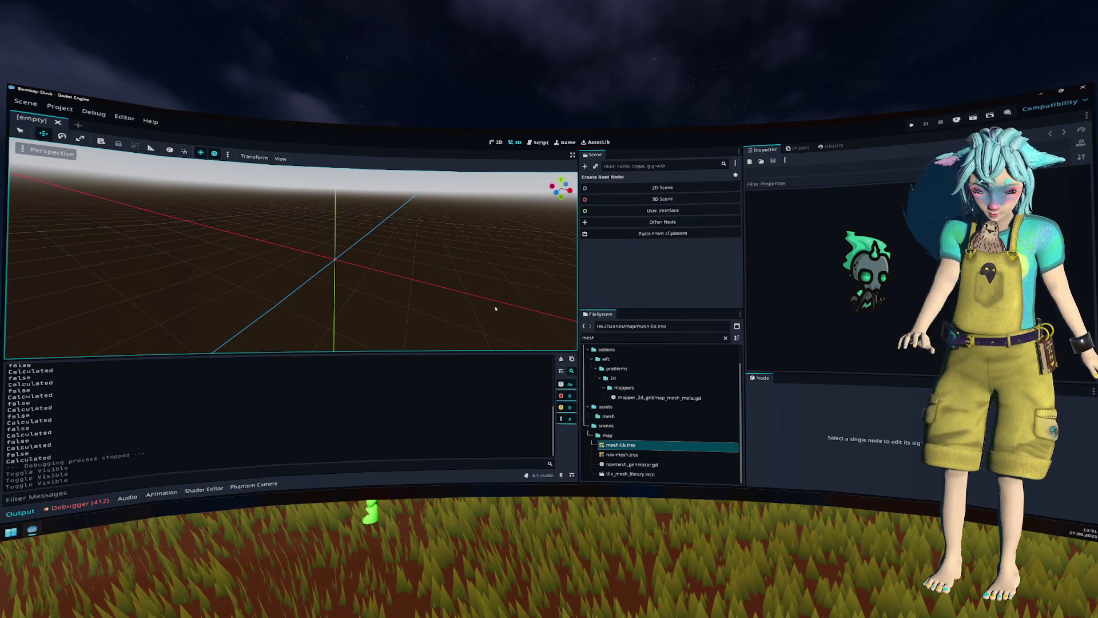
Step: Reopen tile_mesh_library, save it, and close it again
{"action": "key", "text": "ctrl+shift+o"}
{"action": "key", "text": "Return"}
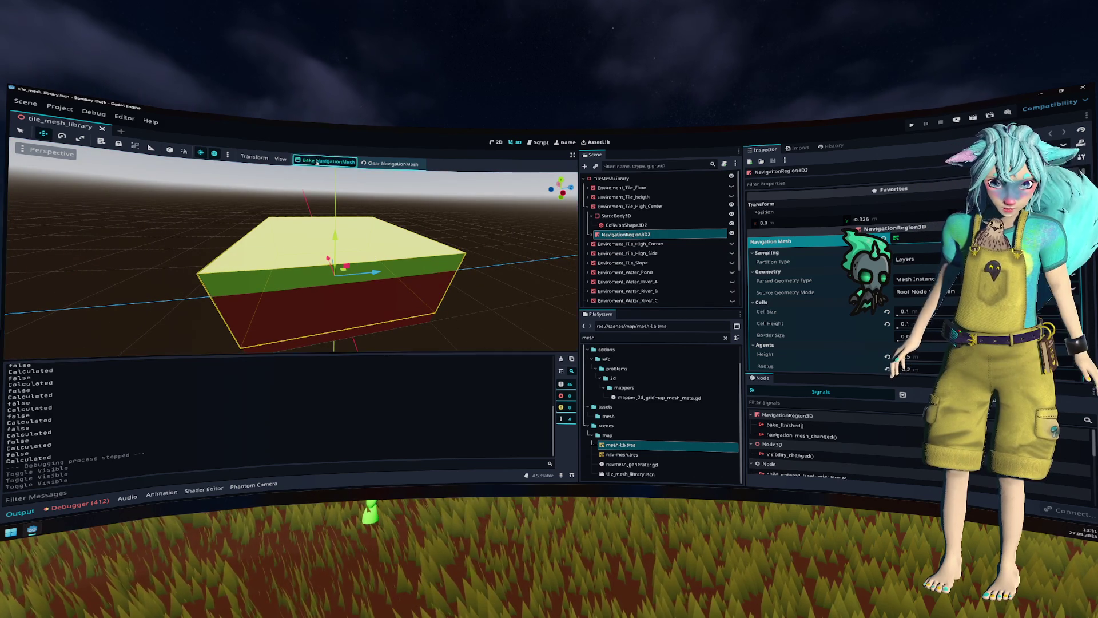
{"action": "key", "text": "ctrl+s"}
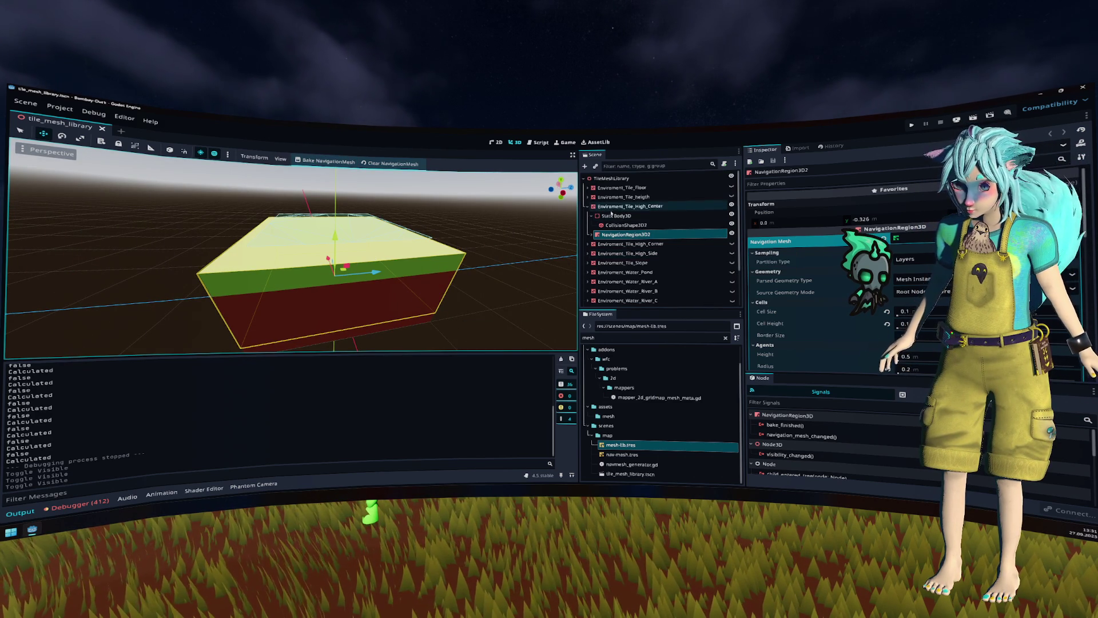
{"action": "key", "text": "ctrl+shift+w"}
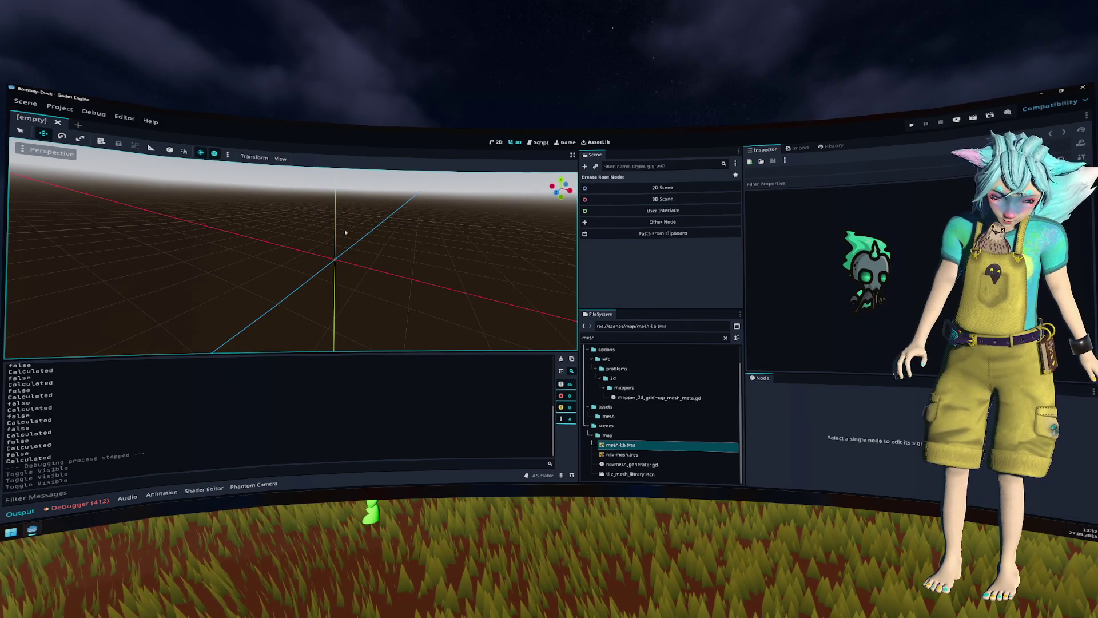
Step: Reopen tile_mesh_library, clear and re-bake the navigation mesh, then close the scene
{"action": "key", "text": "ctrl+shift+o"}
{"action": "key", "text": "Return"}
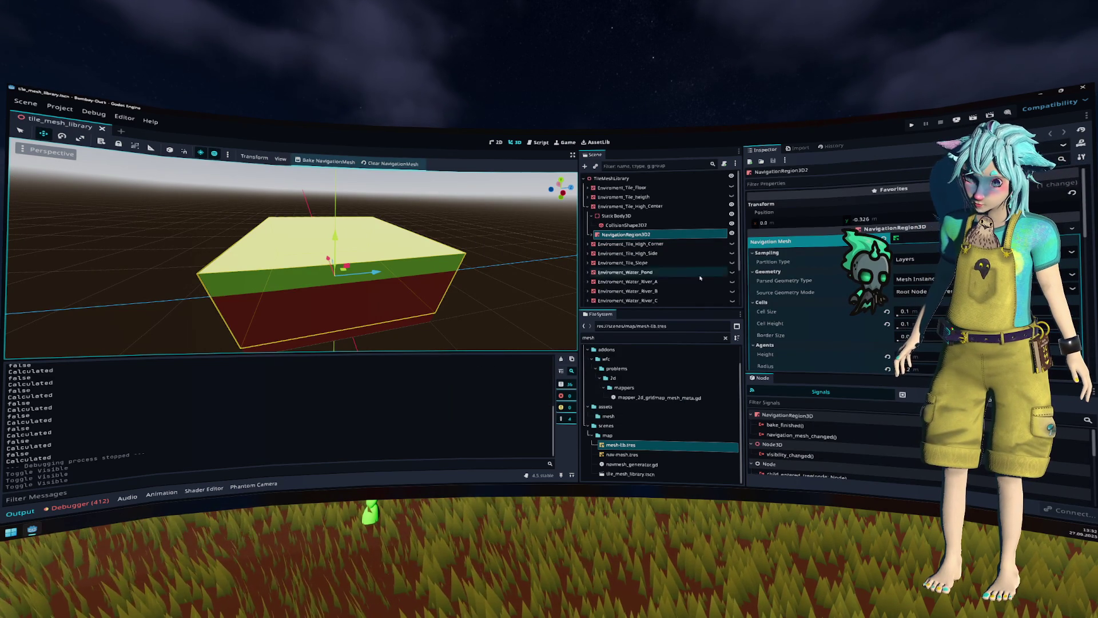
{"action": "scroll", "coordinate": [839, 284], "scroll_direction": "down", "scroll_amount": 3}
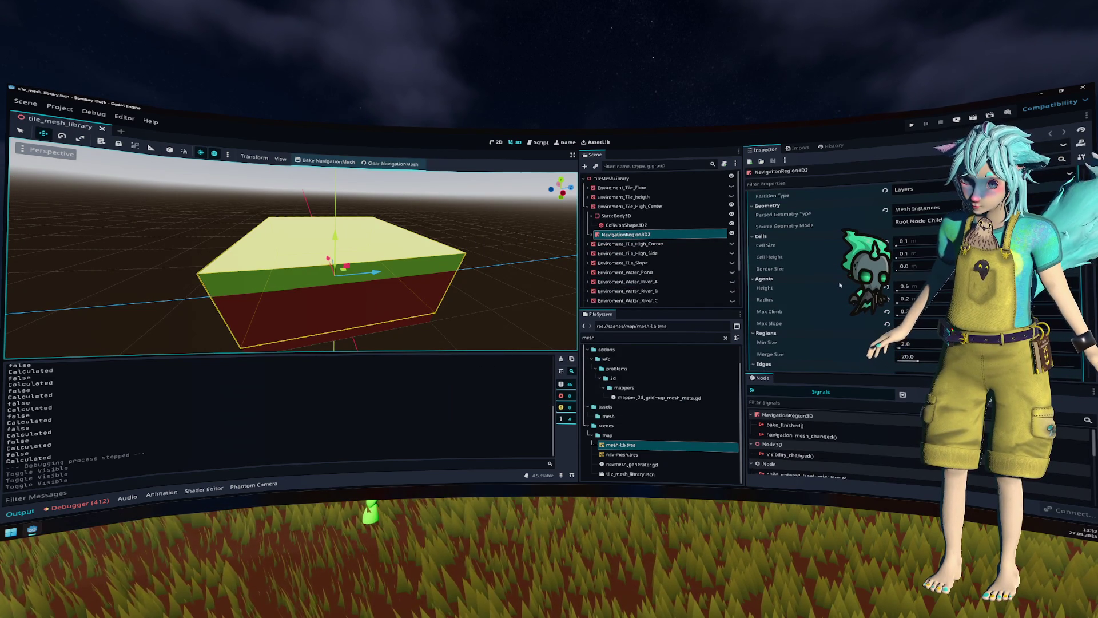
{"action": "scroll", "coordinate": [839, 285], "scroll_direction": "up", "scroll_amount": 3}
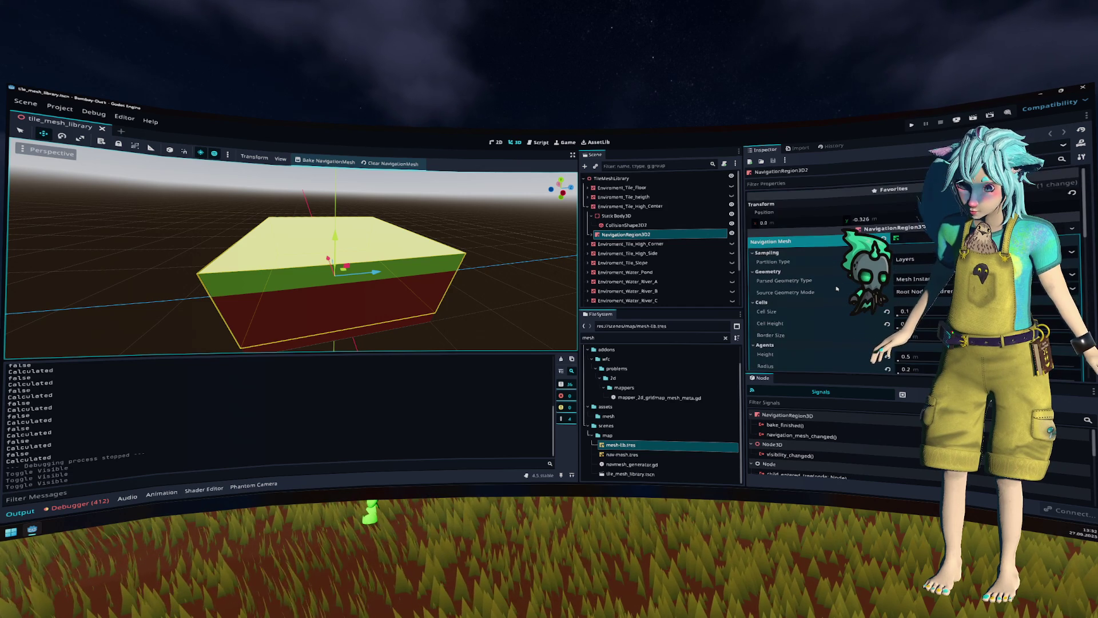
{"action": "mouse_move", "coordinate": [833, 289]}
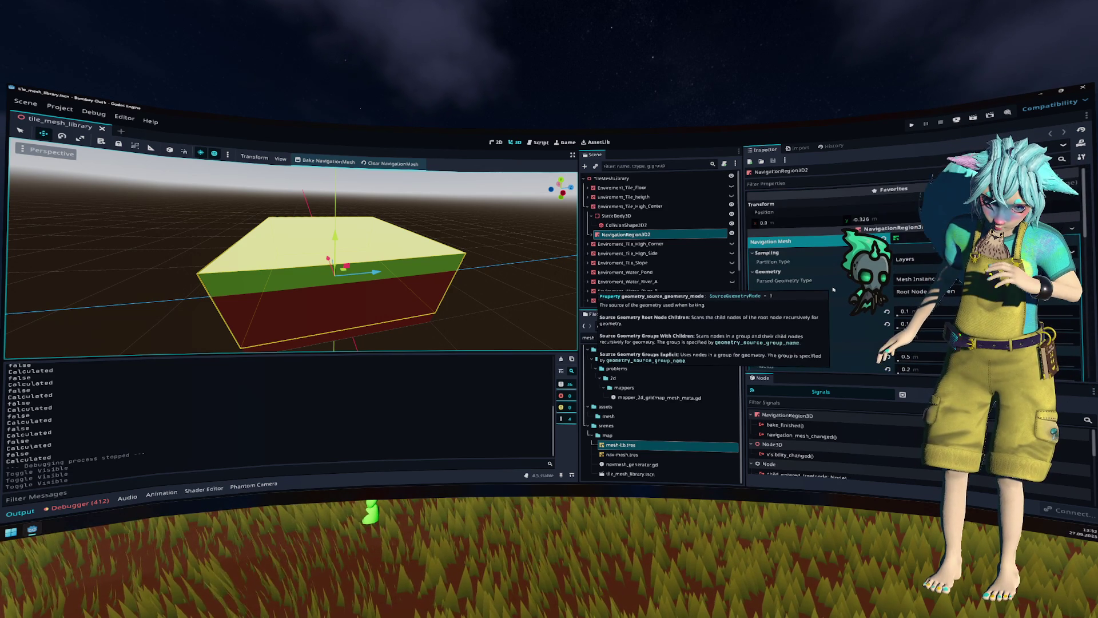
{"action": "left_click", "coordinate": [378, 163]}
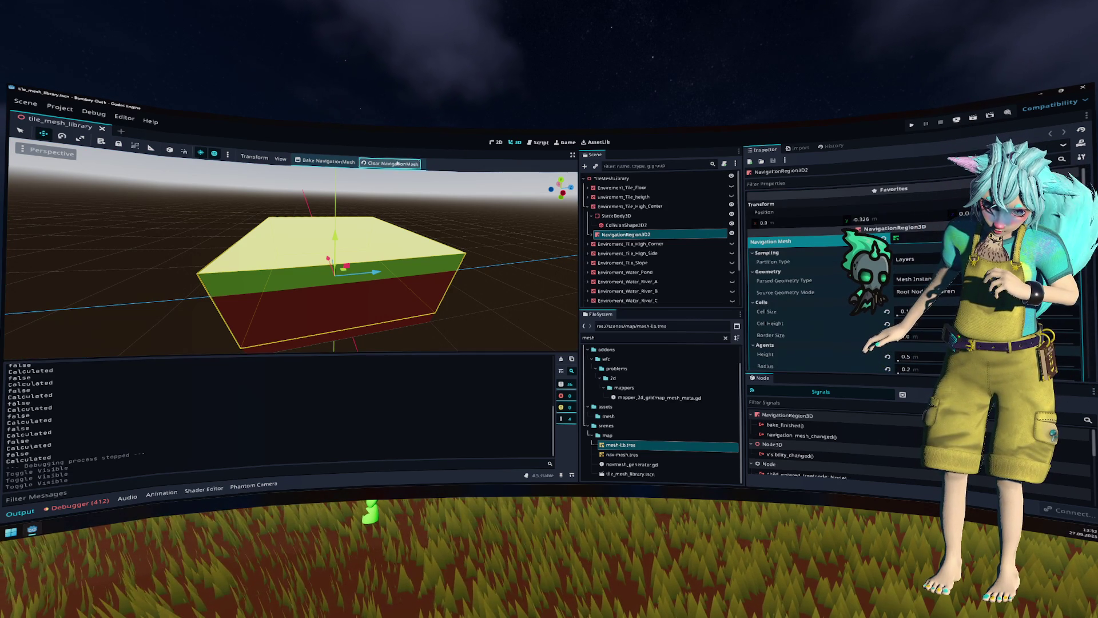
{"action": "left_click", "coordinate": [351, 164]}
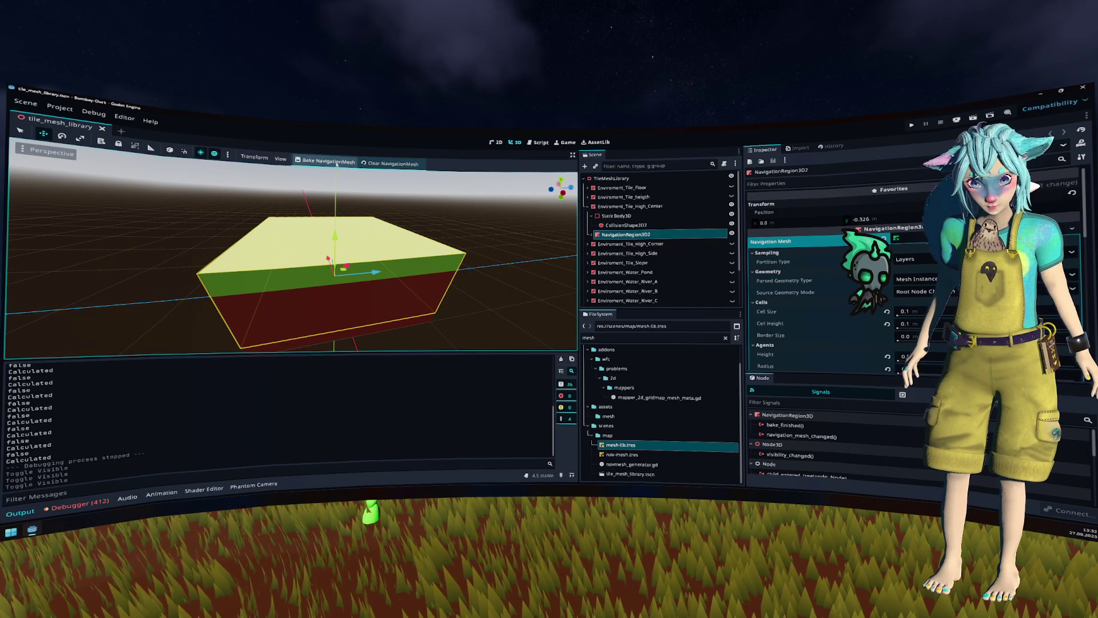
{"action": "left_click", "coordinate": [102, 128]}
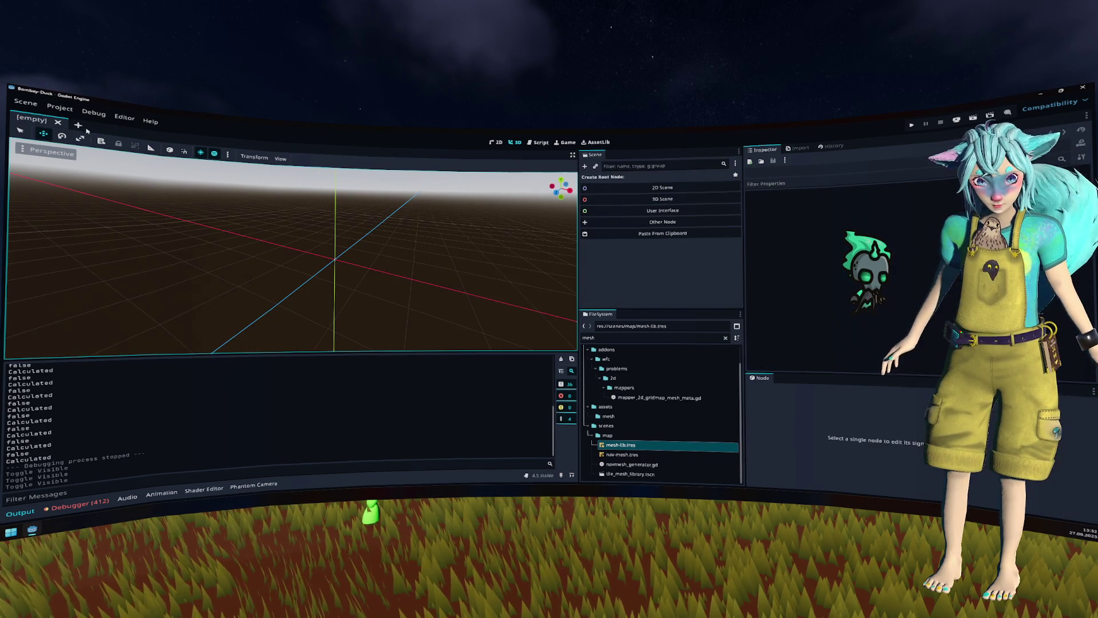
Step: Reopen tile_mesh_library and set NavigationRegion3D2's Position Y to 0.0
{"action": "key", "text": "ctrl+shift+o"}
{"action": "type", "text": "tile"}
{"action": "key", "text": "Return"}
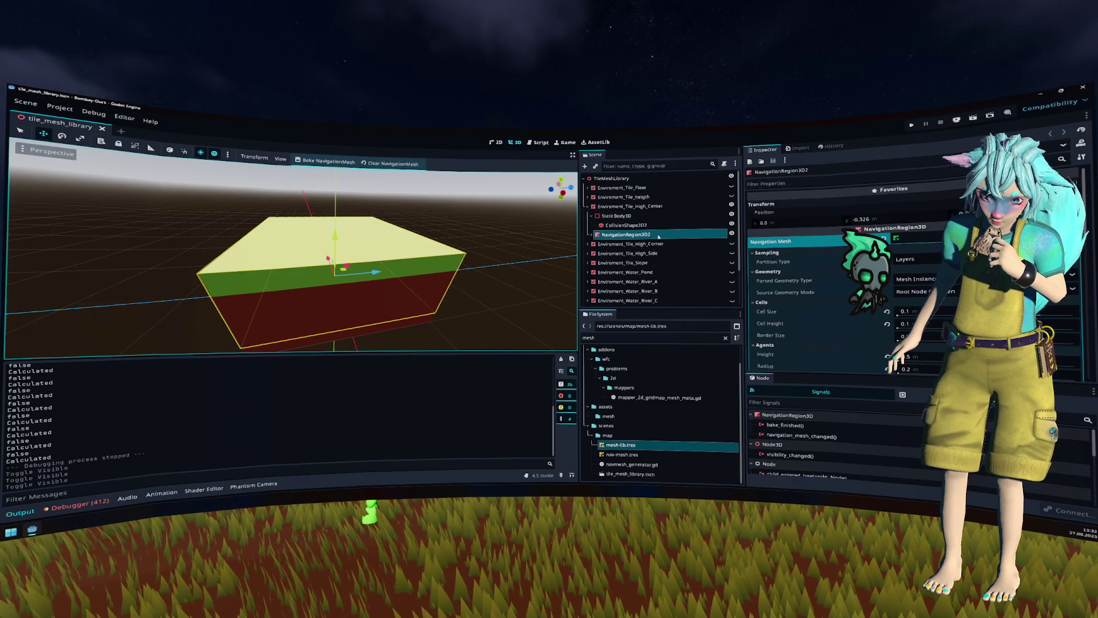
{"action": "double_click", "coordinate": [658, 236]}
{"action": "left_click", "coordinate": [593, 235]}
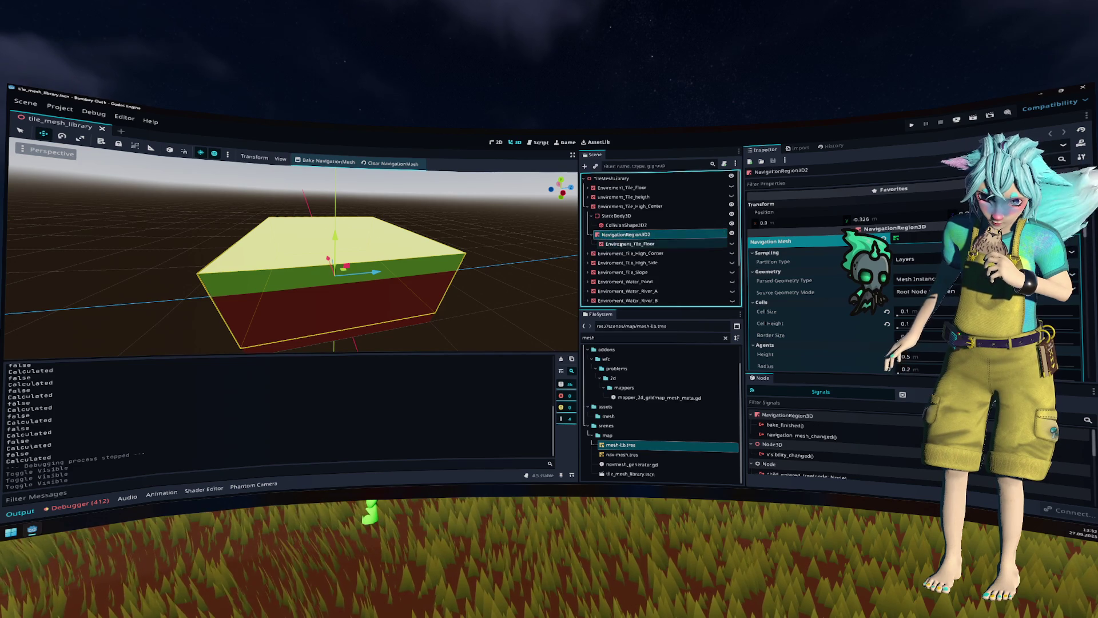
{"action": "left_click", "coordinate": [625, 243]}
{"action": "key", "text": "Up"}
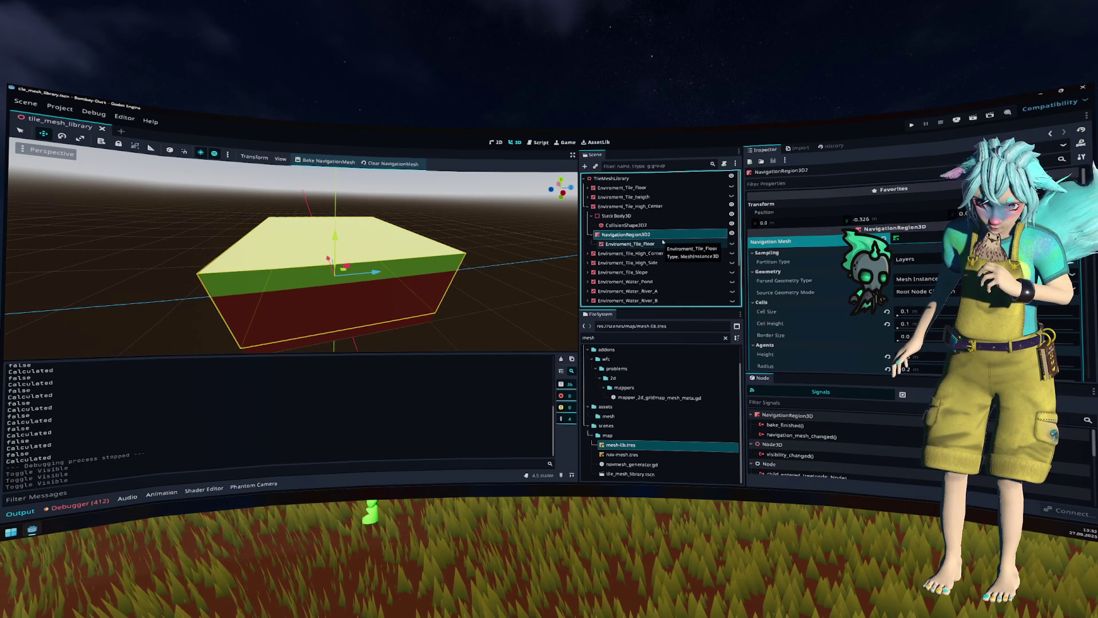
{"action": "left_click", "coordinate": [881, 218]}
{"action": "type", "text": "0"}
{"action": "key", "text": "Return"}
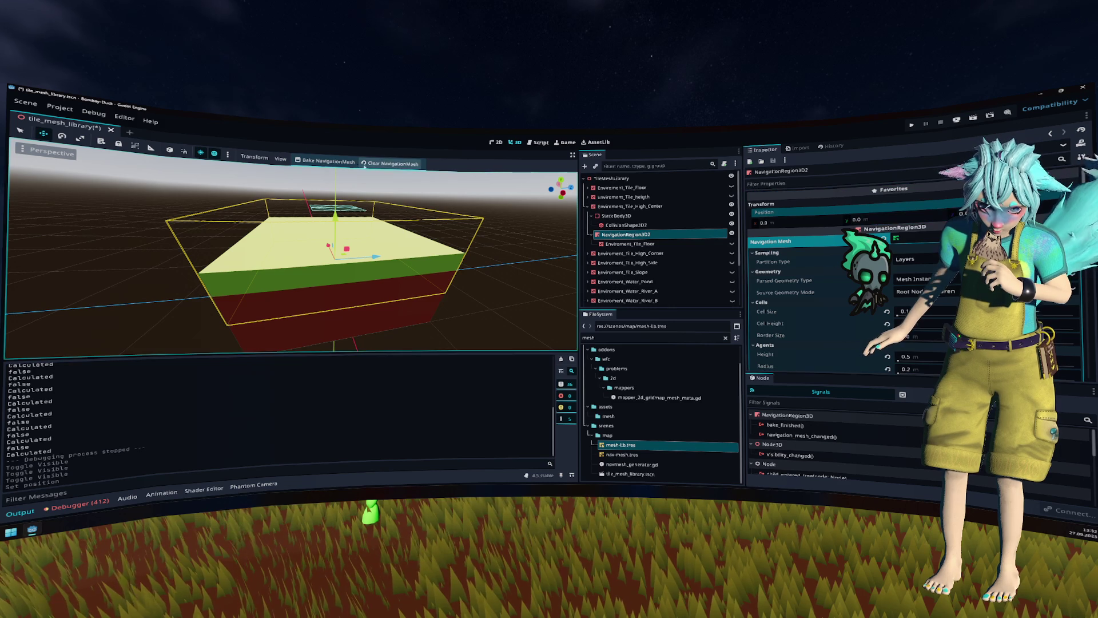
Step: Bake the navmesh, then set Environment_Tile_Floor's Position Y to 0 and raise it with the Y gizmo
{"action": "left_click", "coordinate": [349, 162]}
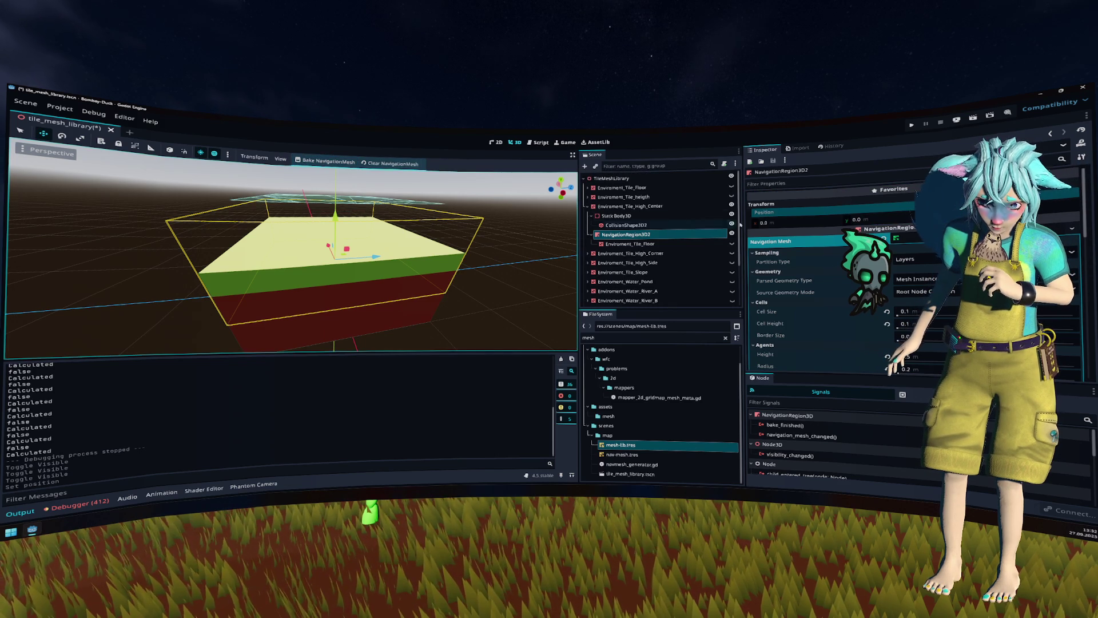
{"action": "left_click", "coordinate": [658, 206]}
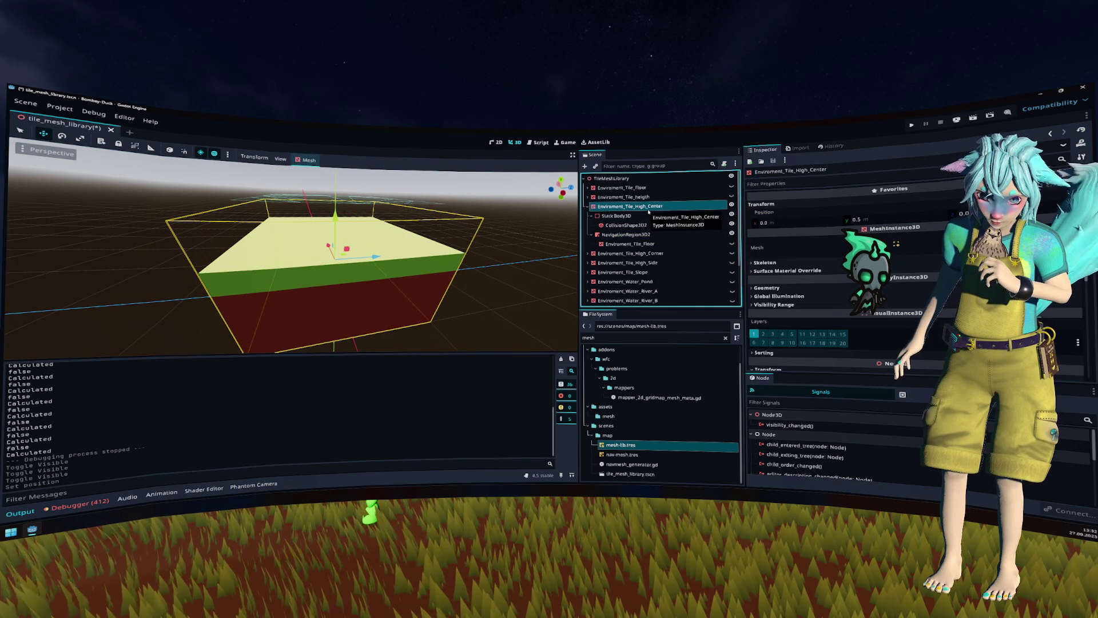
{"action": "left_click", "coordinate": [629, 243]}
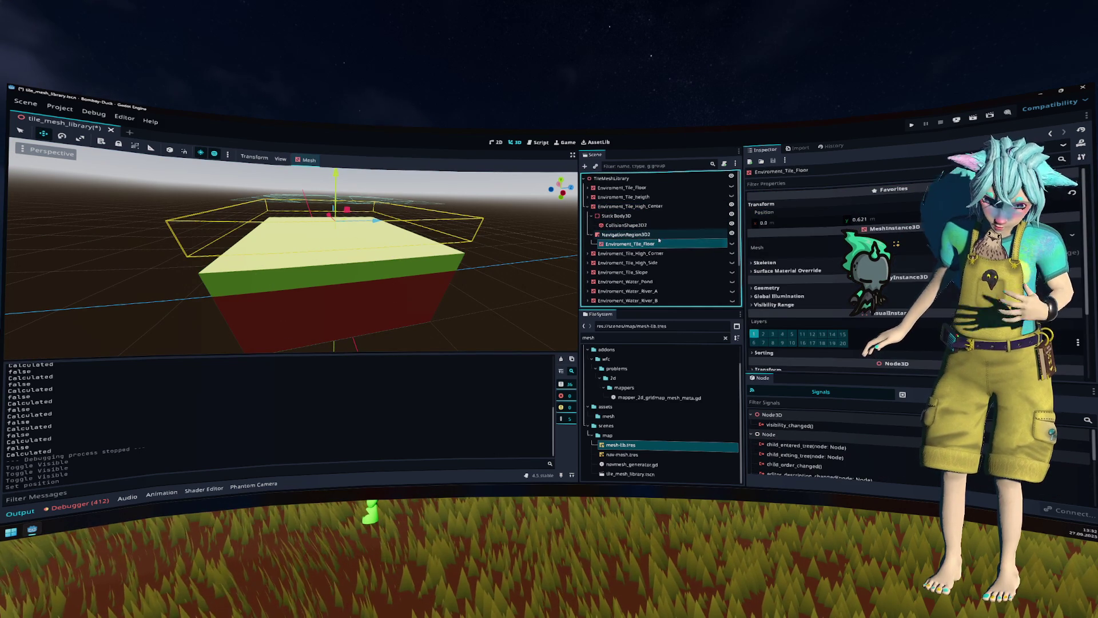
{"action": "left_click", "coordinate": [897, 219]}
{"action": "type", "text": "0"}
{"action": "key", "text": "Return"}
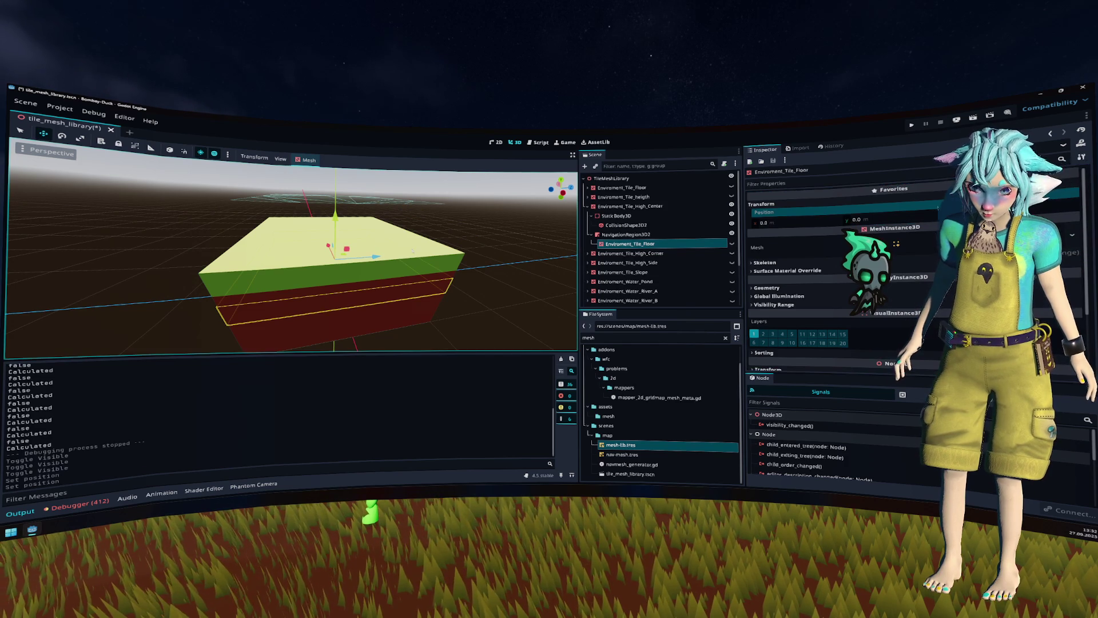
{"action": "left_click_drag", "start_coordinate": [336, 217], "coordinate": [337, 191]}
Step: Rebake the navmesh onto the raised floor tile, save, check its height, and close the scene
{"action": "left_click", "coordinate": [620, 235]}
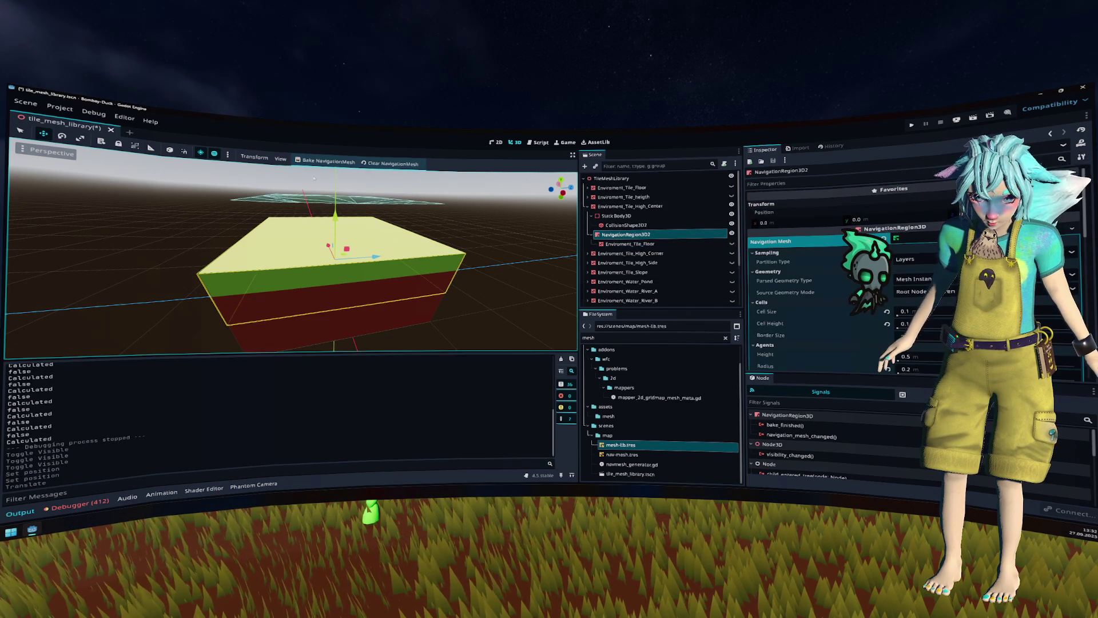
{"action": "left_click", "coordinate": [327, 162]}
{"action": "key", "text": "ctrl+s"}
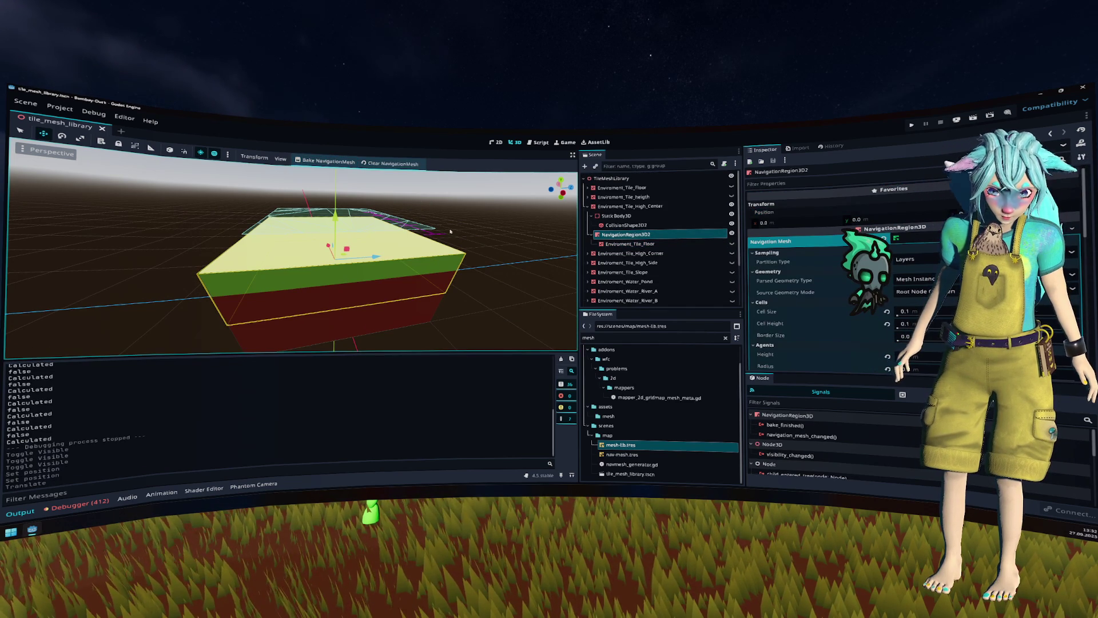
{"action": "left_click_drag", "start_coordinate": [451, 226], "coordinate": [437, 218]}
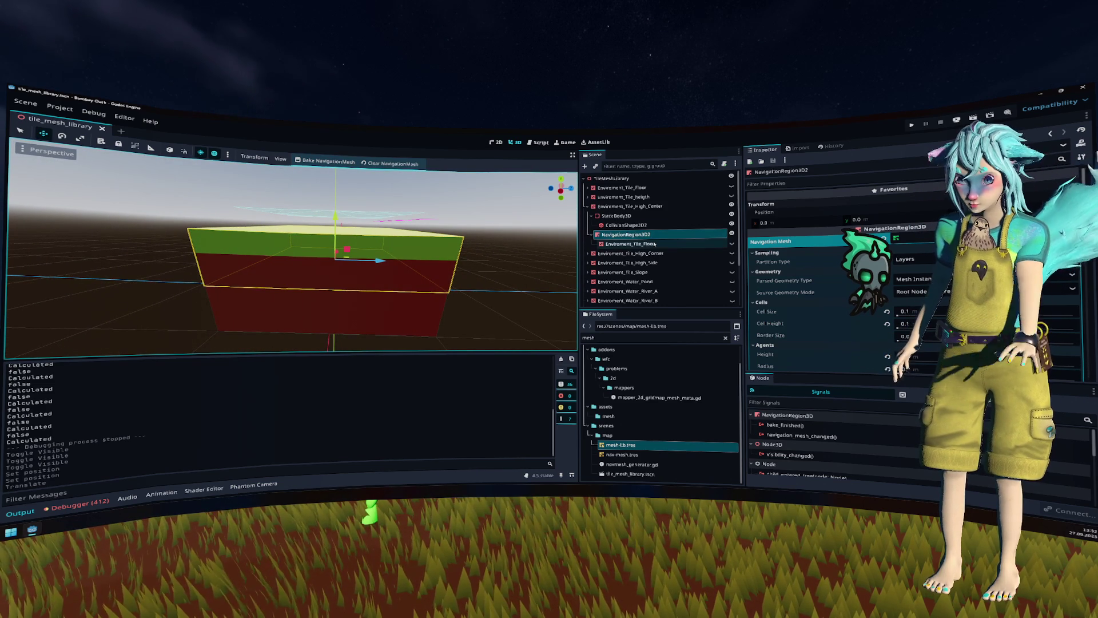
{"action": "left_click", "coordinate": [630, 244]}
{"action": "left_click", "coordinate": [876, 221]}
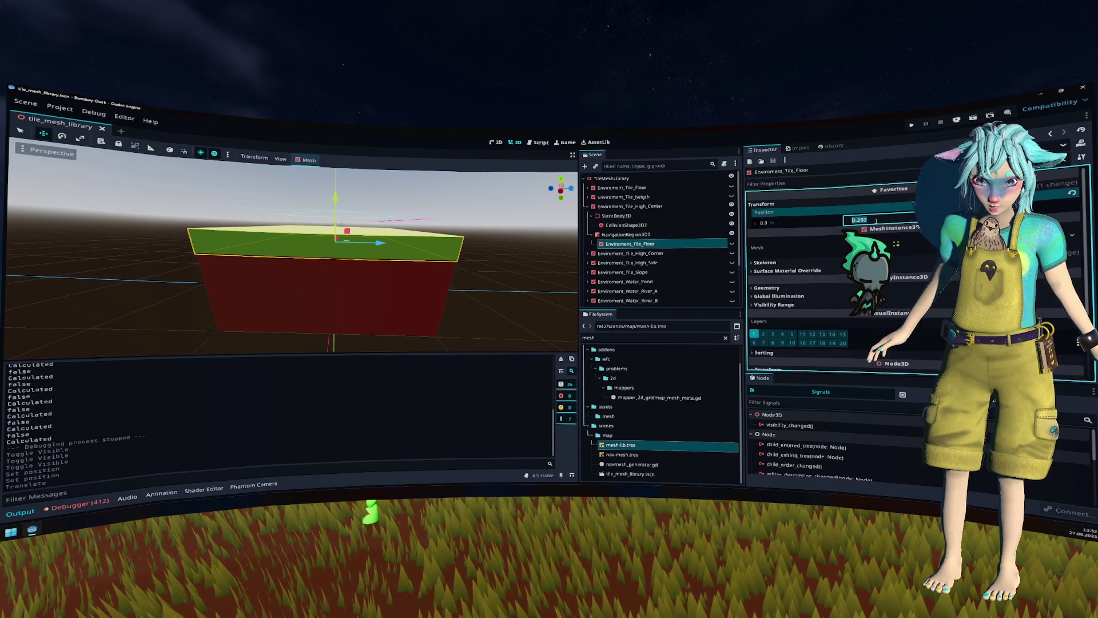
{"action": "left_click", "coordinate": [626, 235]}
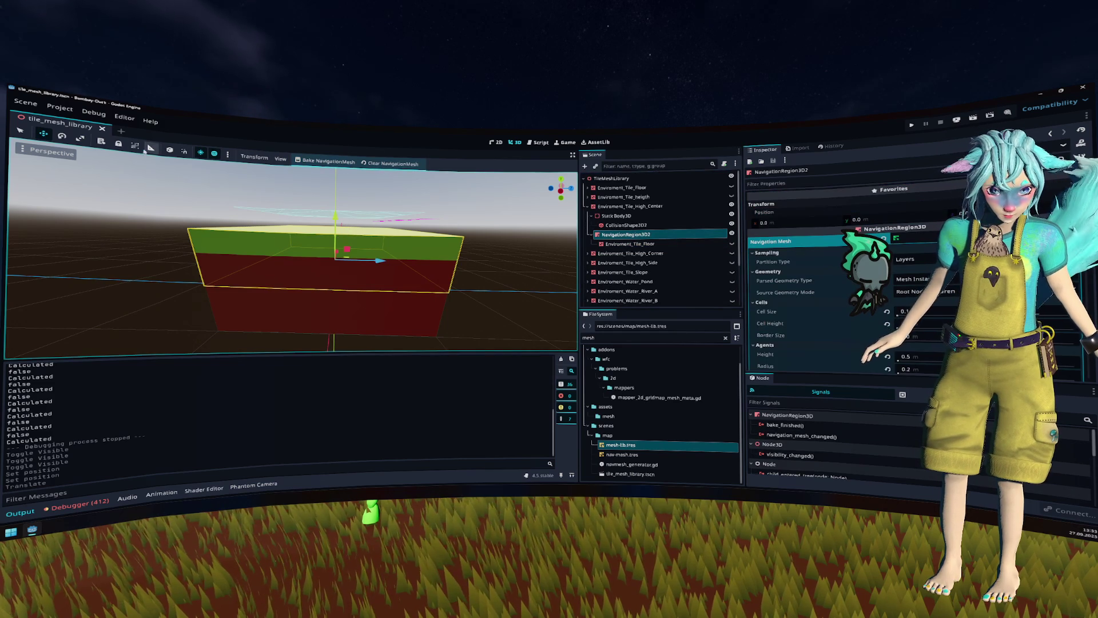
{"action": "key", "text": "ctrl+shift+w"}
{"action": "key", "text": "ctrl+shift+o"}
Step: Reopen tile_mesh_library, bake the navigation mesh on the box top, and inspect Environment_Tile_Floor
{"action": "type", "text": "t"}
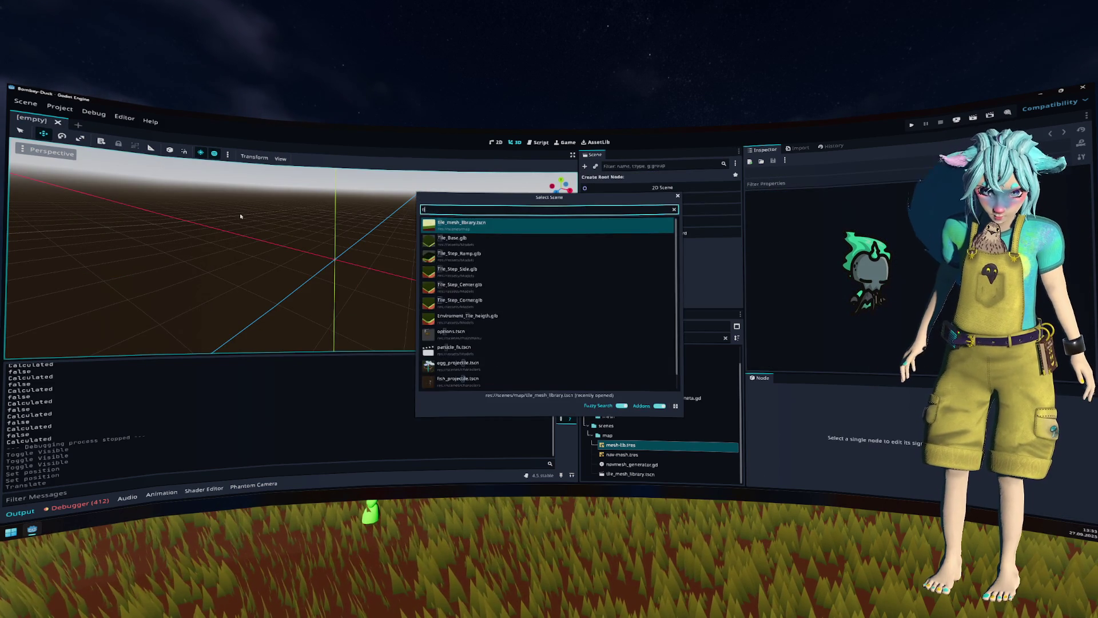
{"action": "key", "text": "Return"}
{"action": "left_click_drag", "start_coordinate": [366, 275], "coordinate": [386, 267]}
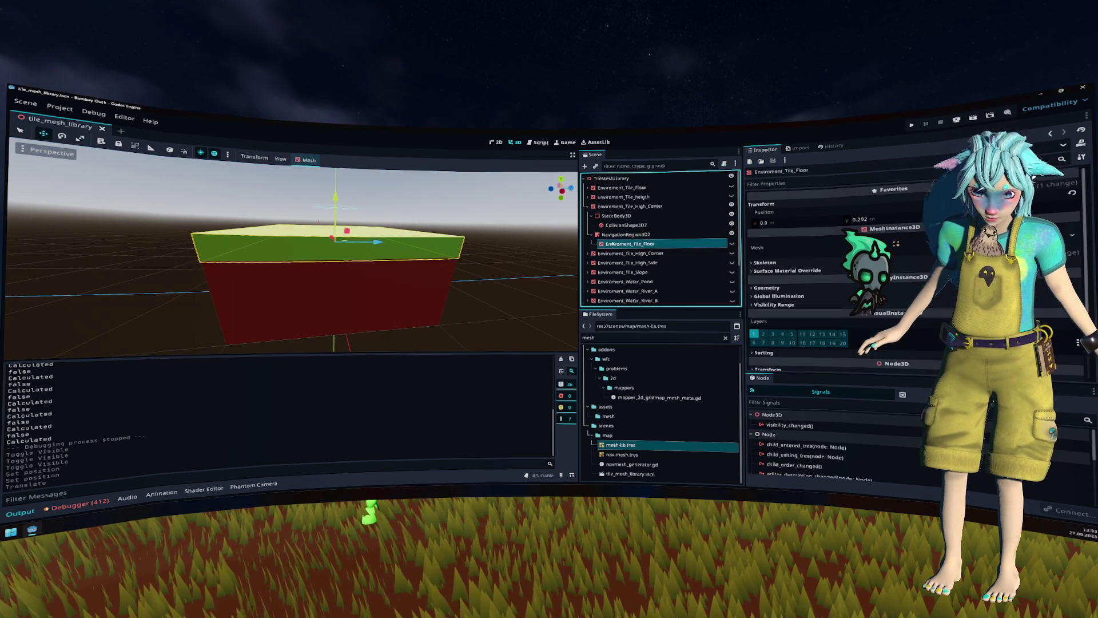
{"action": "left_click", "coordinate": [317, 161]}
{"action": "left_click_drag", "start_coordinate": [415, 220], "coordinate": [421, 230]}
{"action": "left_click", "coordinate": [709, 243]}
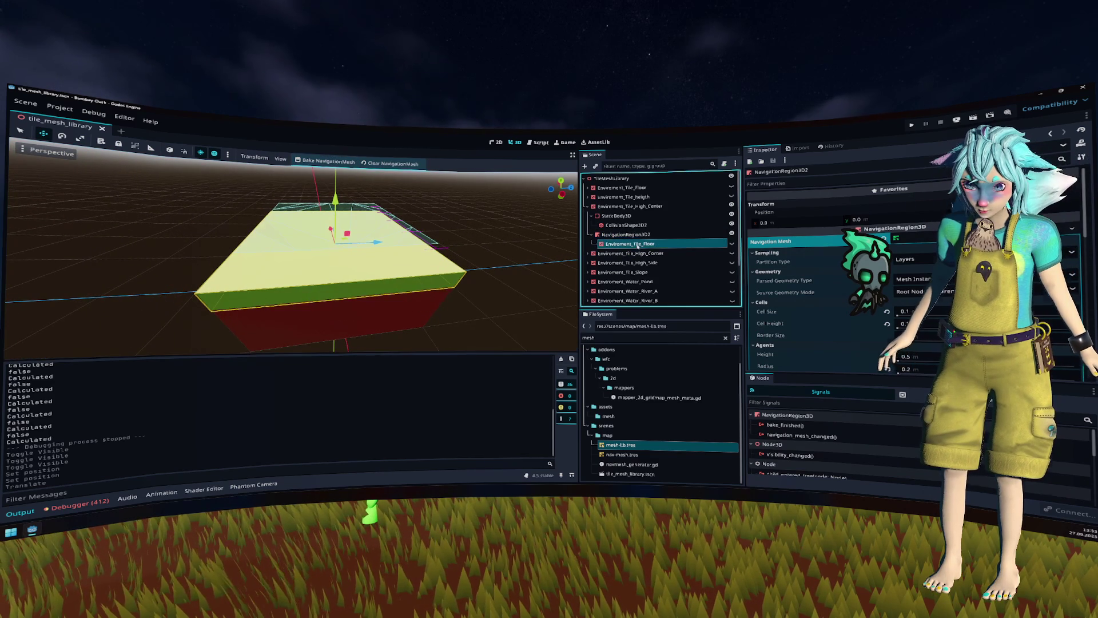
{"action": "left_click", "coordinate": [710, 235]}
{"action": "left_click", "coordinate": [712, 245]}
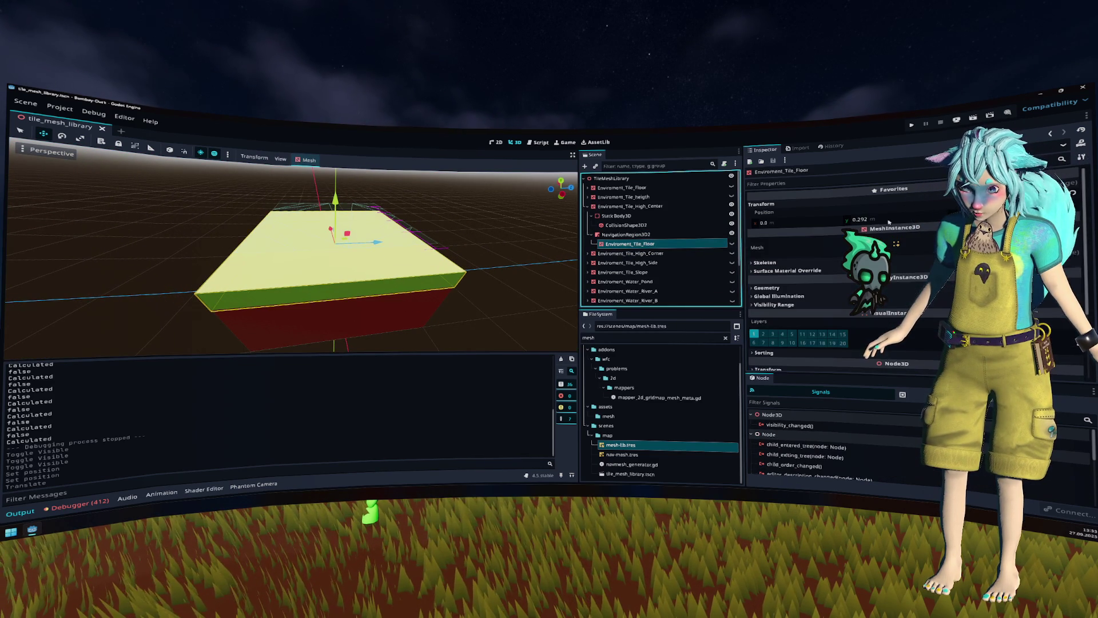
Step: Rebake the navigation region's navmesh, save the scene, and close it
{"action": "left_click", "coordinate": [689, 235]}
{"action": "left_click_drag", "start_coordinate": [343, 257], "coordinate": [345, 197]}
{"action": "left_click", "coordinate": [324, 160]}
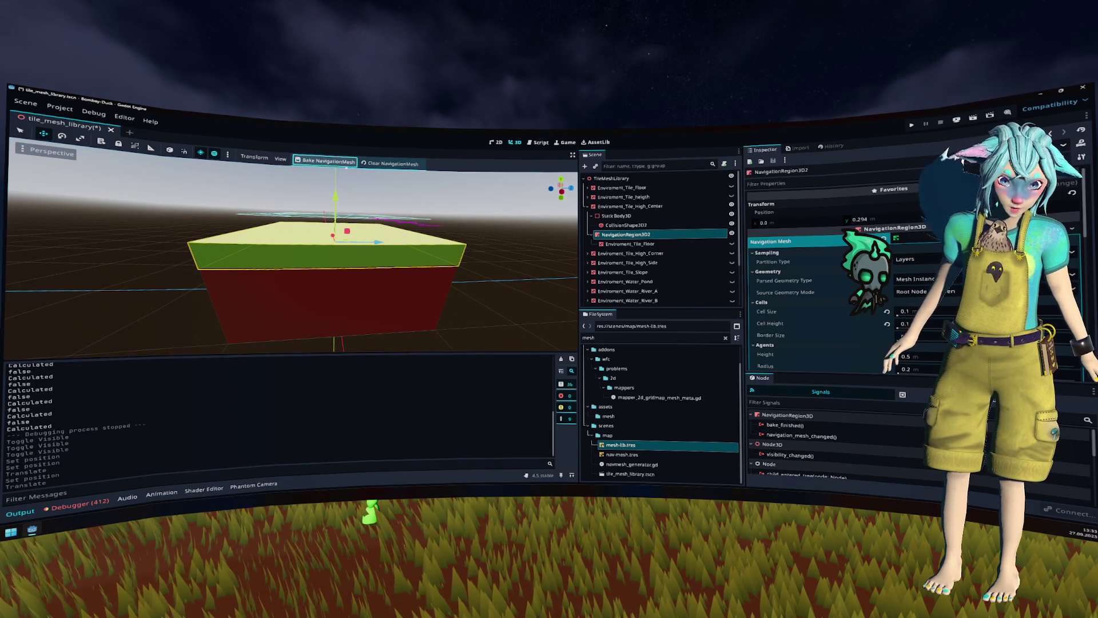
{"action": "key", "text": "ctrl+s"}
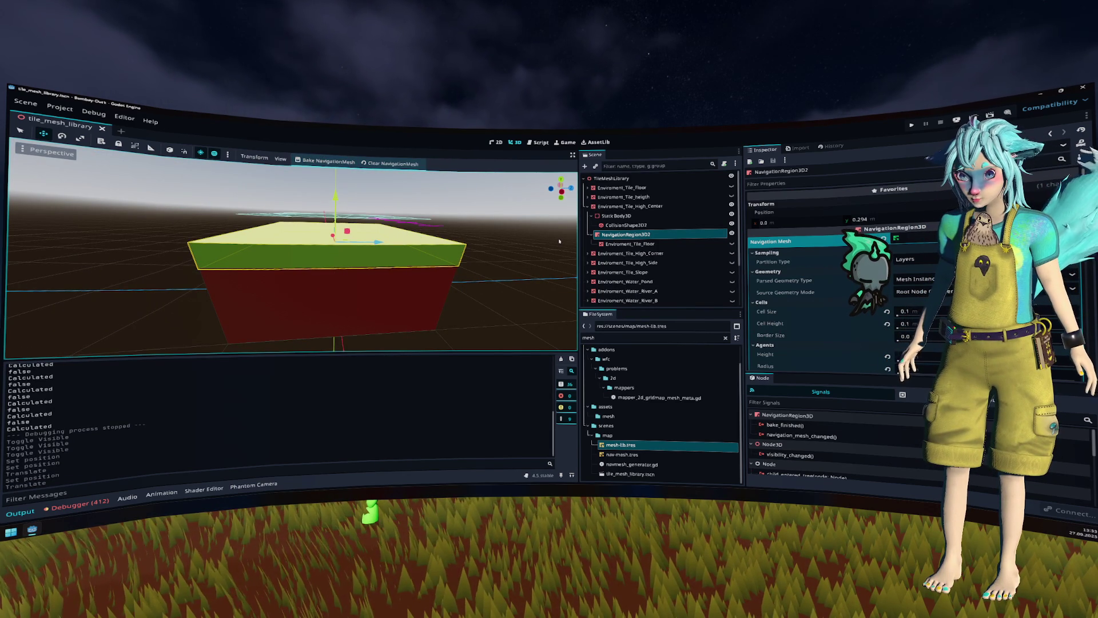
{"action": "key", "text": "KP_8"}
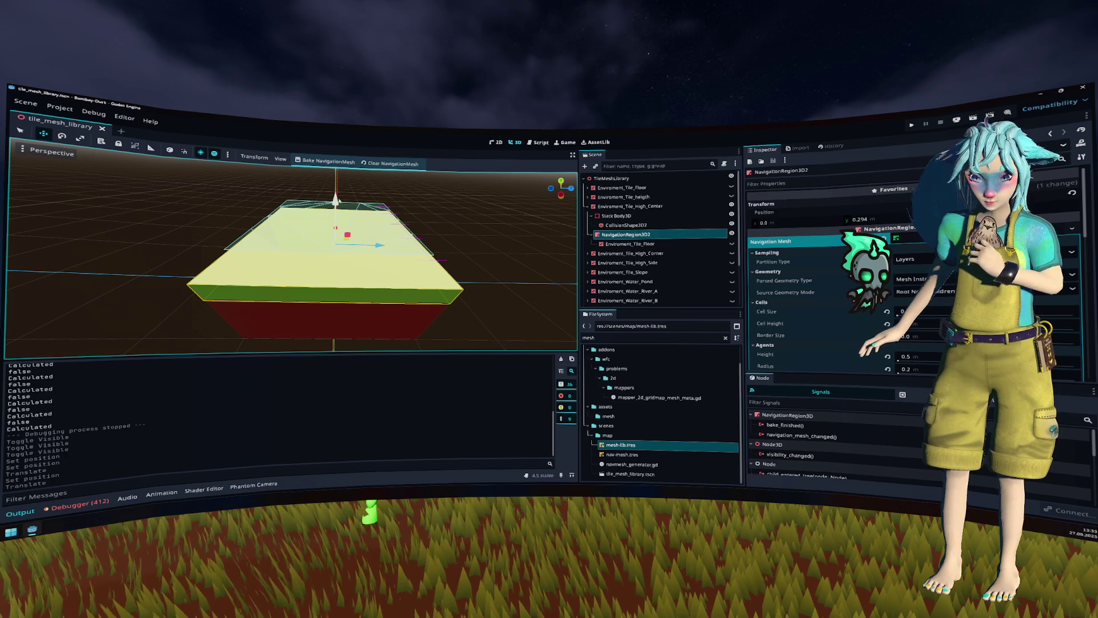
{"action": "middle_click", "coordinate": [75, 124]}
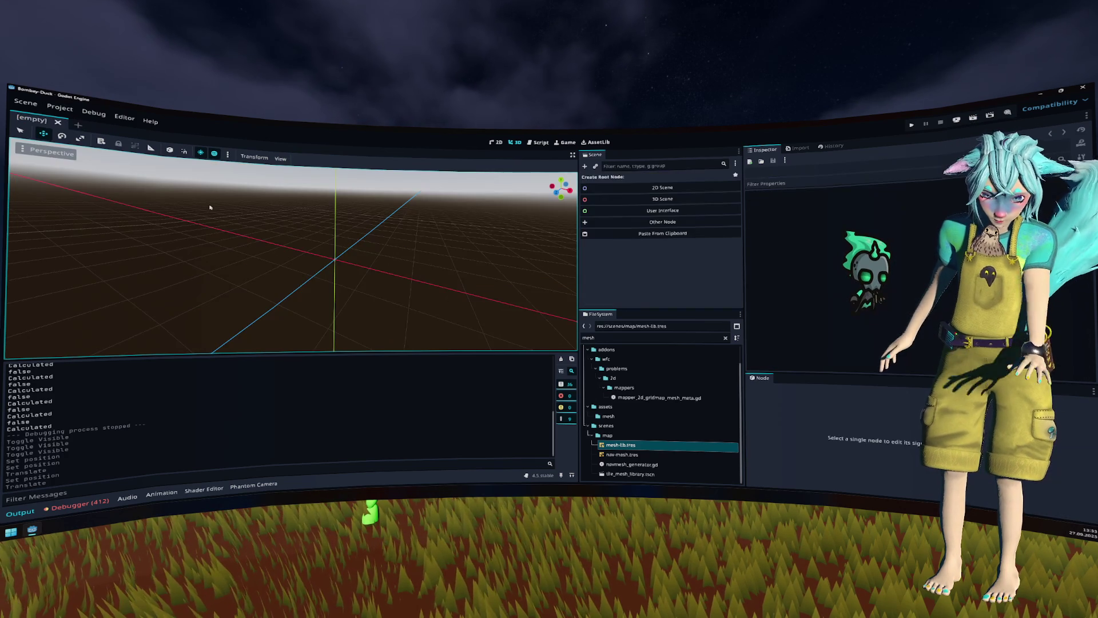
Step: Reopen tile_mesh_library, revert Edges Max Length to 0.0, and bake the navigation mesh
{"action": "key", "text": "ctrl+shift+o"}
{"action": "key", "text": "Return"}
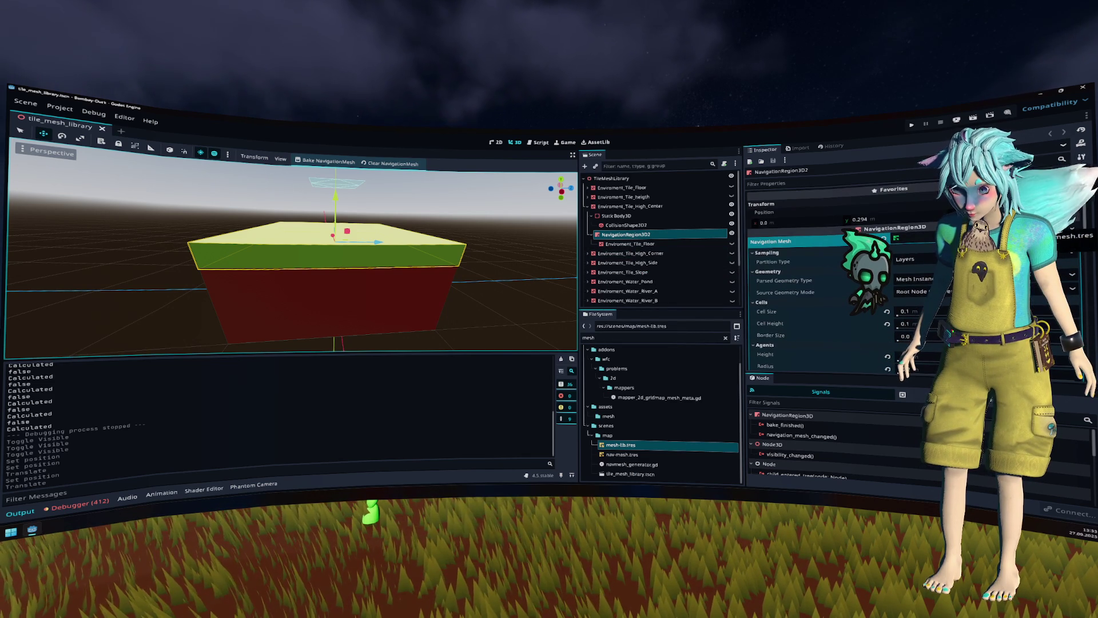
{"action": "scroll", "coordinate": [834, 279], "scroll_direction": "down", "scroll_amount": 2}
{"action": "scroll", "coordinate": [835, 277], "scroll_direction": "down", "scroll_amount": 3}
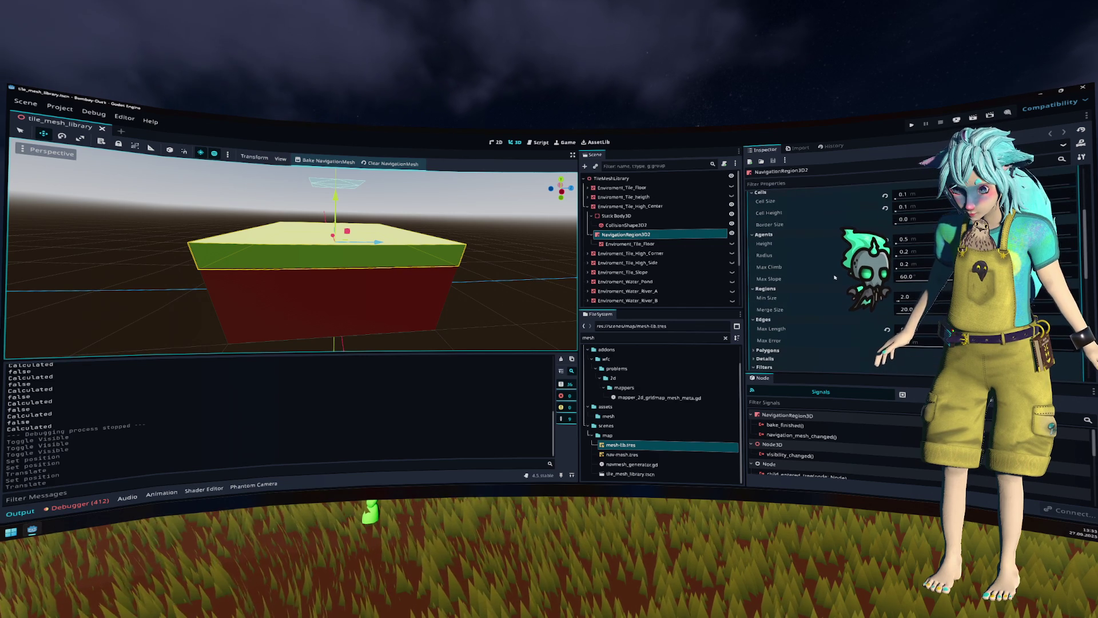
{"action": "scroll", "coordinate": [834, 277], "scroll_direction": "down", "scroll_amount": 1}
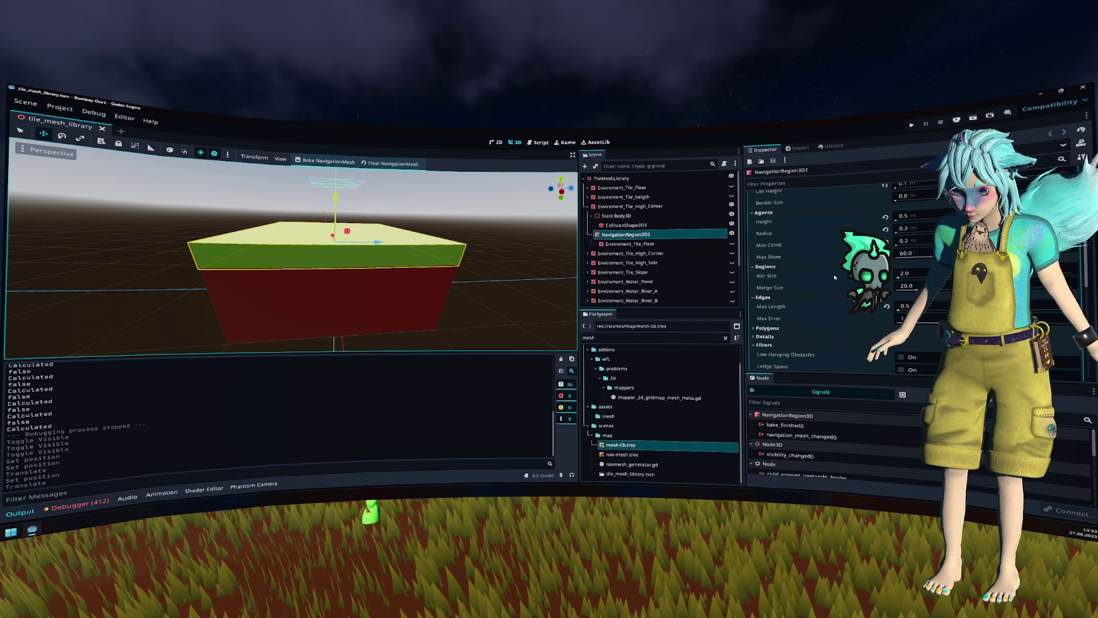
{"action": "scroll", "coordinate": [834, 277], "scroll_direction": "down", "scroll_amount": 1}
{"action": "left_click", "coordinate": [887, 284]}
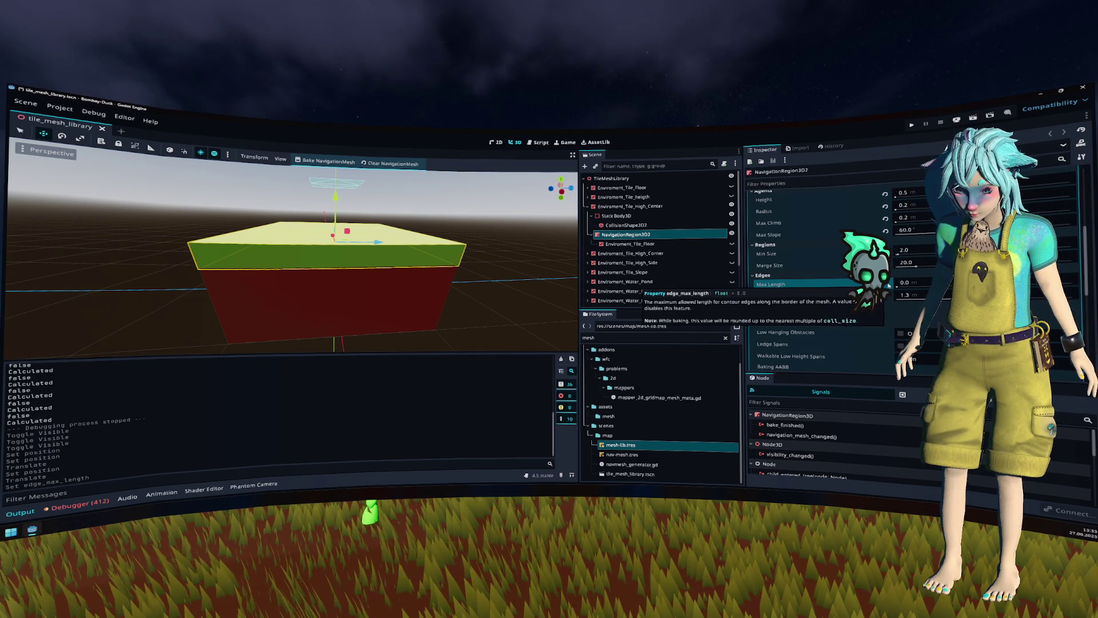
{"action": "left_click", "coordinate": [341, 162]}
Step: Rename NavigationRegion3D2 to NavigationRegion, then save and close the scene
{"action": "left_click_drag", "start_coordinate": [389, 240], "coordinate": [408, 223]}
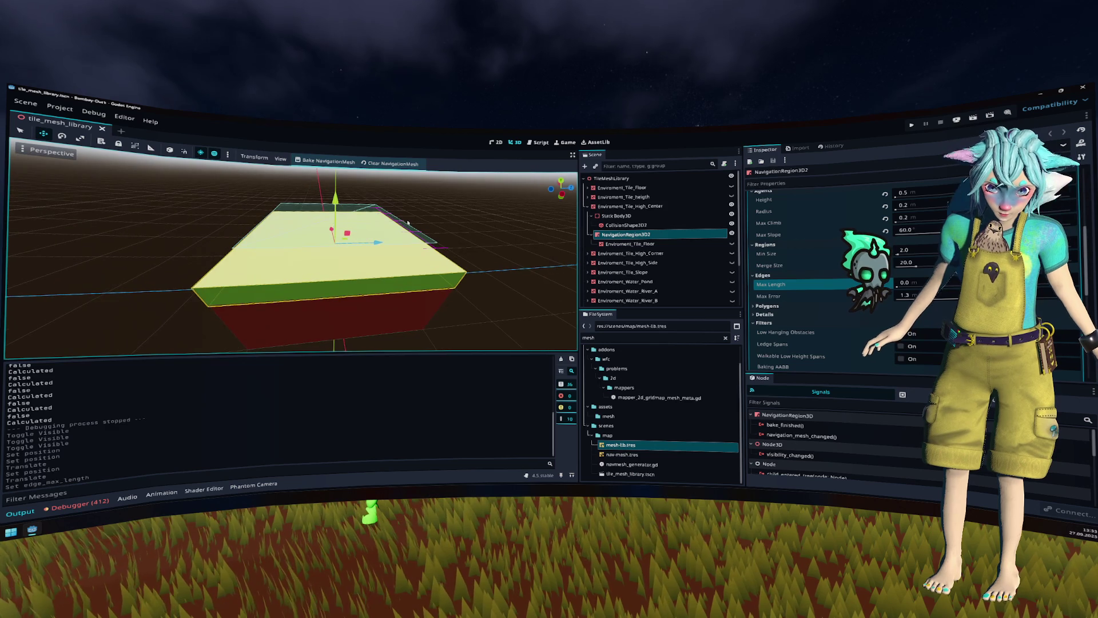
{"action": "left_click", "coordinate": [592, 235]}
{"action": "double_click", "coordinate": [613, 235]}
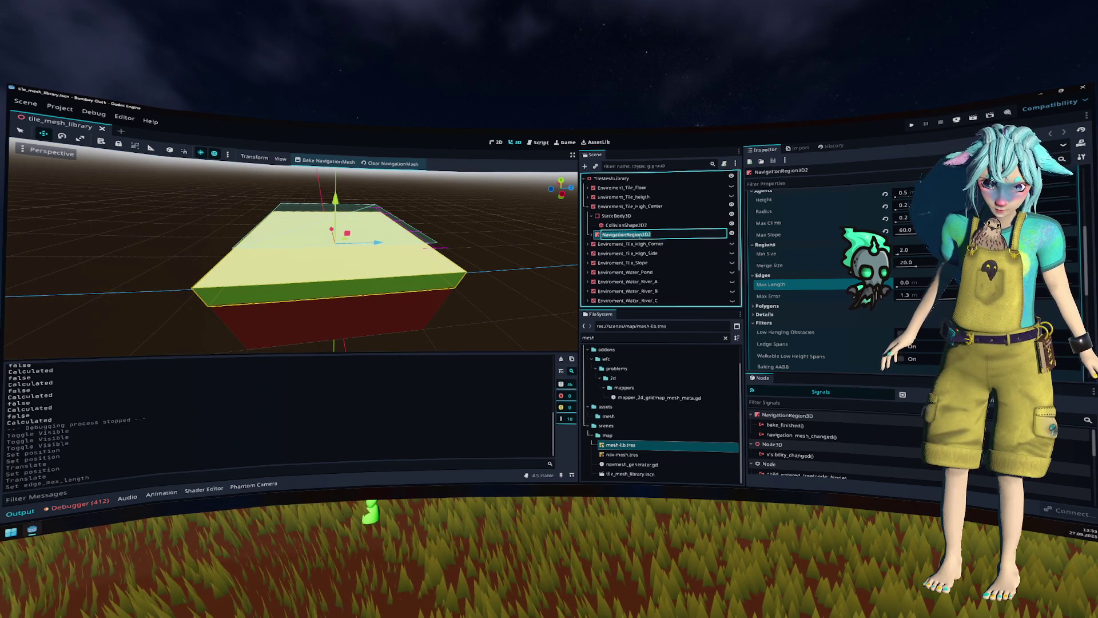
{"action": "key", "text": "BackSpace"}
{"action": "key", "text": "BackSpace"}
{"action": "key", "text": "Return"}
{"action": "key", "text": "ctrl+s"}
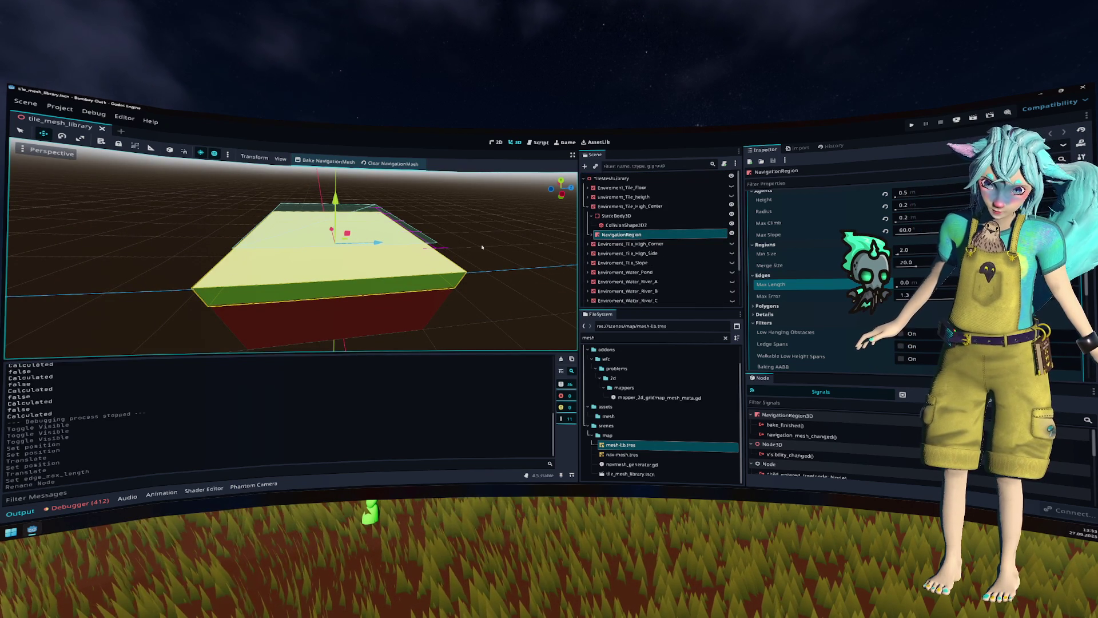
{"action": "left_click", "coordinate": [111, 129]}
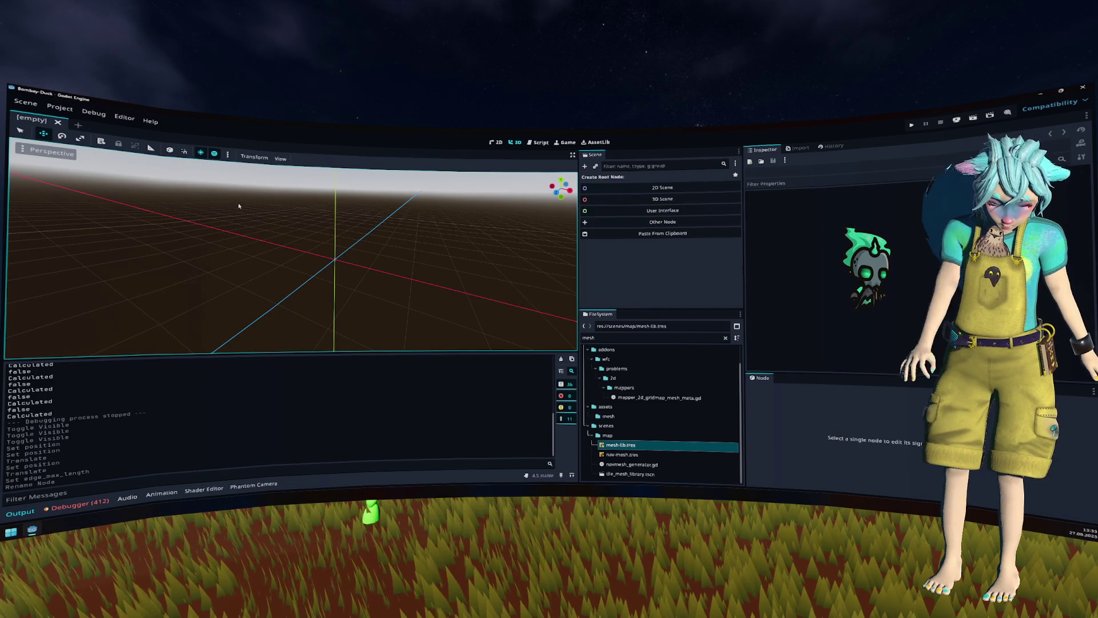
Step: Reopen tile_mesh_library and rename Environment_Tile_High_Corner's NavigationRegion3D2 to NavigationRegion
{"action": "key", "text": "ctrl+shift+o"}
{"action": "key", "text": "Return"}
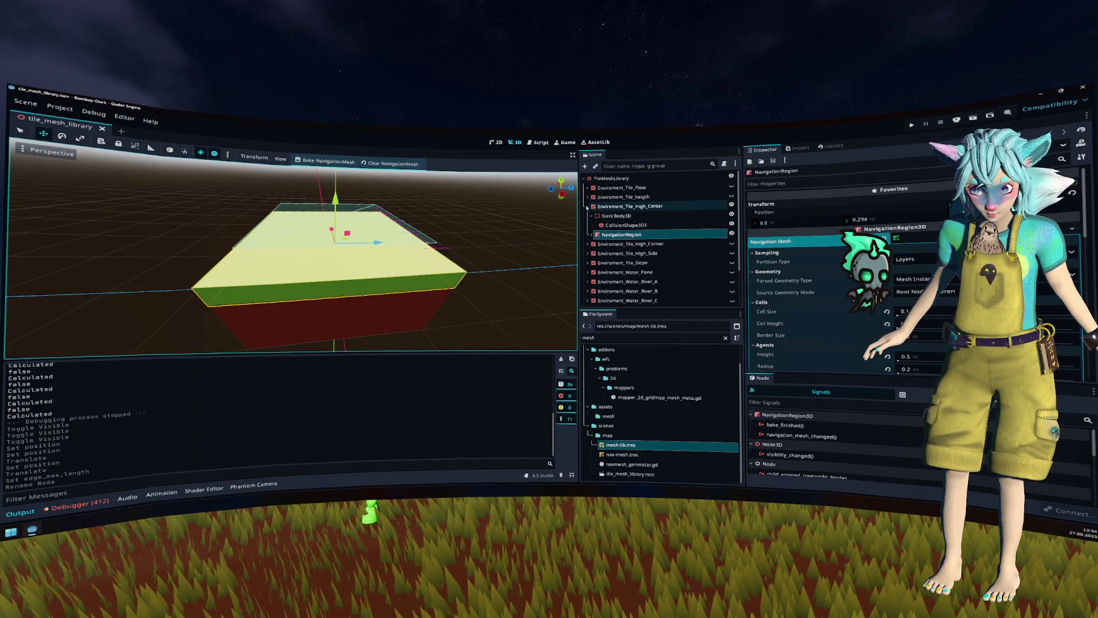
{"action": "left_click", "coordinate": [595, 206]}
{"action": "left_click", "coordinate": [587, 206]}
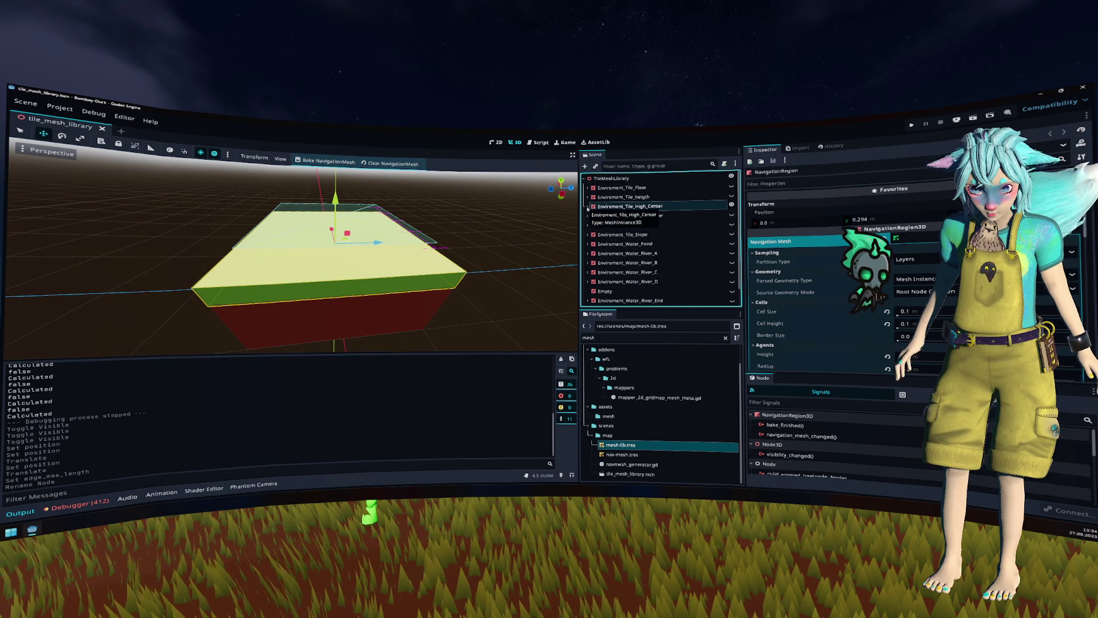
{"action": "left_click", "coordinate": [587, 216]}
{"action": "left_click", "coordinate": [621, 244]}
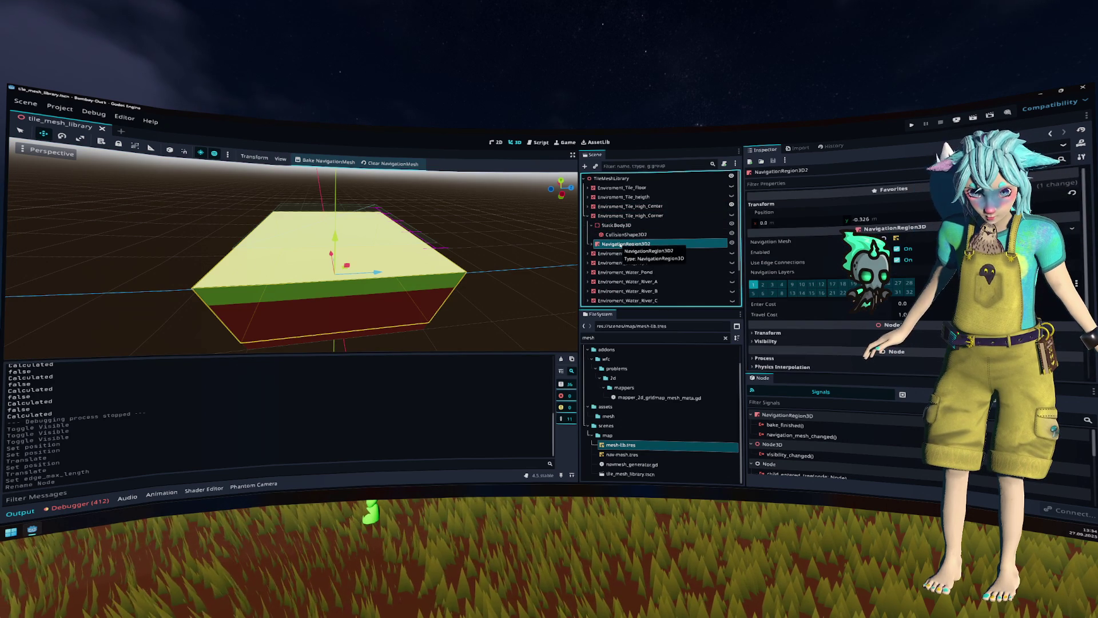
{"action": "left_click", "coordinate": [731, 206]}
{"action": "left_click", "coordinate": [731, 206]}
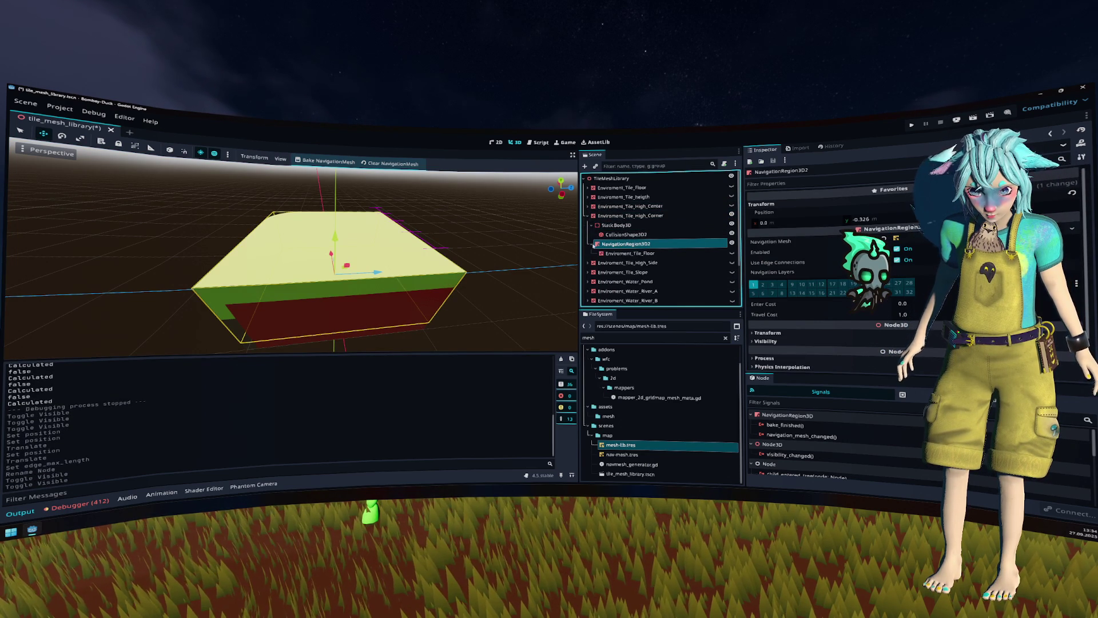
{"action": "double_click", "coordinate": [616, 244]}
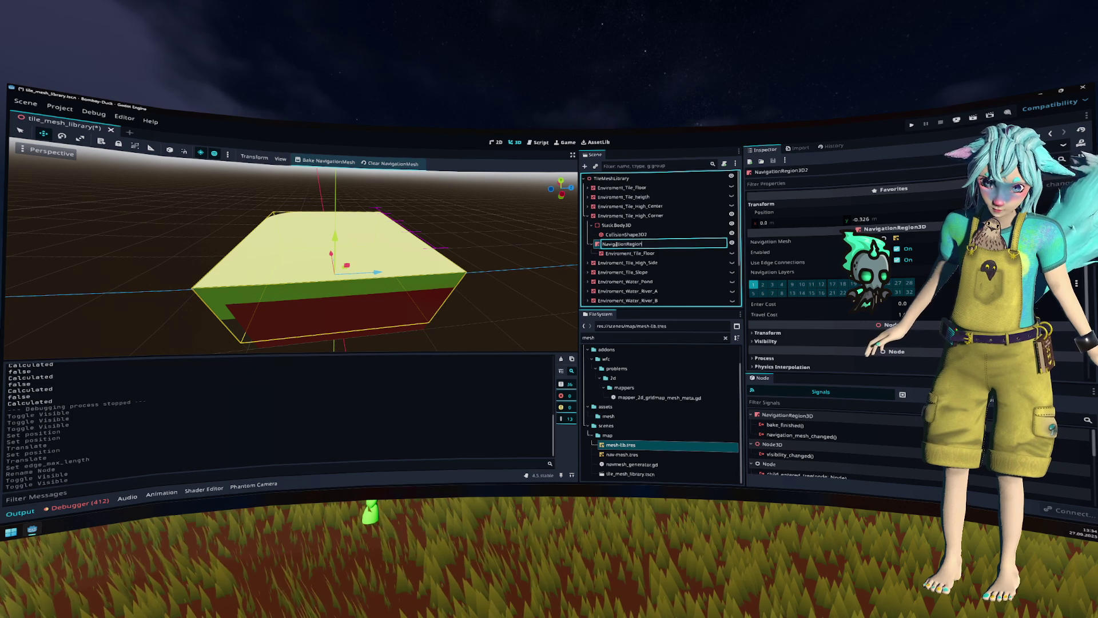
{"action": "key", "text": "Return"}
Step: Set the region's Environment_Tile_Floor mesh Position Y to 0
{"action": "key", "text": "Down"}
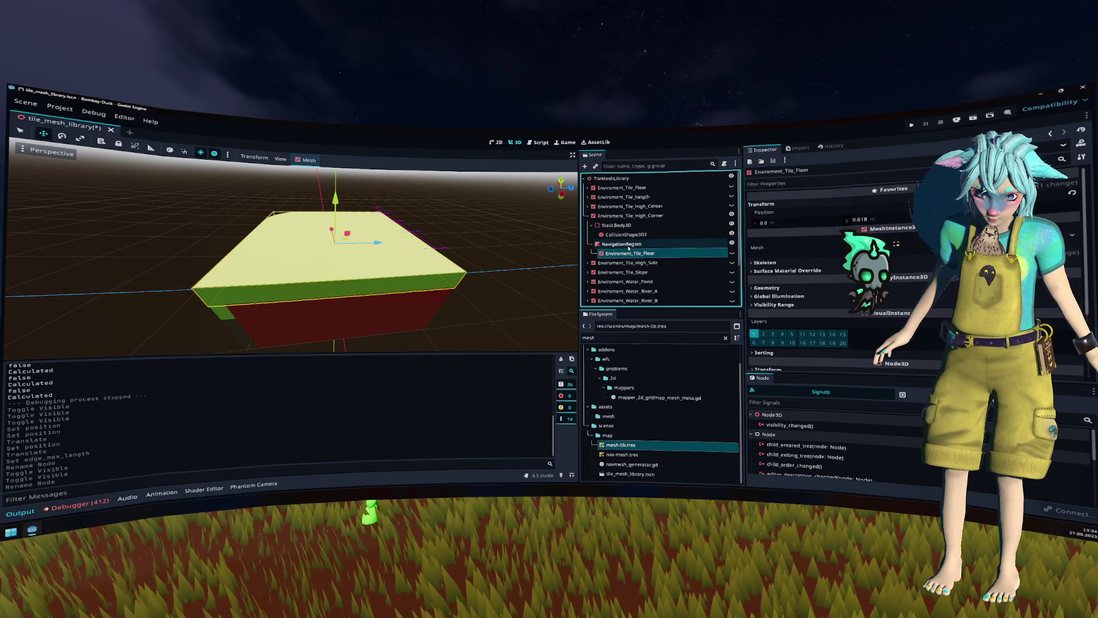
{"action": "left_click", "coordinate": [628, 246]}
{"action": "left_click", "coordinate": [890, 222]}
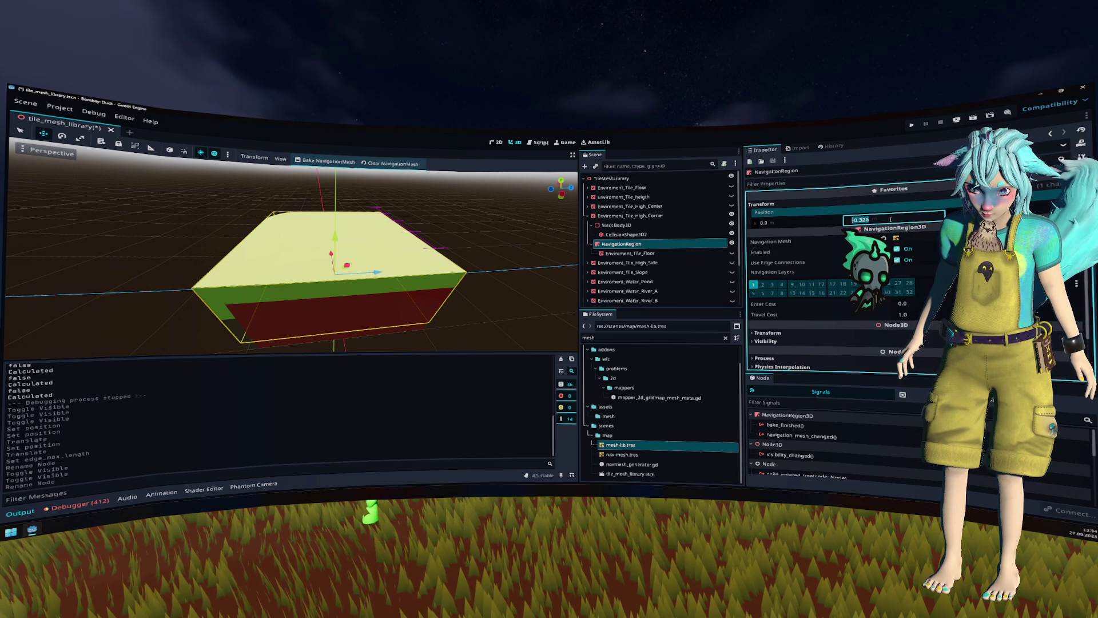
{"action": "left_click", "coordinate": [630, 253]}
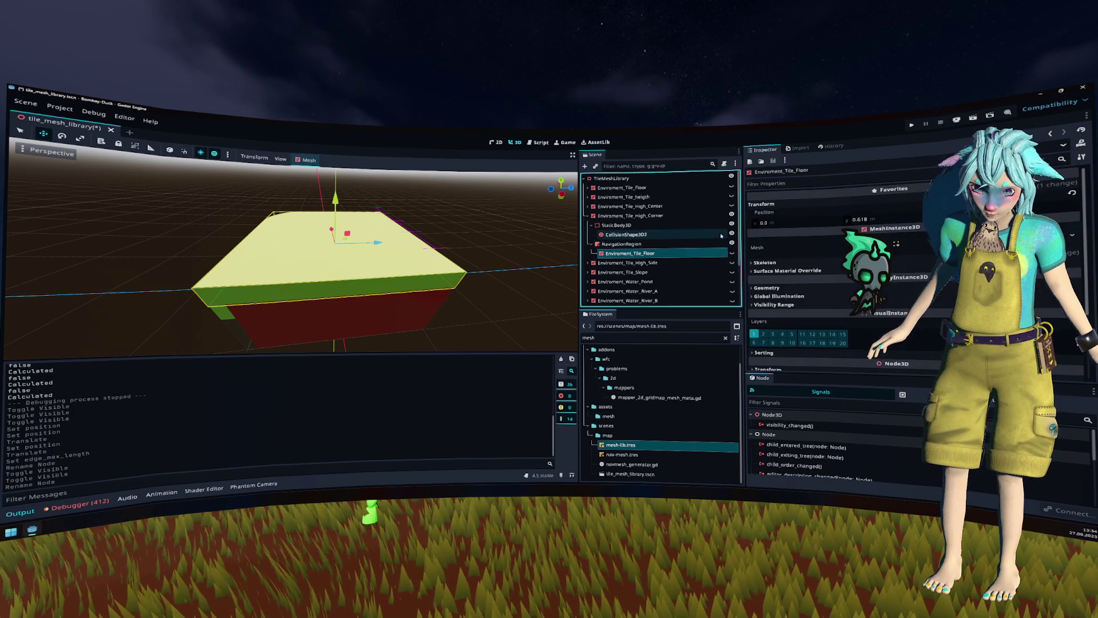
{"action": "type", "text": "0"}
{"action": "key", "text": "Return"}
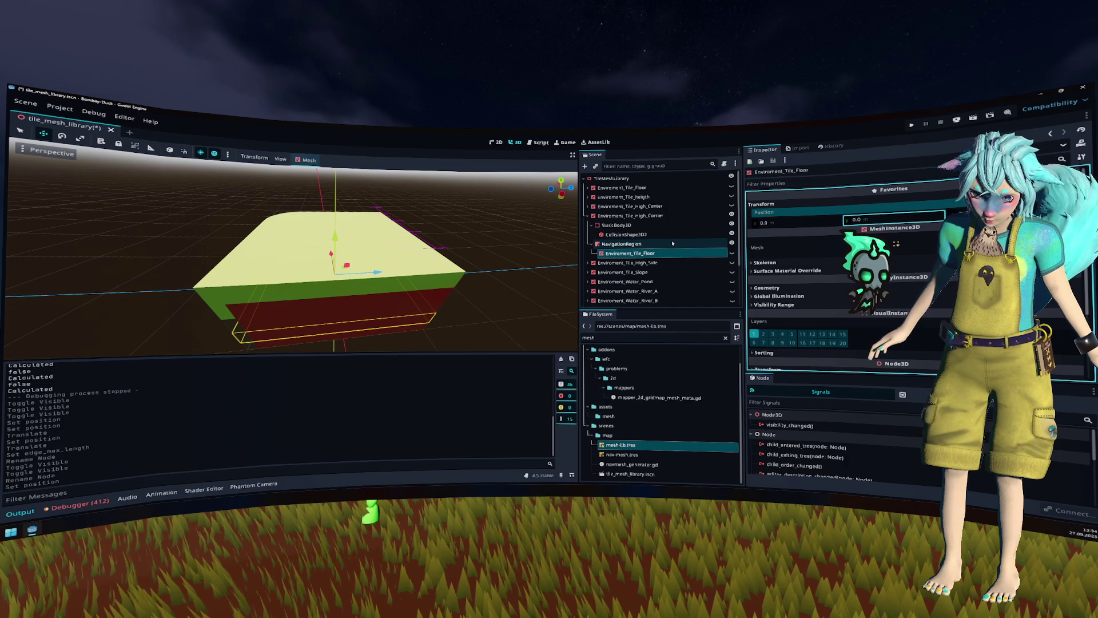
Step: Delete the High_Corner navigation region together with its floor mesh child
{"action": "left_click", "coordinate": [668, 245]}
{"action": "key", "text": "Delete"}
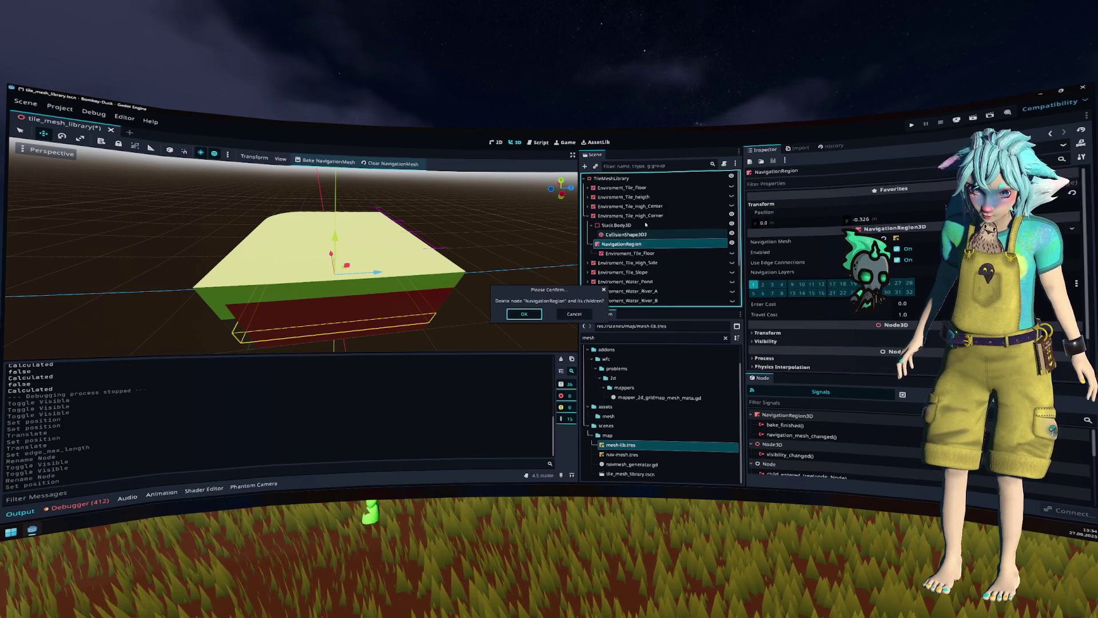
{"action": "key", "text": "Return"}
{"action": "left_click", "coordinate": [624, 244]}
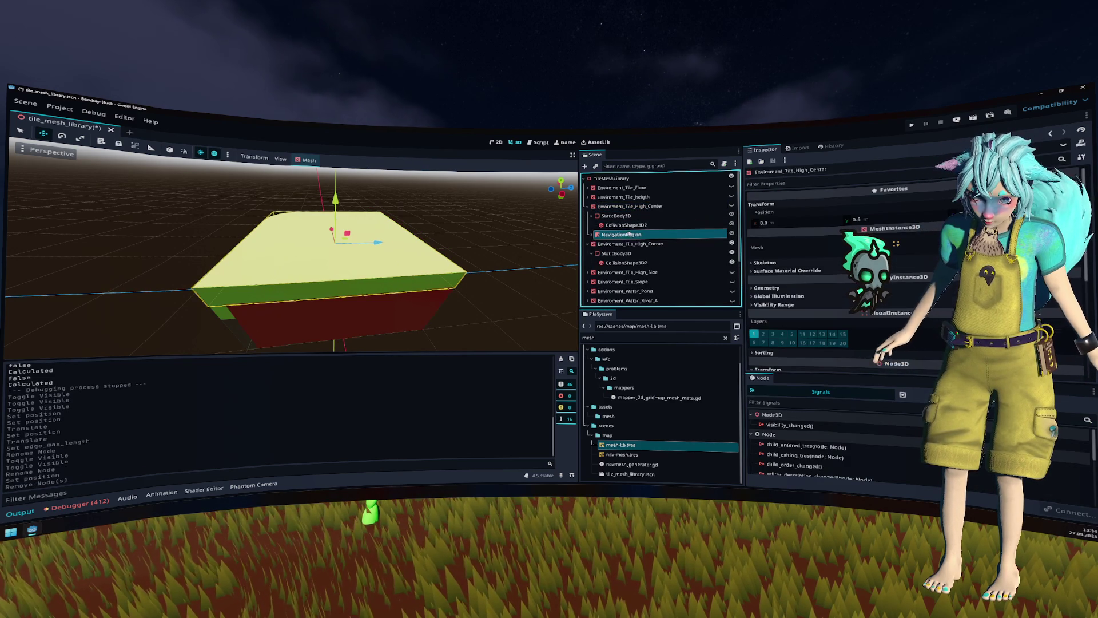
Step: Paste the NavigationRegion copy under Environment_Tile_High_Corner
{"action": "key", "text": "ctrl+v"}
{"action": "left_click", "coordinate": [590, 273]}
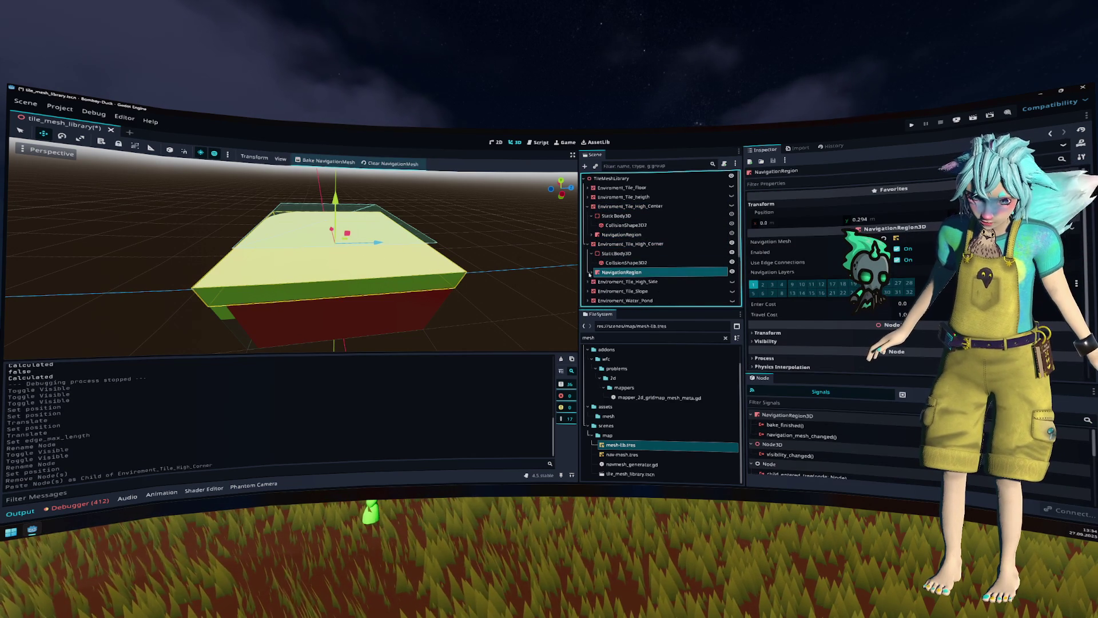
{"action": "left_click", "coordinate": [588, 244]}
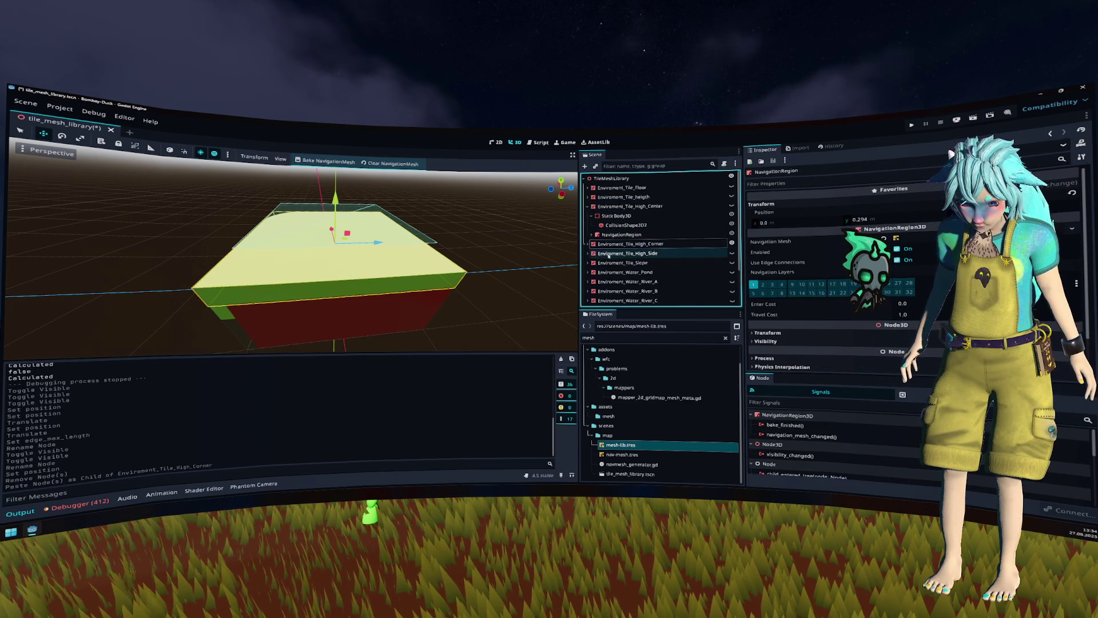
Step: Replace Environment_Tile_High_Side's old navigation region with the pasted NavigationRegion copy
{"action": "left_click", "coordinate": [589, 255]}
{"action": "left_click", "coordinate": [619, 281]}
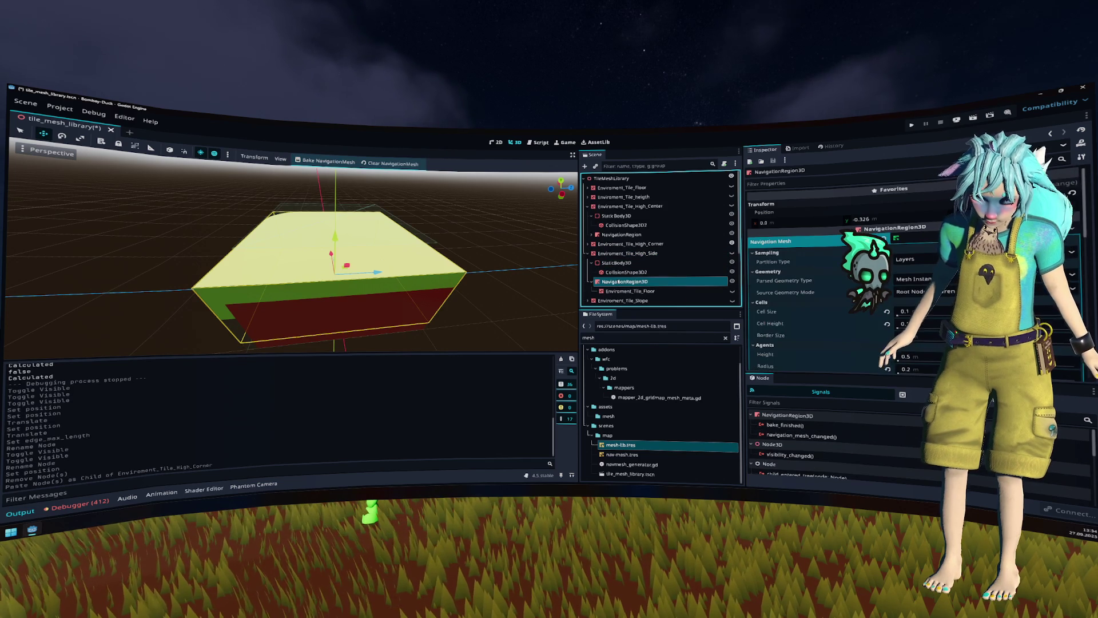
{"action": "key", "text": "Delete"}
{"action": "key", "text": "ctrl+v"}
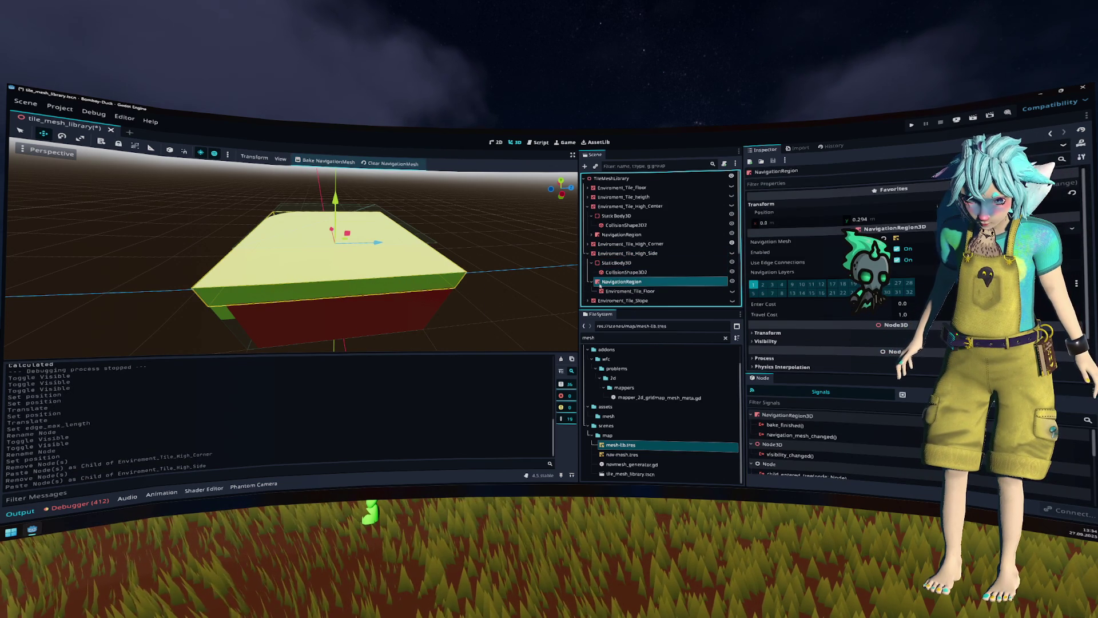
{"action": "left_click", "coordinate": [591, 281]}
{"action": "scroll", "coordinate": [589, 269], "scroll_direction": "down", "scroll_amount": 1}
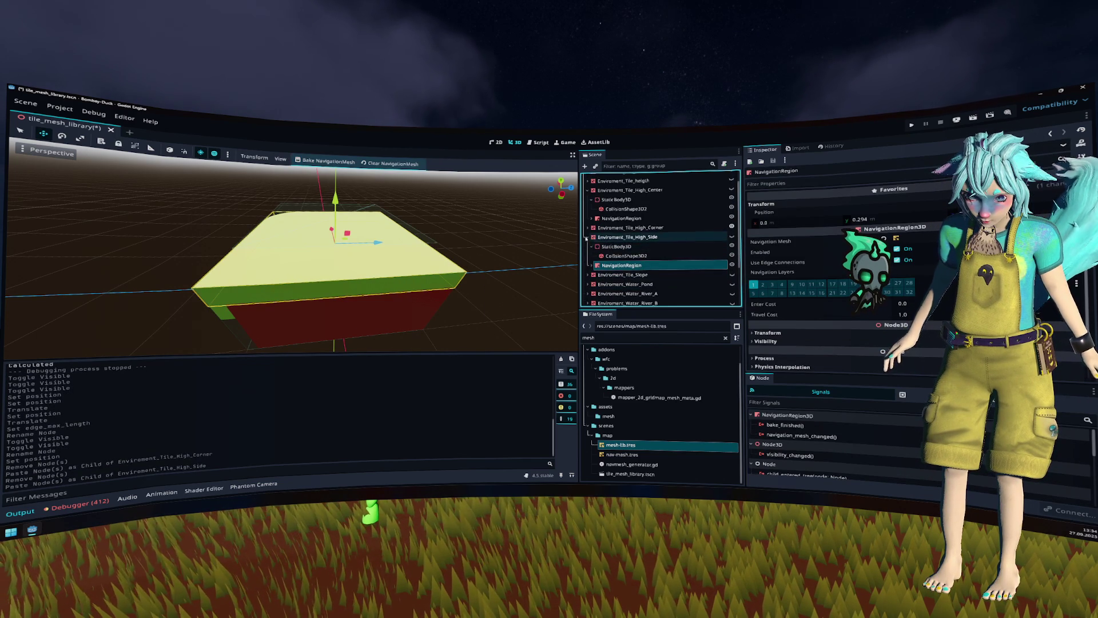
{"action": "left_click", "coordinate": [588, 237]}
{"action": "left_click", "coordinate": [588, 246]}
{"action": "left_click", "coordinate": [617, 246]}
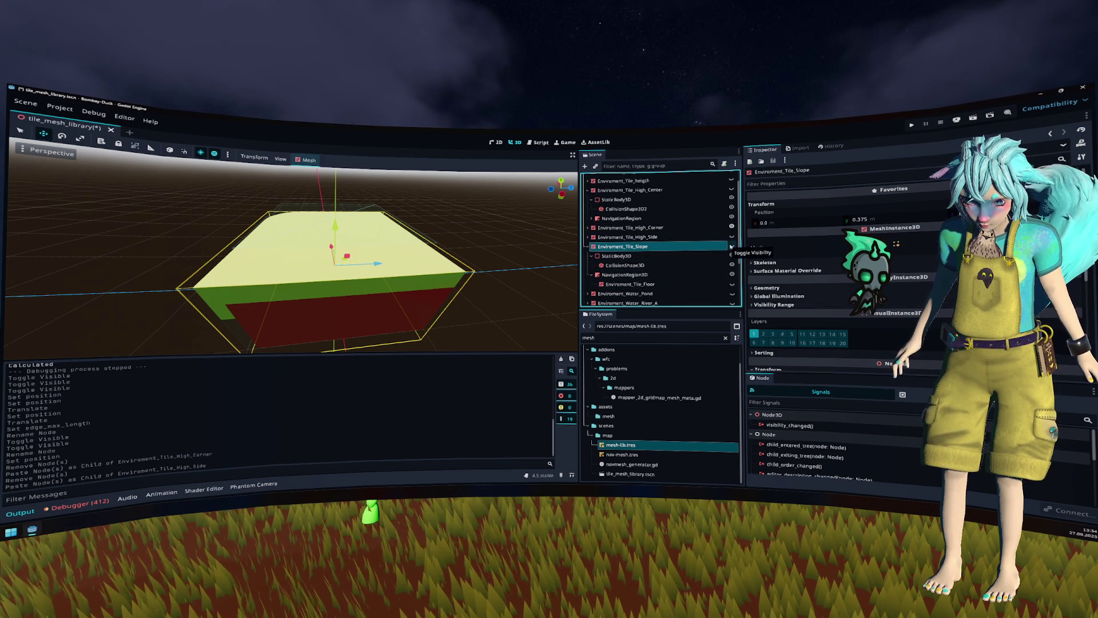
Step: Hide the box and slope tile meshes, save tile_mesh_library, and close the scene
{"action": "left_click", "coordinate": [731, 227]}
{"action": "left_click", "coordinate": [733, 245]}
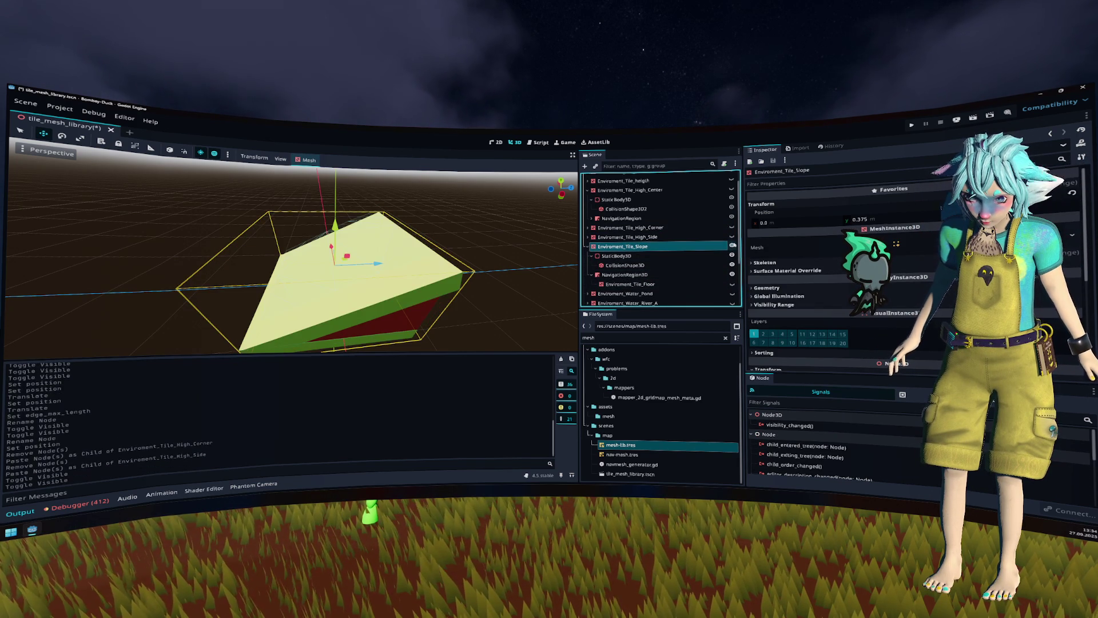
{"action": "left_click", "coordinate": [732, 246]}
{"action": "key", "text": "ctrl+s"}
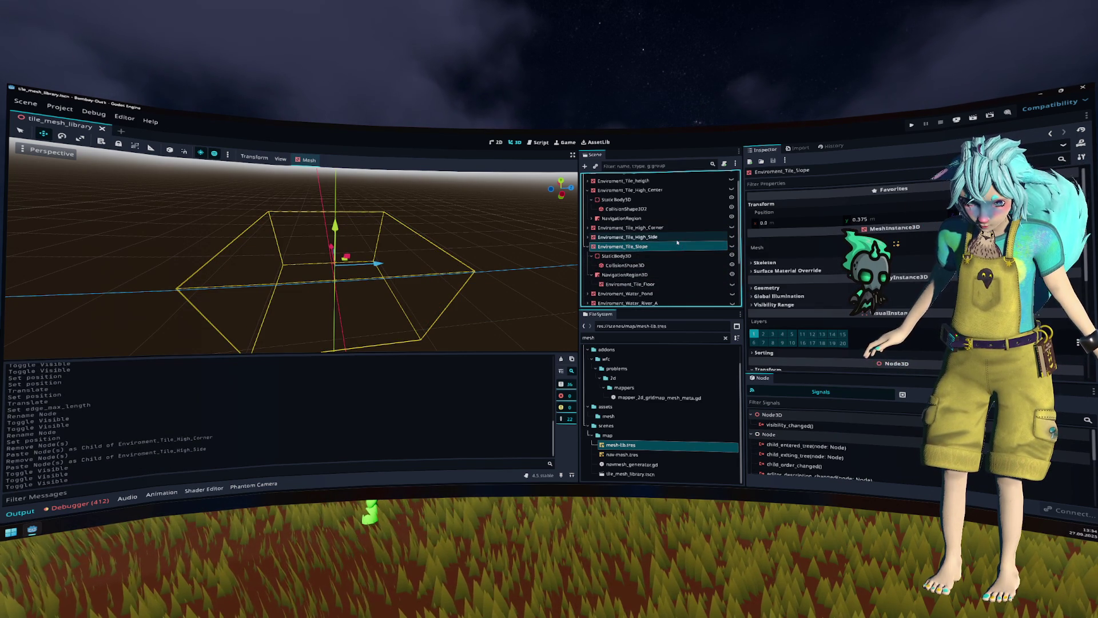
{"action": "scroll", "coordinate": [689, 236], "scroll_direction": "up", "scroll_amount": 1}
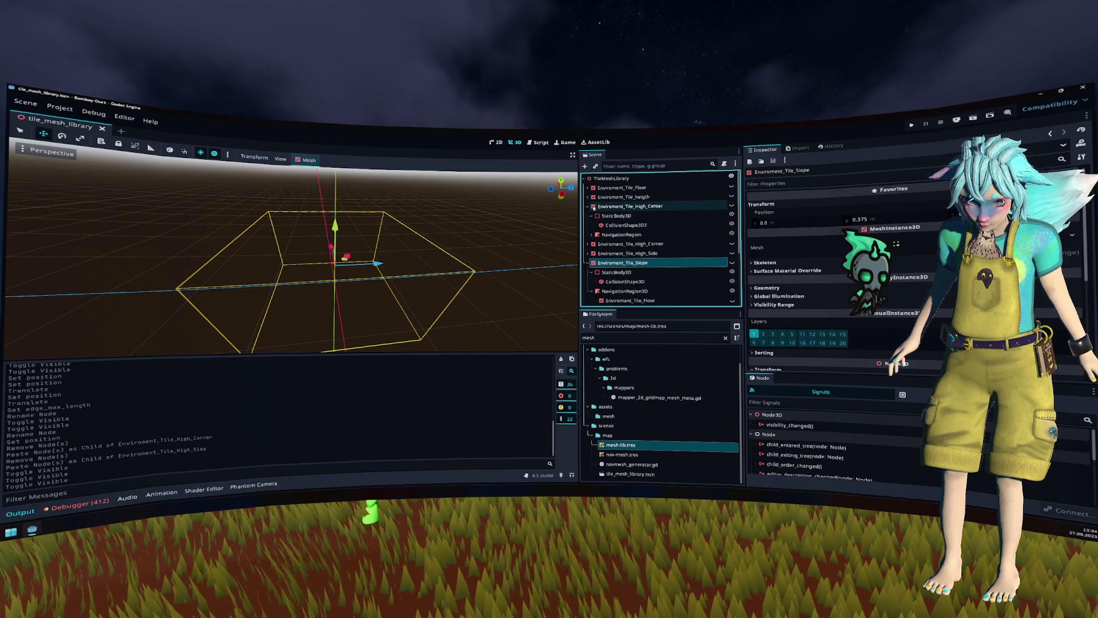
{"action": "left_click", "coordinate": [588, 206]}
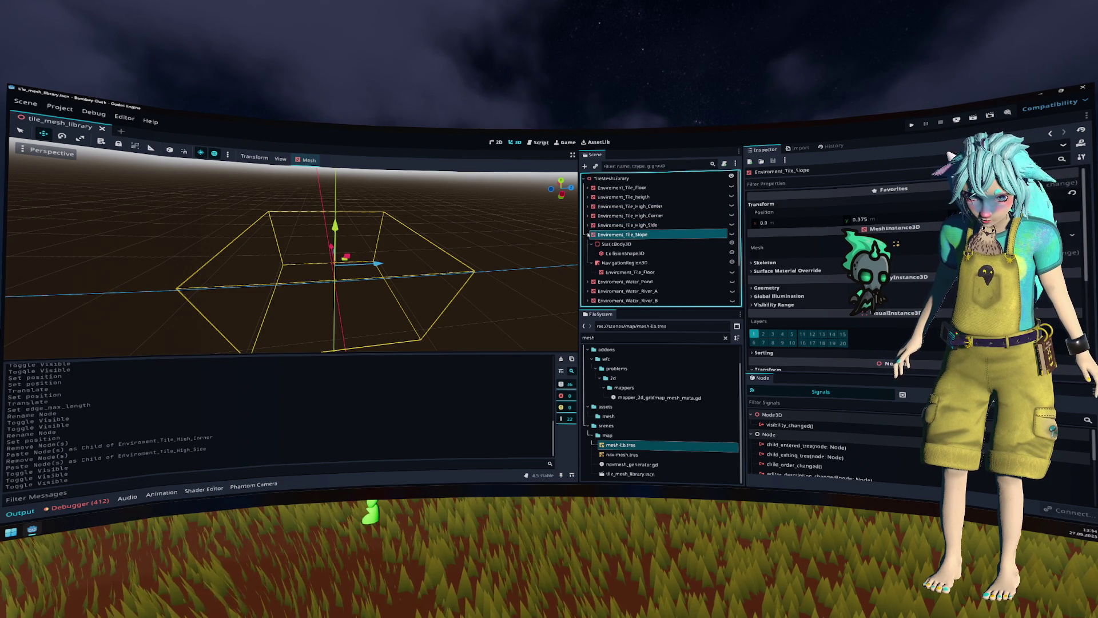
{"action": "middle_click", "coordinate": [64, 123]}
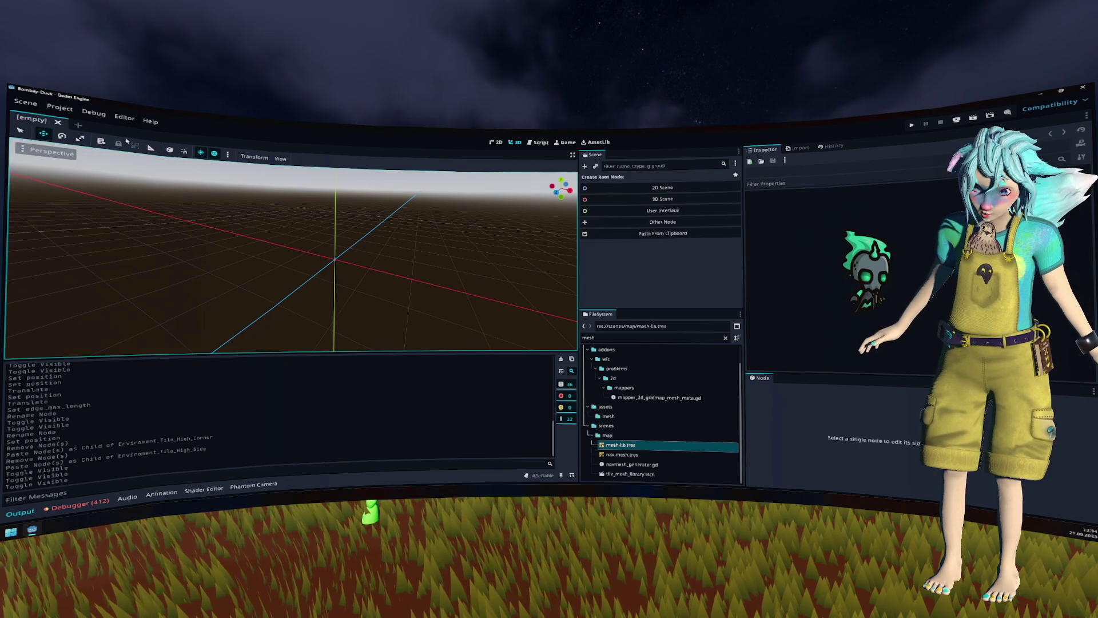
Step: Update mesh-lib.tres from the tile scene using Apply without Transforms
{"action": "left_click", "coordinate": [638, 448]}
{"action": "left_click", "coordinate": [316, 161]}
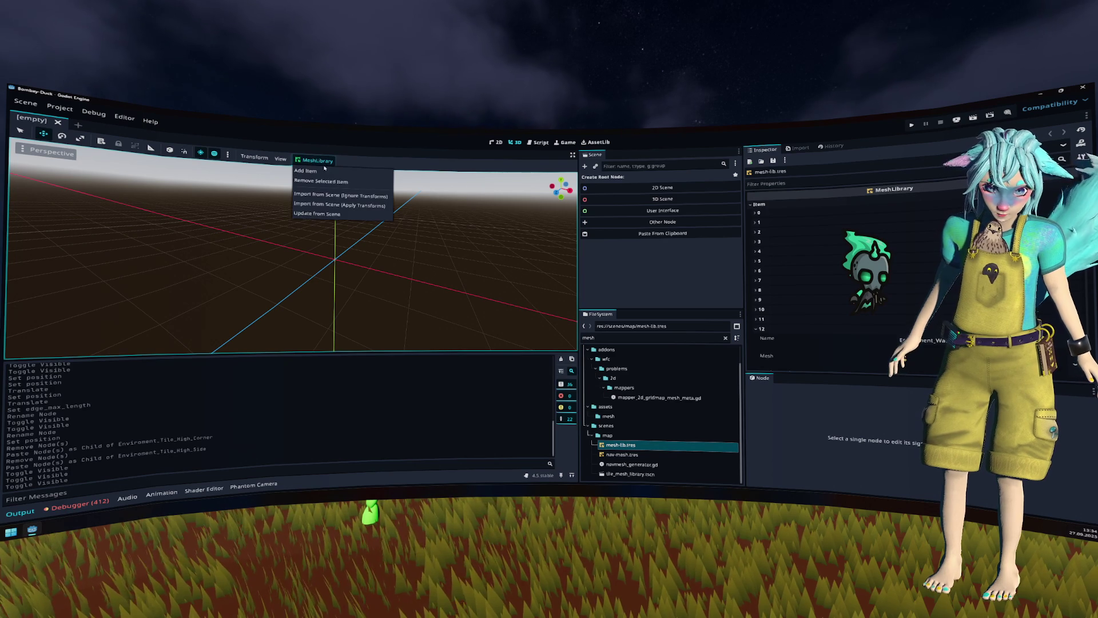
{"action": "left_click", "coordinate": [355, 216]}
{"action": "left_click", "coordinate": [542, 318]}
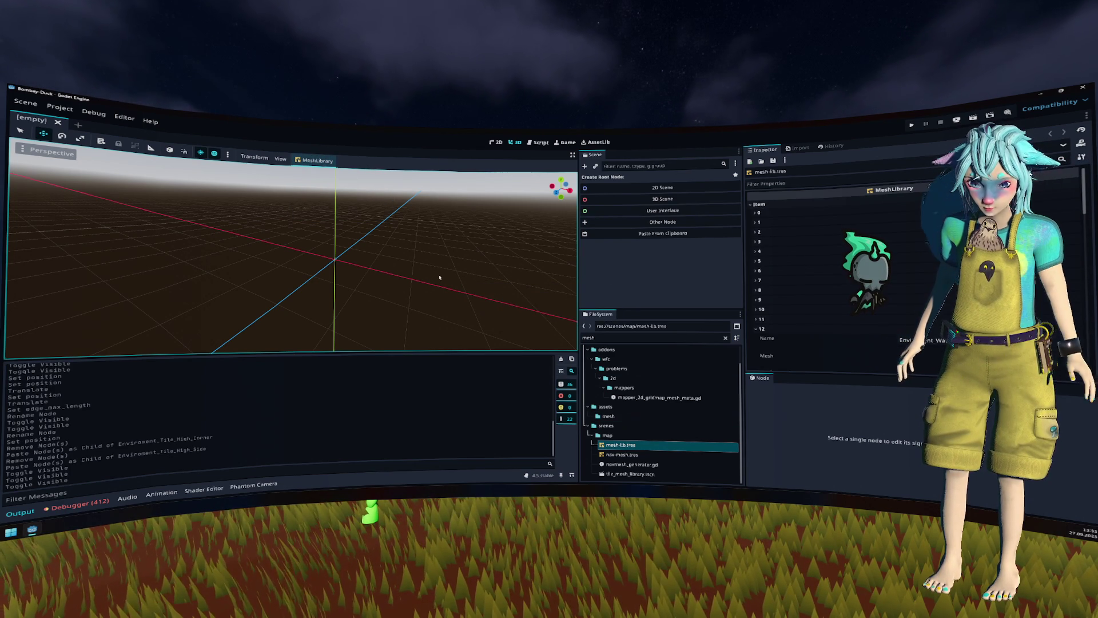
{"action": "key", "text": "ctrl+shift+o"}
Step: Reopen tile_mesh_library and inspect High_Center's NavigationRegion, re-hiding its mesh afterwards
{"action": "key", "text": "Return"}
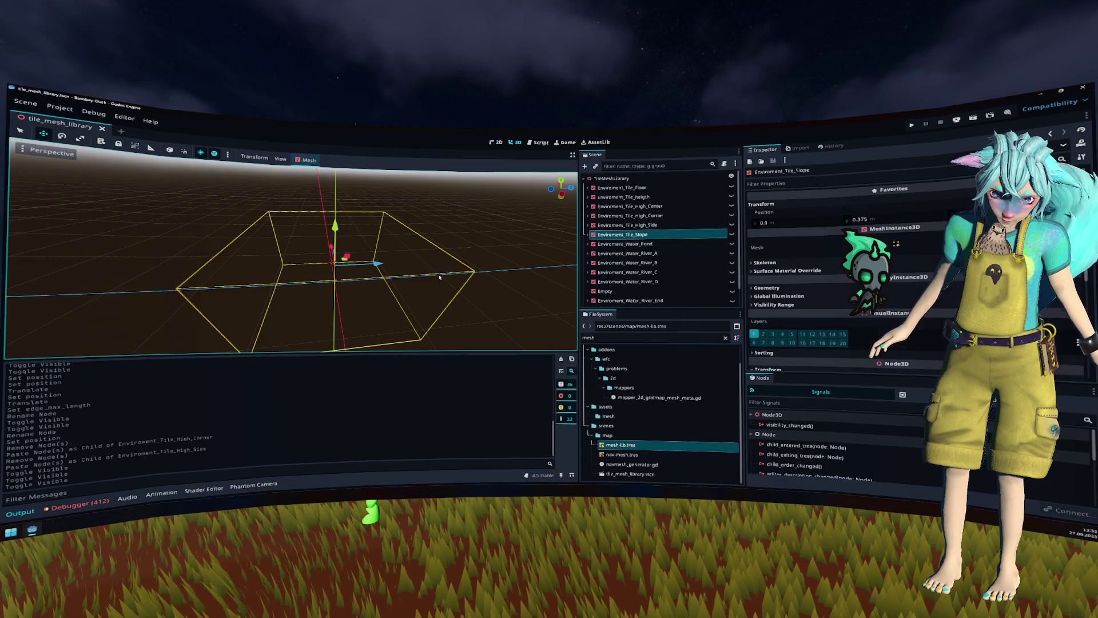
{"action": "left_click", "coordinate": [704, 207]}
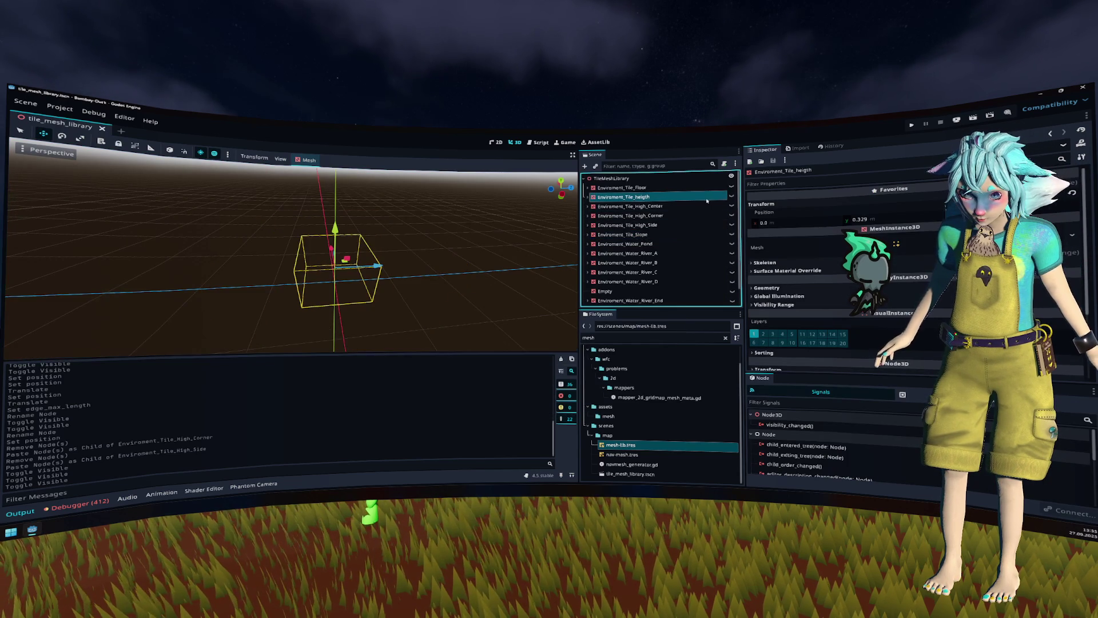
{"action": "left_click", "coordinate": [732, 206]}
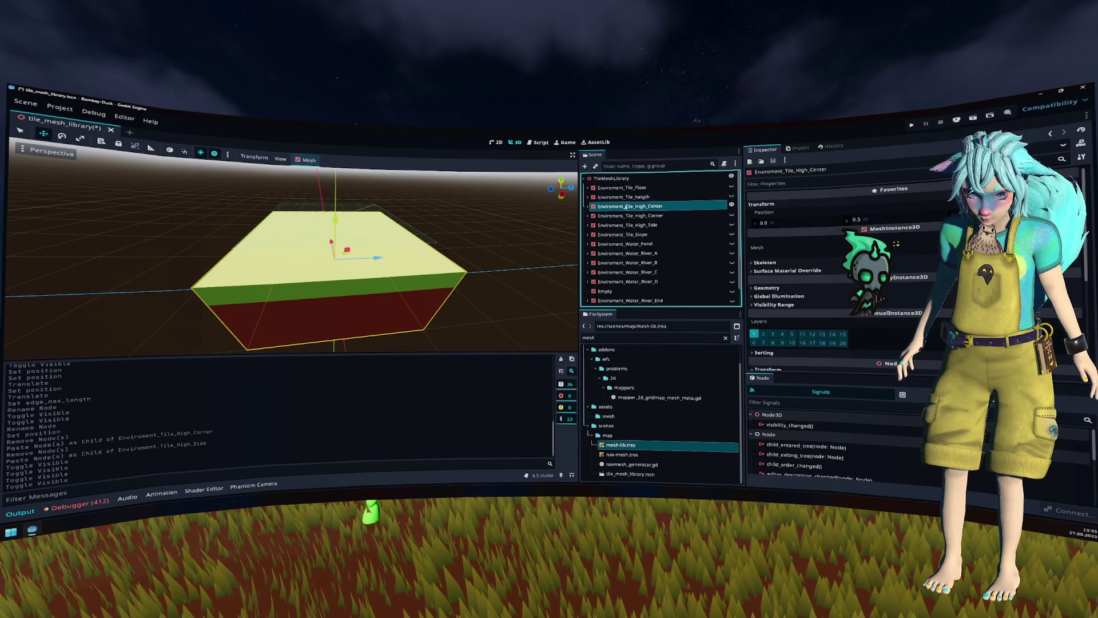
{"action": "left_click", "coordinate": [588, 206]}
{"action": "left_click", "coordinate": [622, 235]}
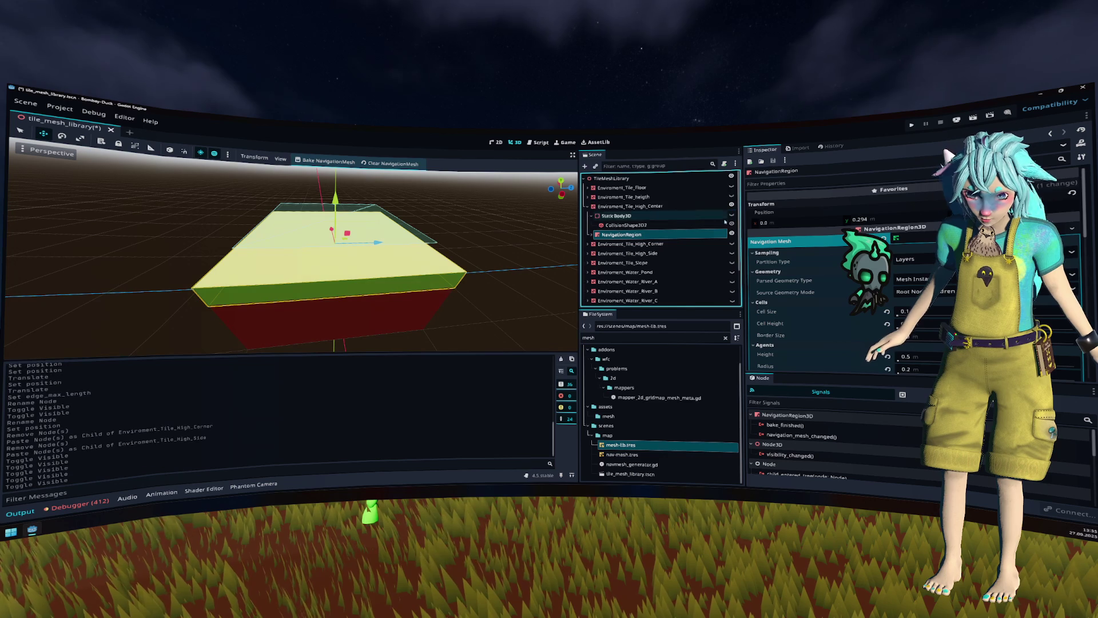
{"action": "left_click", "coordinate": [732, 214]}
{"action": "left_click", "coordinate": [629, 206]}
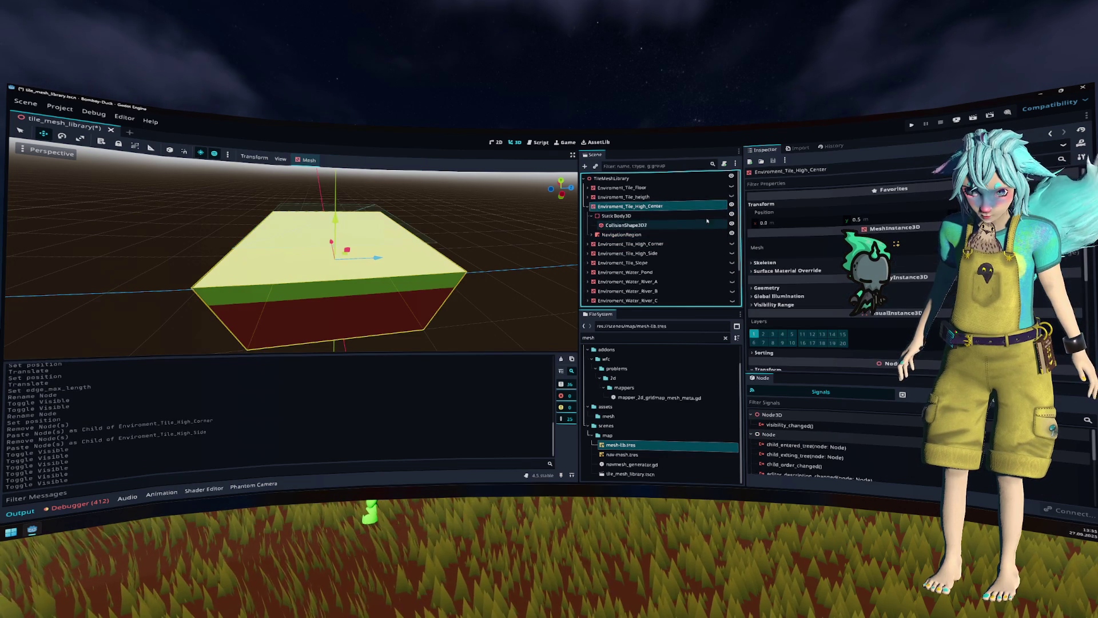
Step: Toggle the High_Corner tile's mesh visibility back off, save the scene, and close it
{"action": "left_click", "coordinate": [620, 244]}
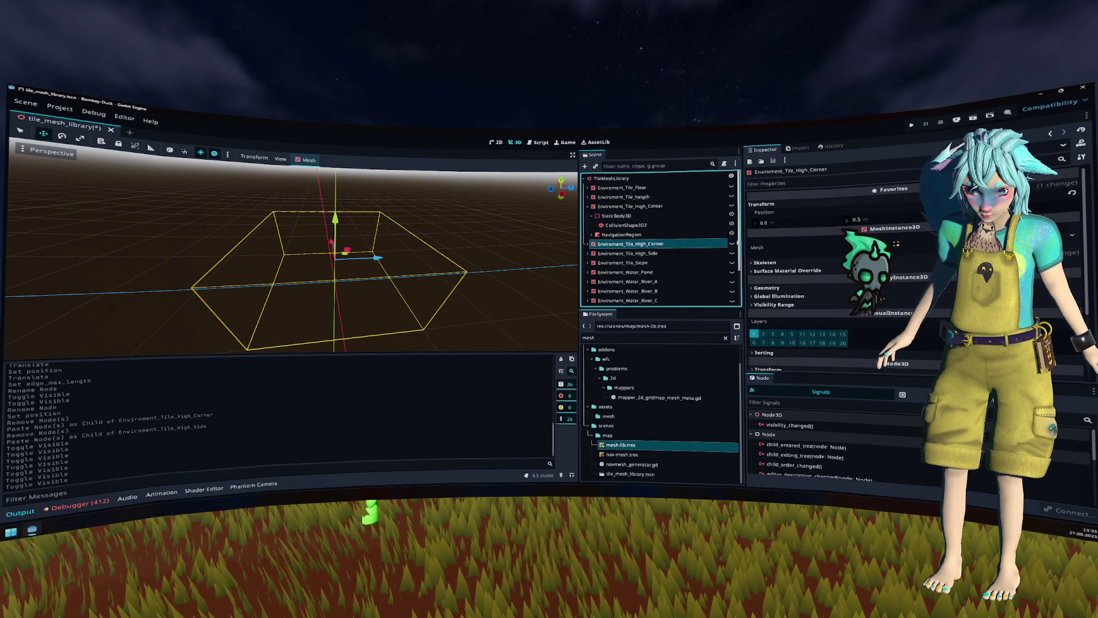
{"action": "left_click", "coordinate": [731, 244]}
{"action": "left_click", "coordinate": [731, 244]}
{"action": "key", "text": "ctrl+s"}
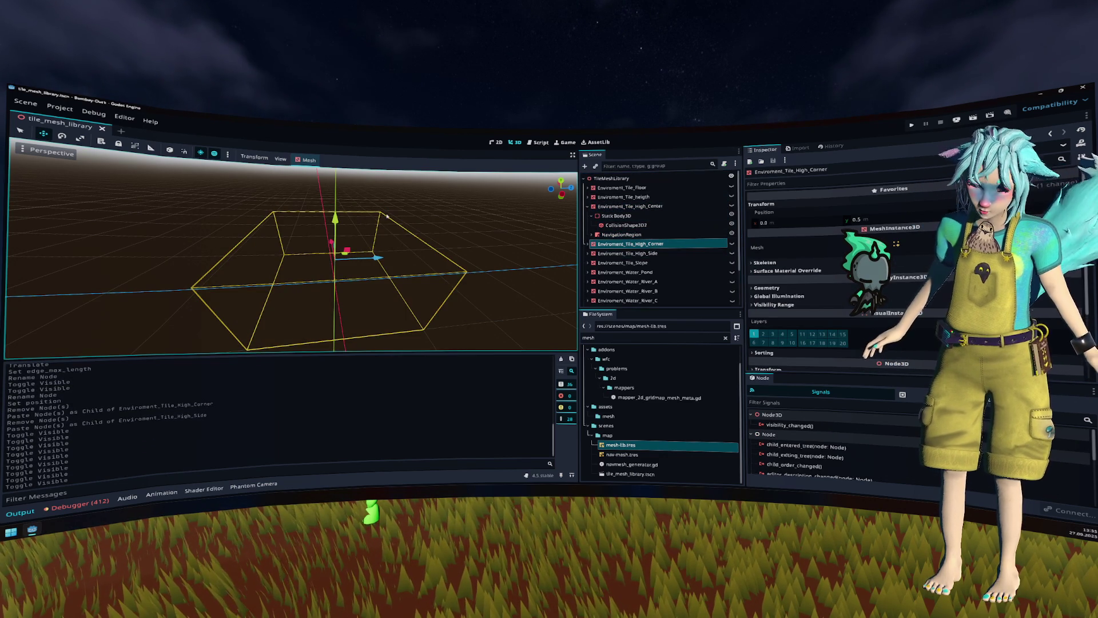
{"action": "left_click", "coordinate": [103, 128]}
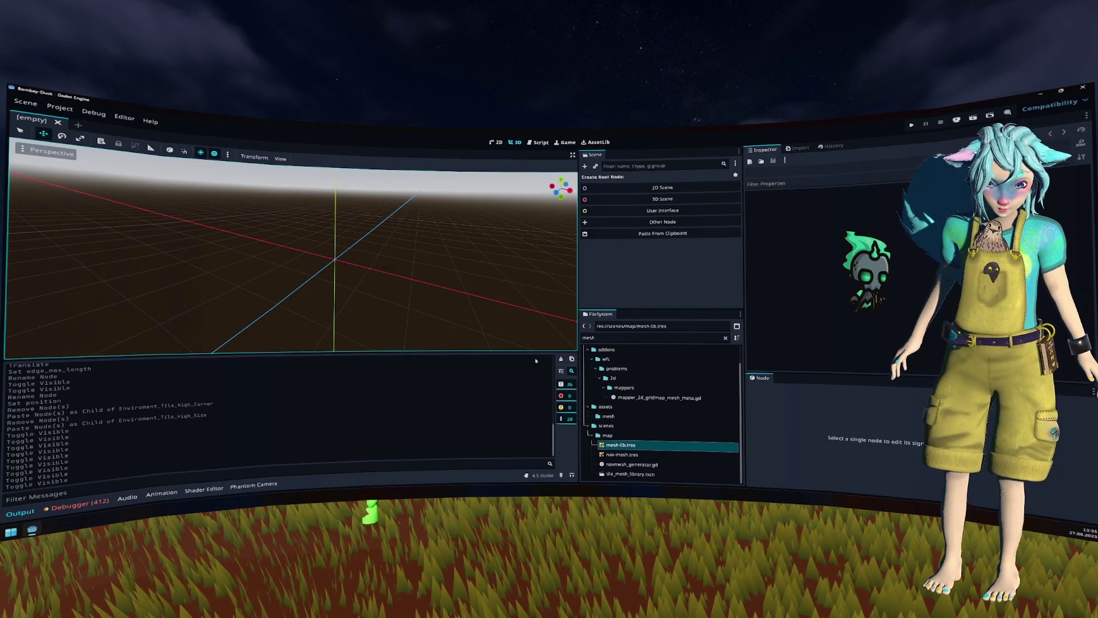
Step: Filter the FileSystem by 'level_' and launch the game from the main menu
{"action": "double_click", "coordinate": [628, 336]}
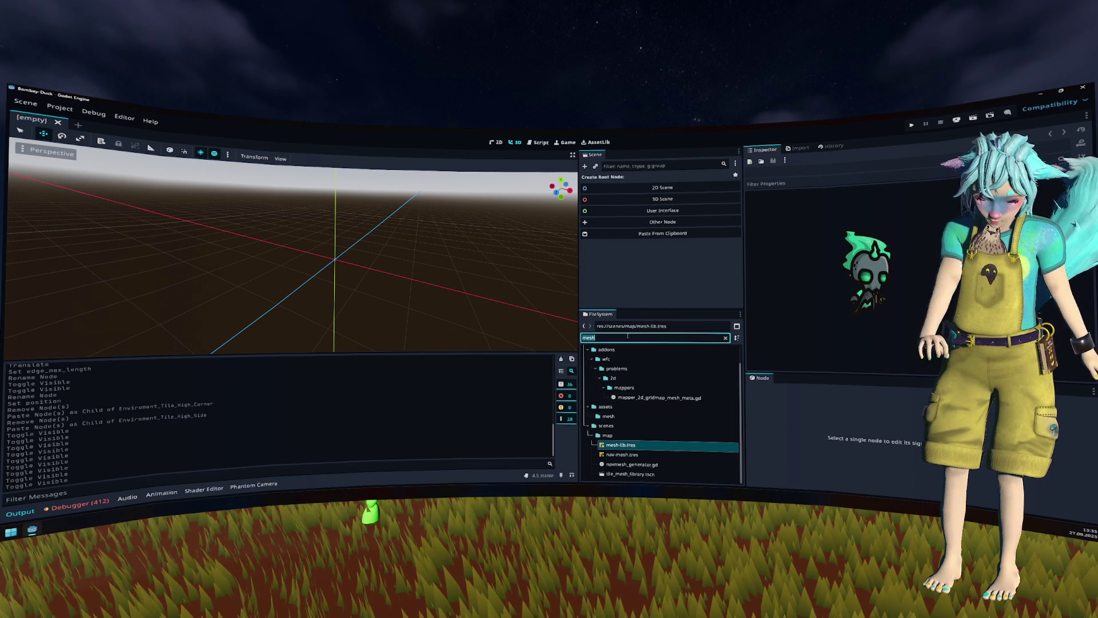
{"action": "type", "text": "level_"}
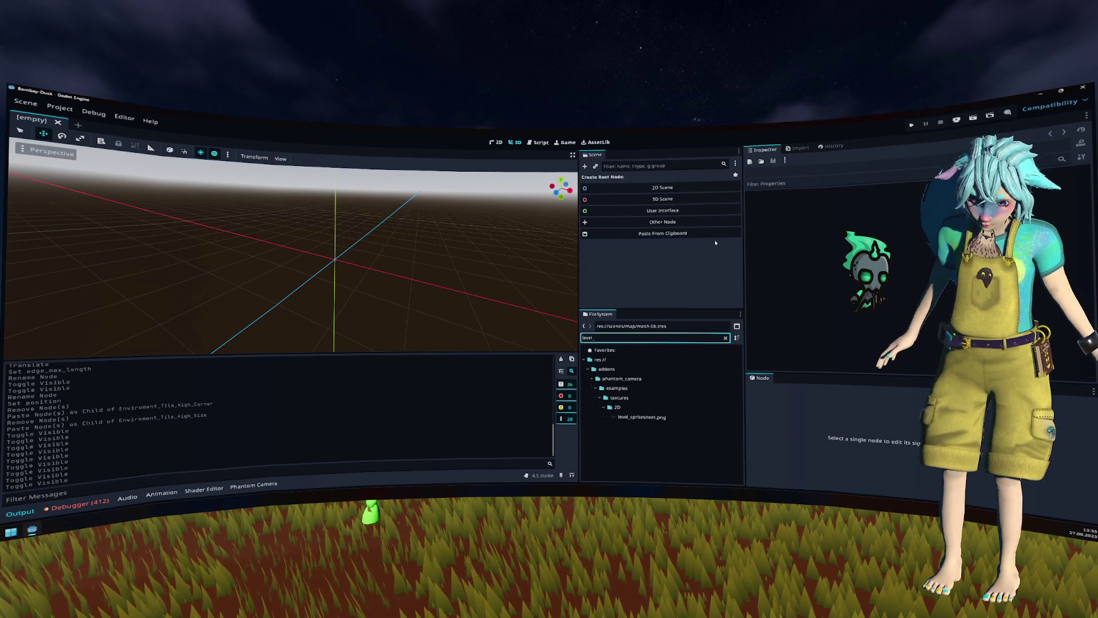
{"action": "key", "text": "F5"}
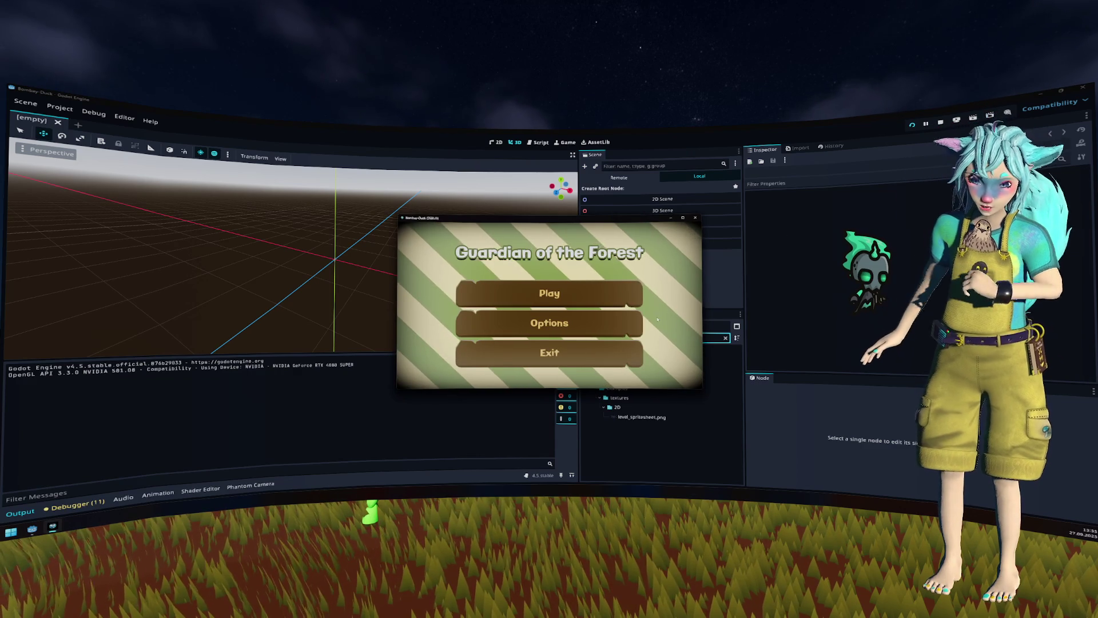
{"action": "left_click", "coordinate": [549, 293]}
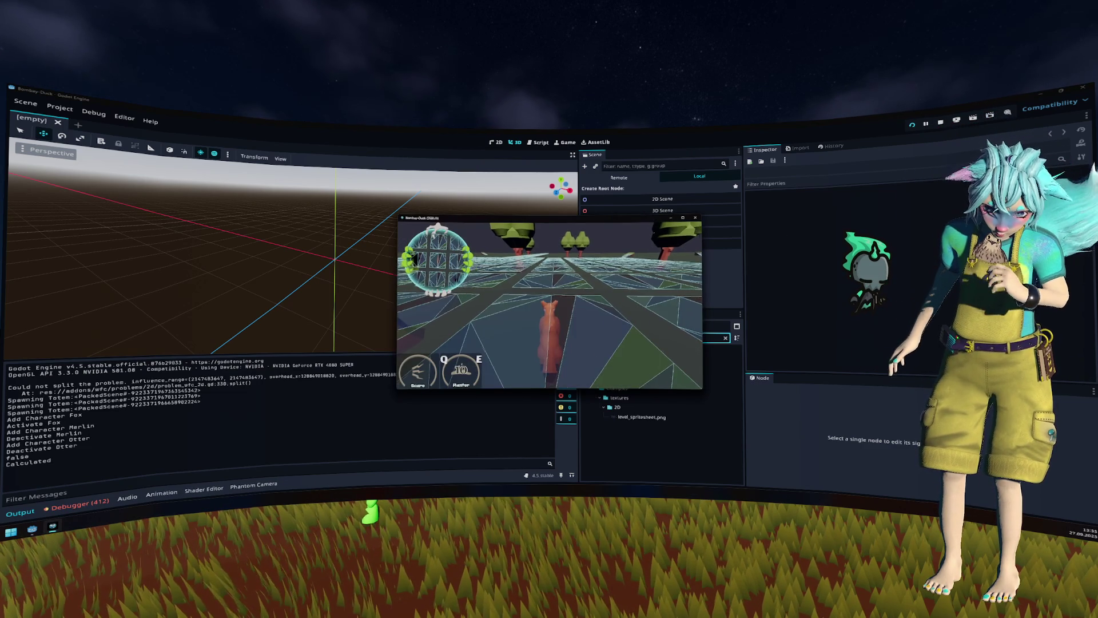
Step: Walk the fox forward along the grid and up the green path, then stop the game
{"action": "key", "text": "w"}
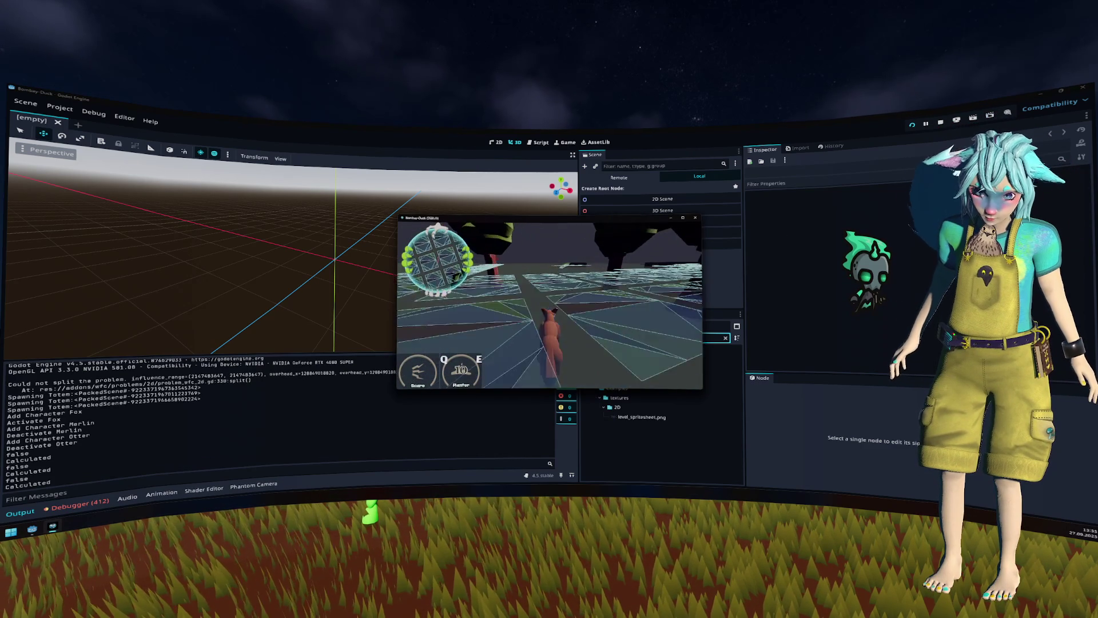
{"action": "key", "text": "w"}
{"action": "key", "text": "w"}
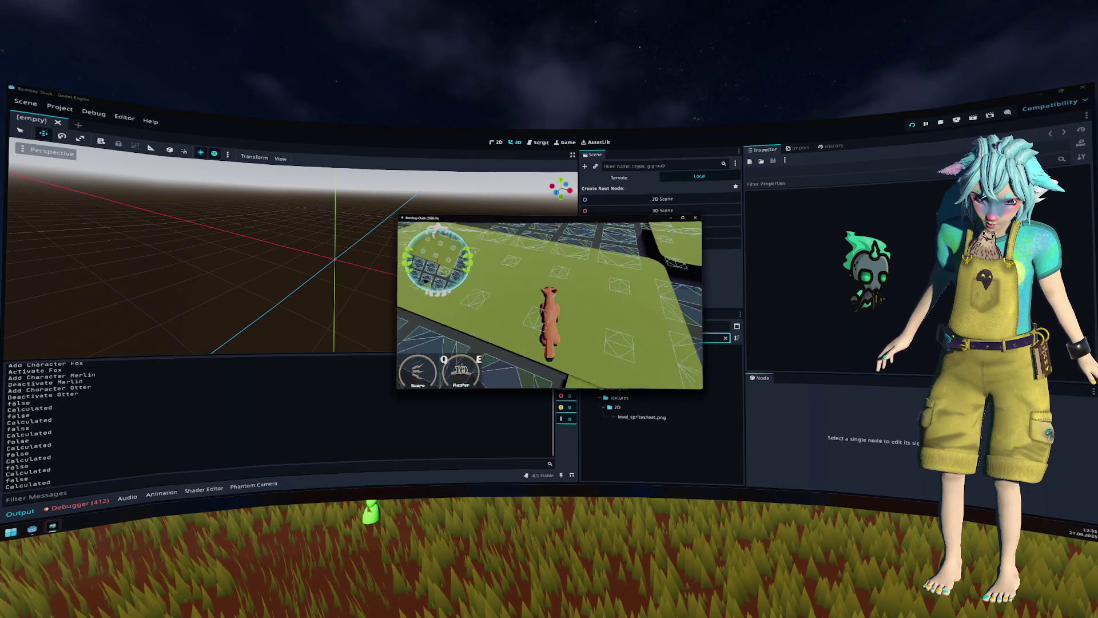
{"action": "key", "text": "w"}
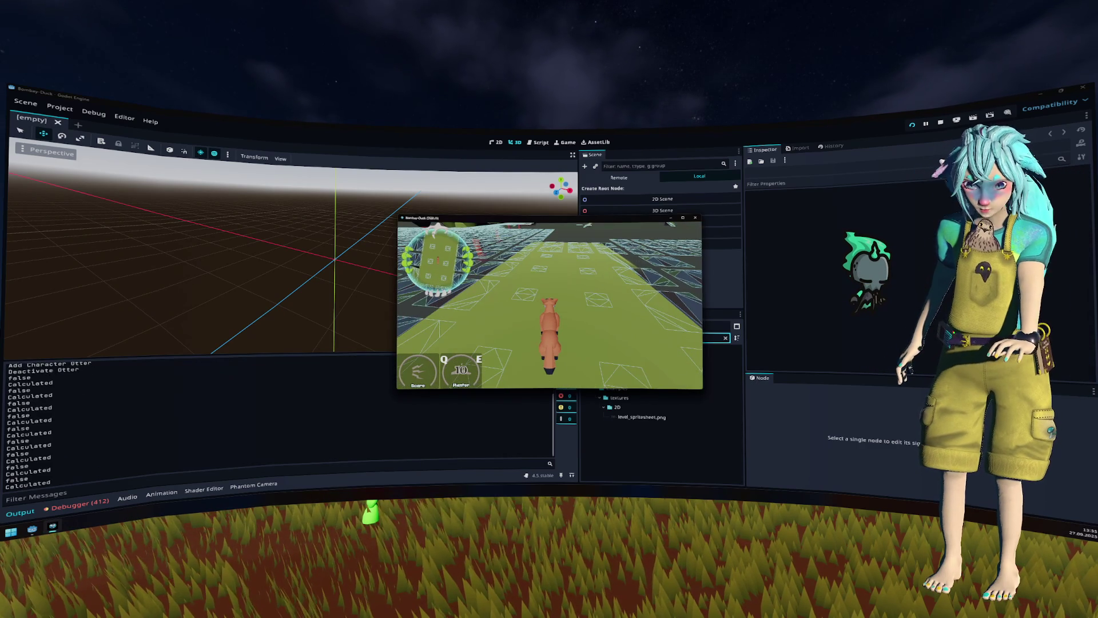
{"action": "key", "text": "F8"}
{"action": "key", "text": "ctrl+shift+o"}
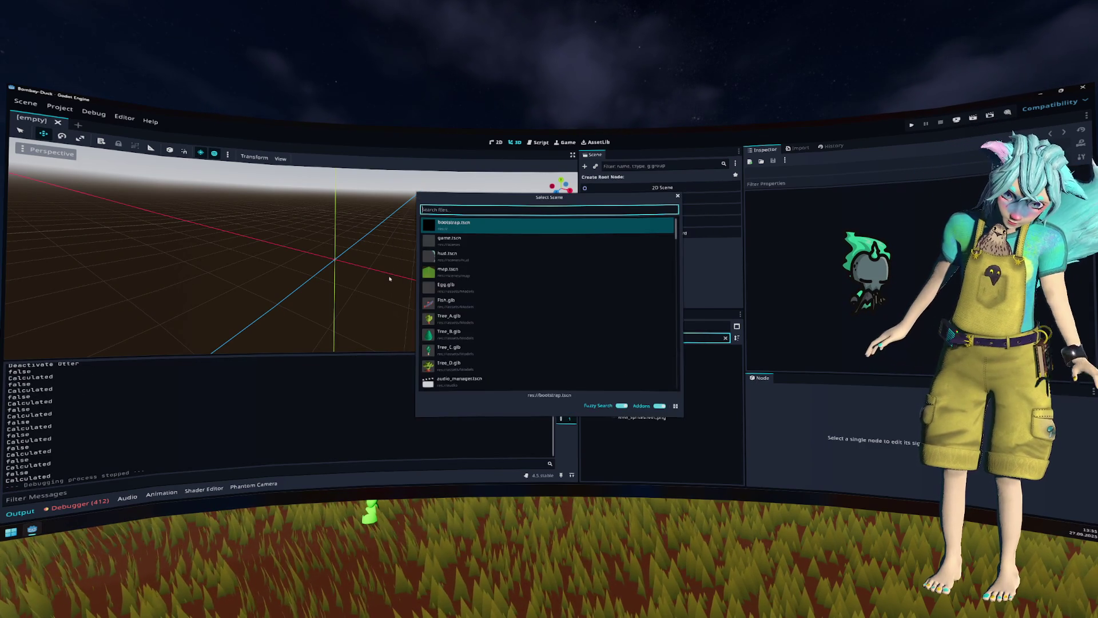
Step: Quick-open tile_mesh_library and inspect the High_Corner tile's NavigationRegion, then hide its mesh again
{"action": "type", "text": "tile"}
{"action": "key", "text": "Return"}
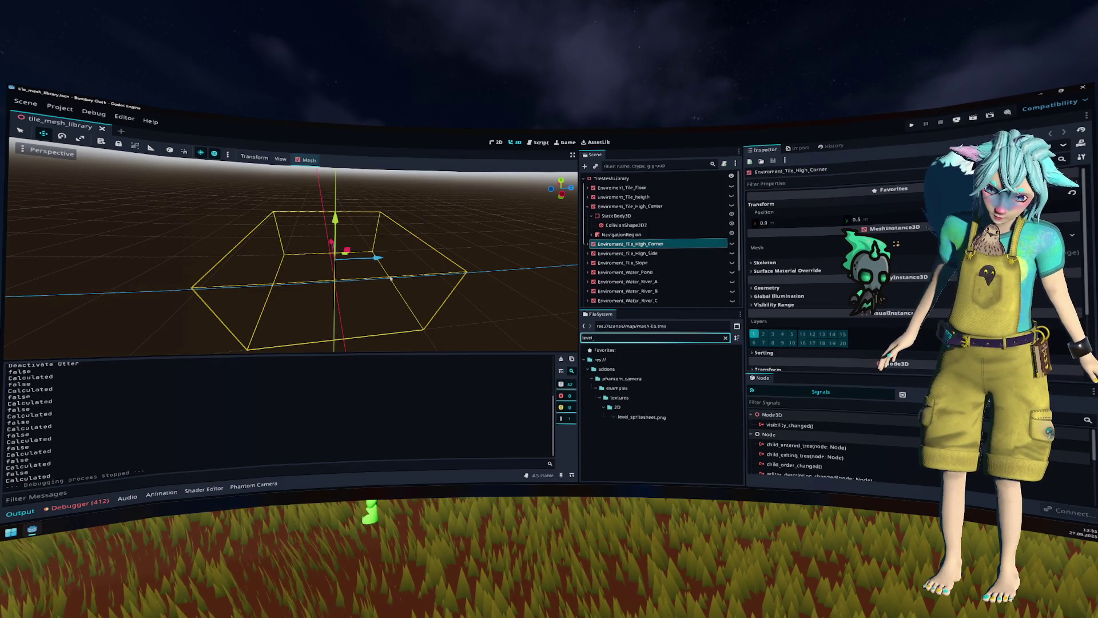
{"action": "left_click", "coordinate": [615, 254]}
{"action": "left_click", "coordinate": [731, 244]}
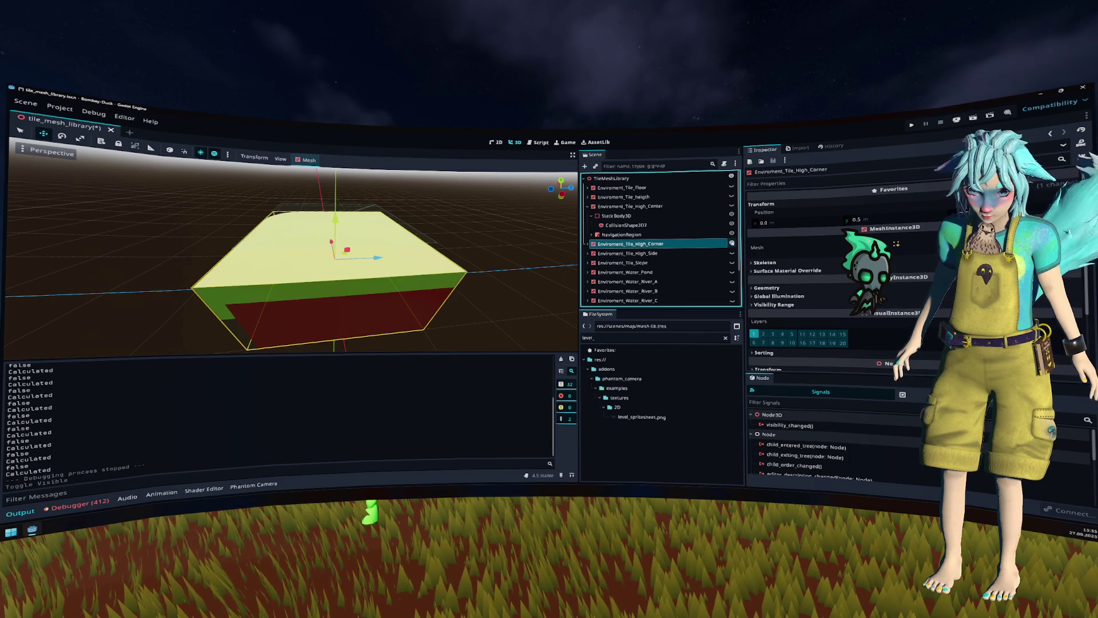
{"action": "left_click", "coordinate": [588, 244]}
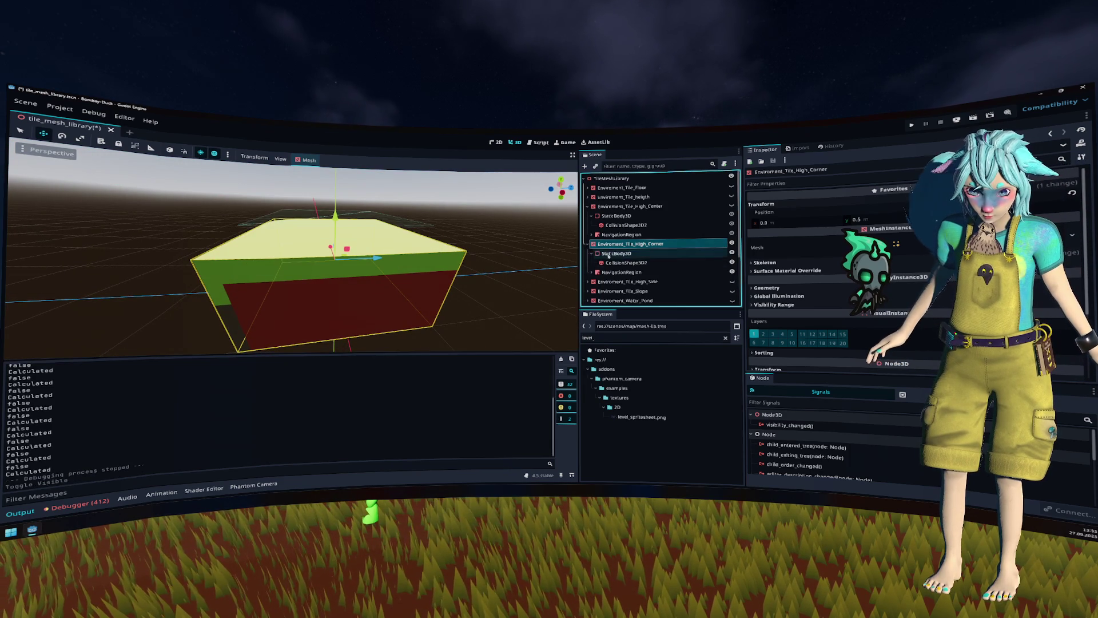
{"action": "left_click", "coordinate": [618, 273]}
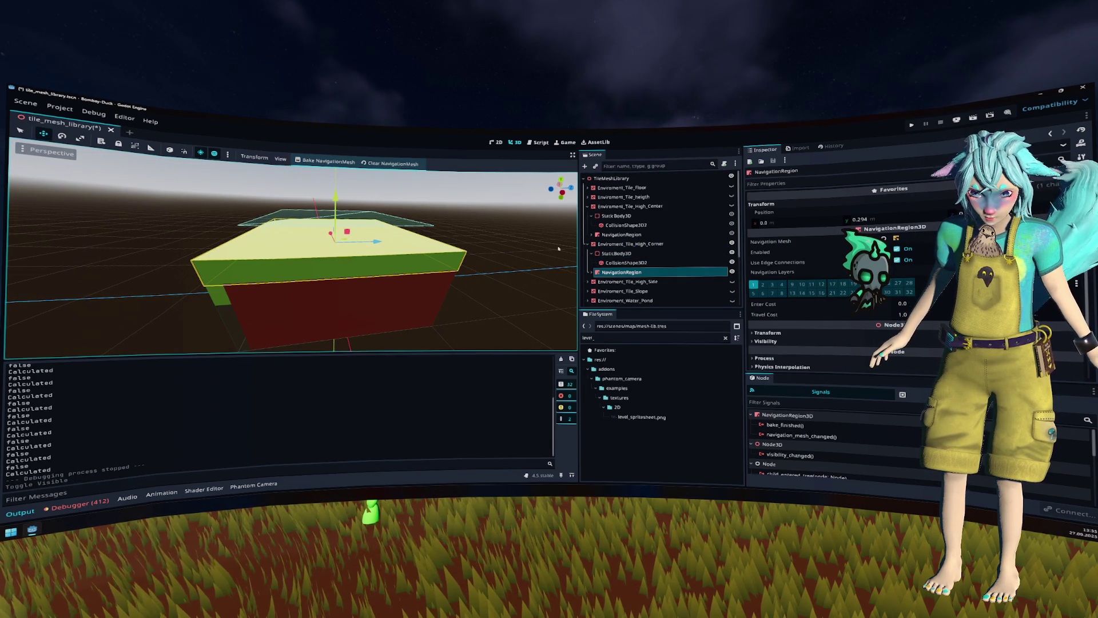
{"action": "left_click", "coordinate": [588, 243]}
{"action": "left_click", "coordinate": [731, 244]}
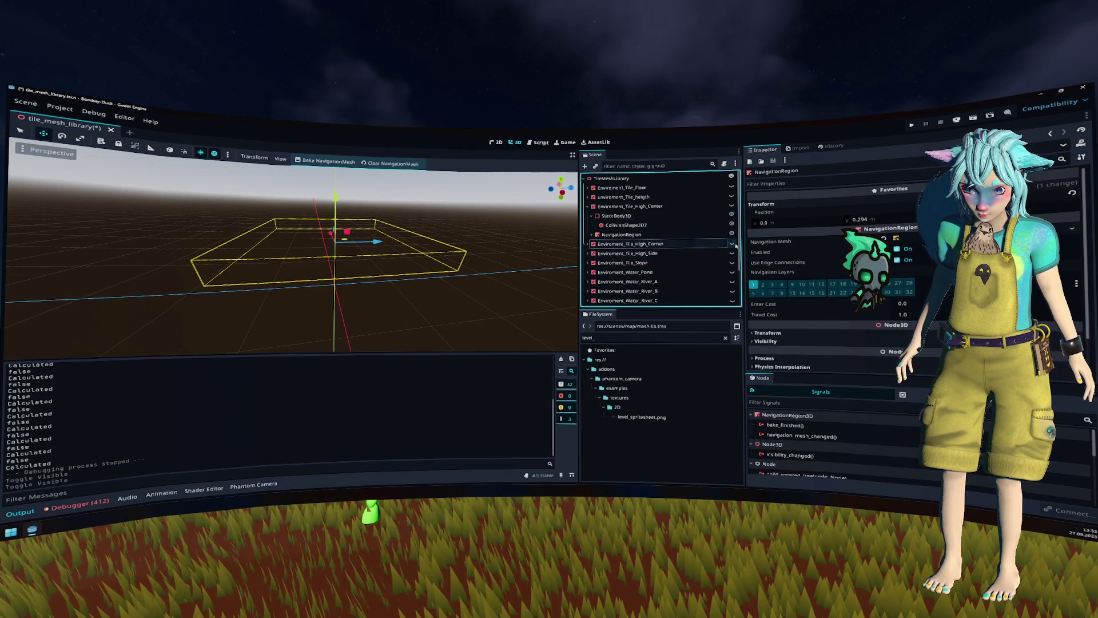
Step: Inspect the slope tile's NavigationRegion3D, collapse the tiles, and close the scene
{"action": "scroll", "coordinate": [632, 273], "scroll_direction": "down", "scroll_amount": 2}
{"action": "scroll", "coordinate": [631, 269], "scroll_direction": "down", "scroll_amount": 1}
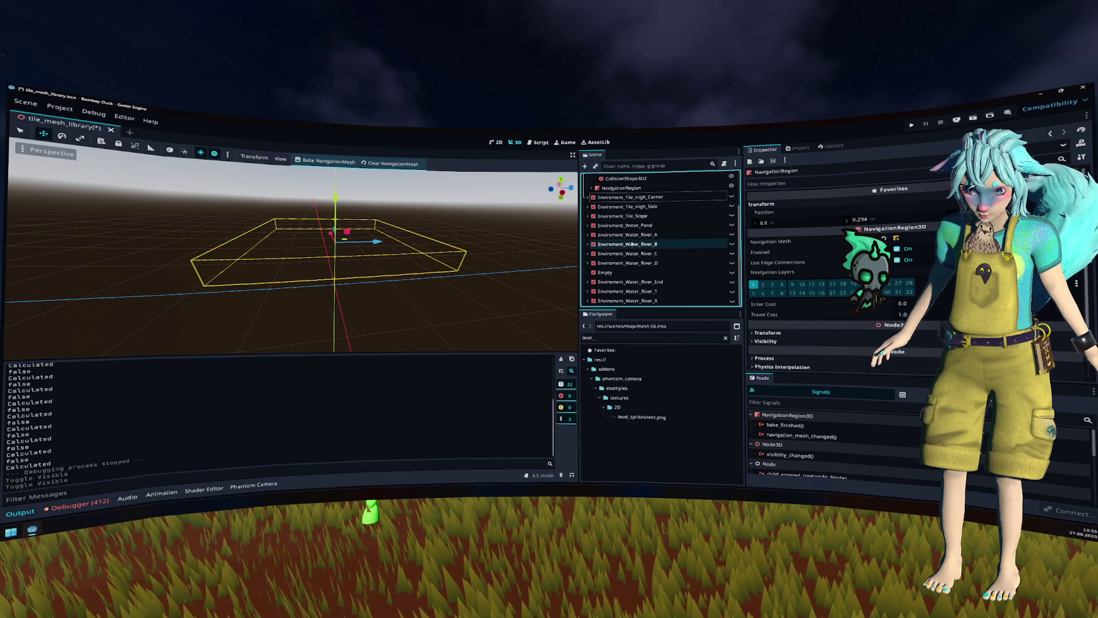
{"action": "left_click", "coordinate": [638, 216]}
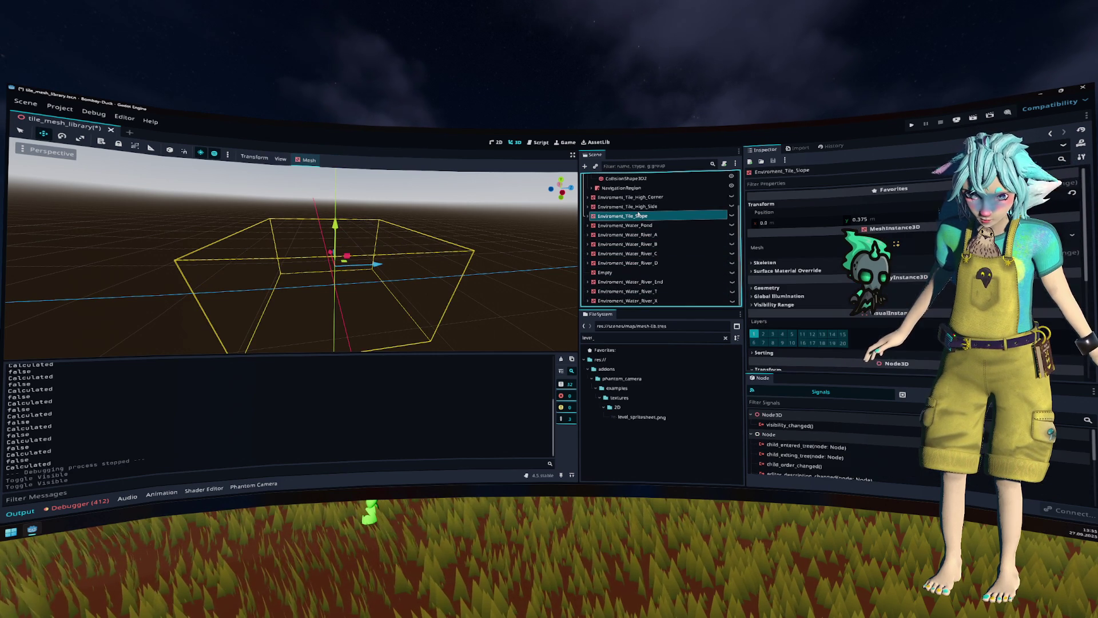
{"action": "left_click", "coordinate": [732, 215]}
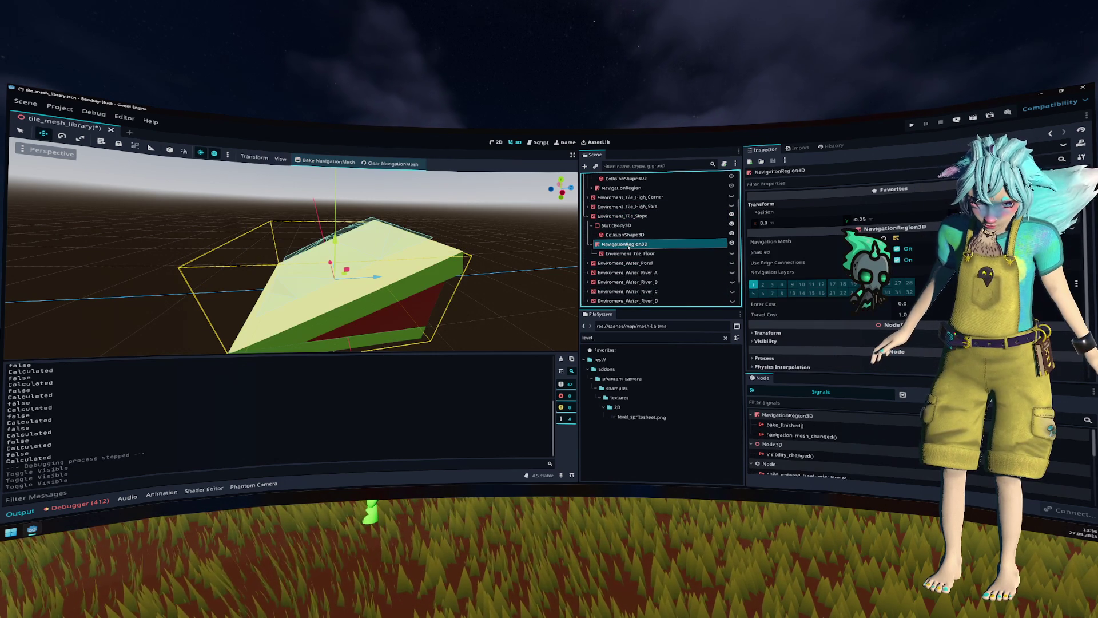
{"action": "left_click", "coordinate": [632, 253]}
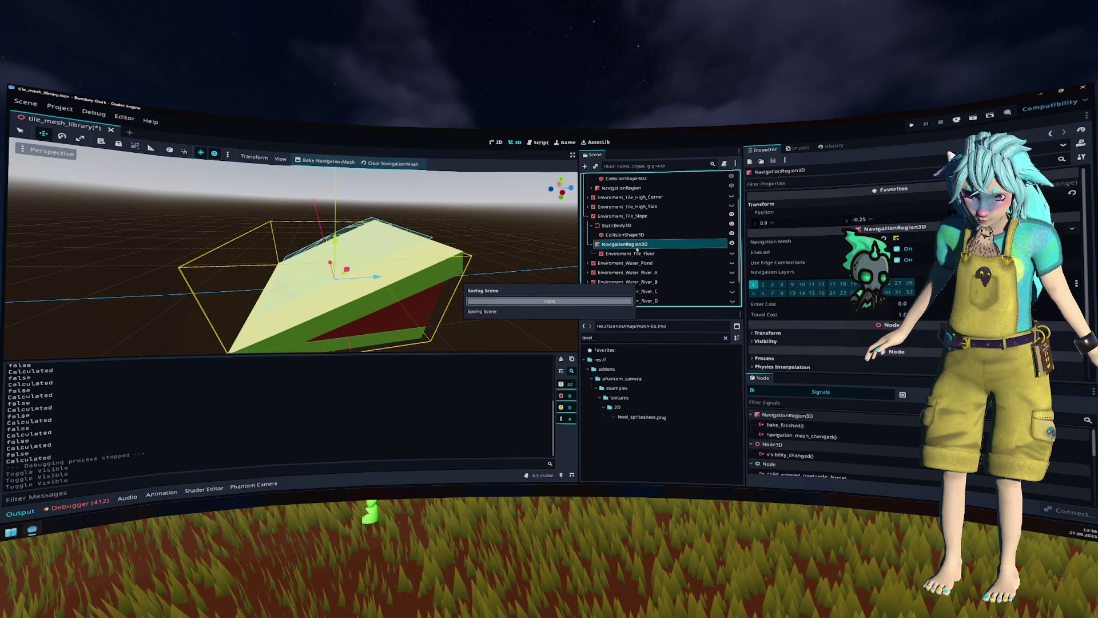
{"action": "left_click", "coordinate": [636, 245]}
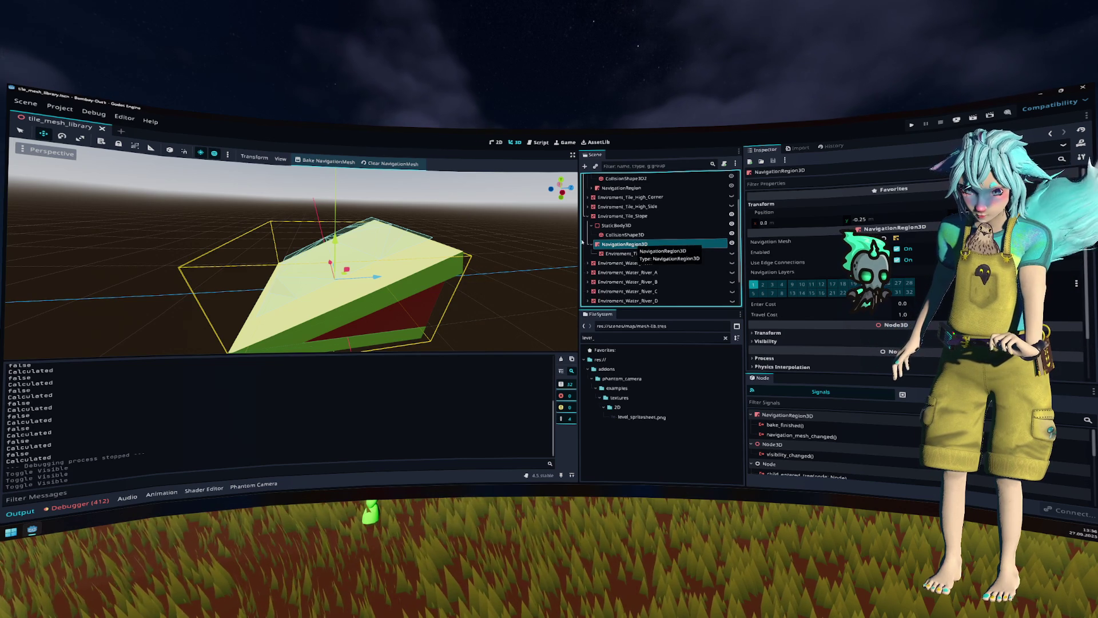
{"action": "left_click", "coordinate": [588, 216]}
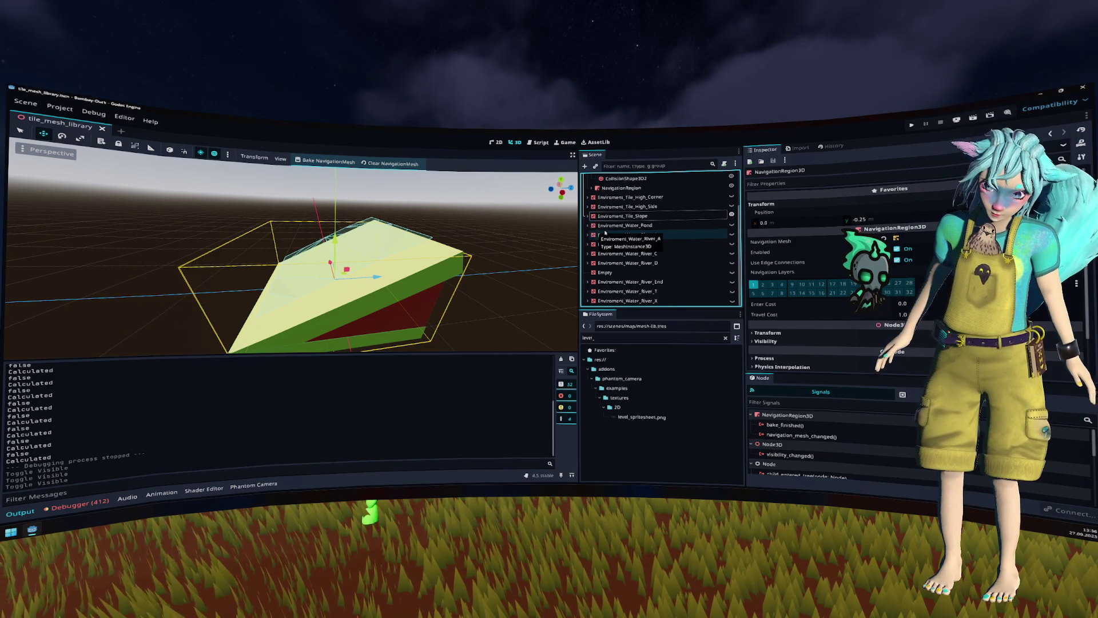
{"action": "scroll", "coordinate": [629, 234], "scroll_direction": "up", "scroll_amount": 2}
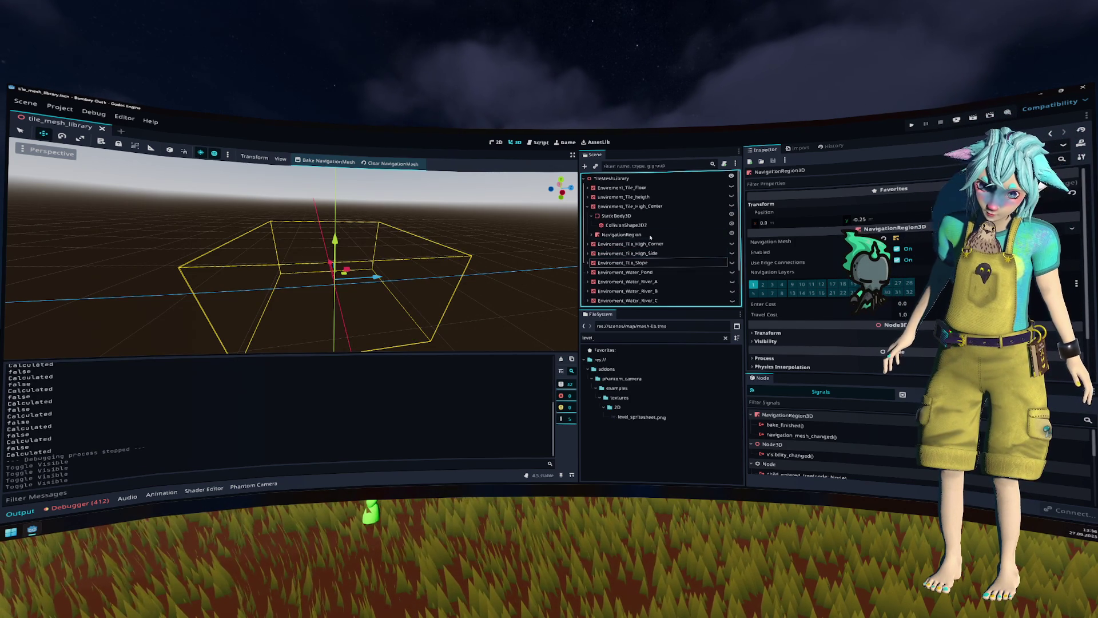
{"action": "left_click", "coordinate": [587, 205]}
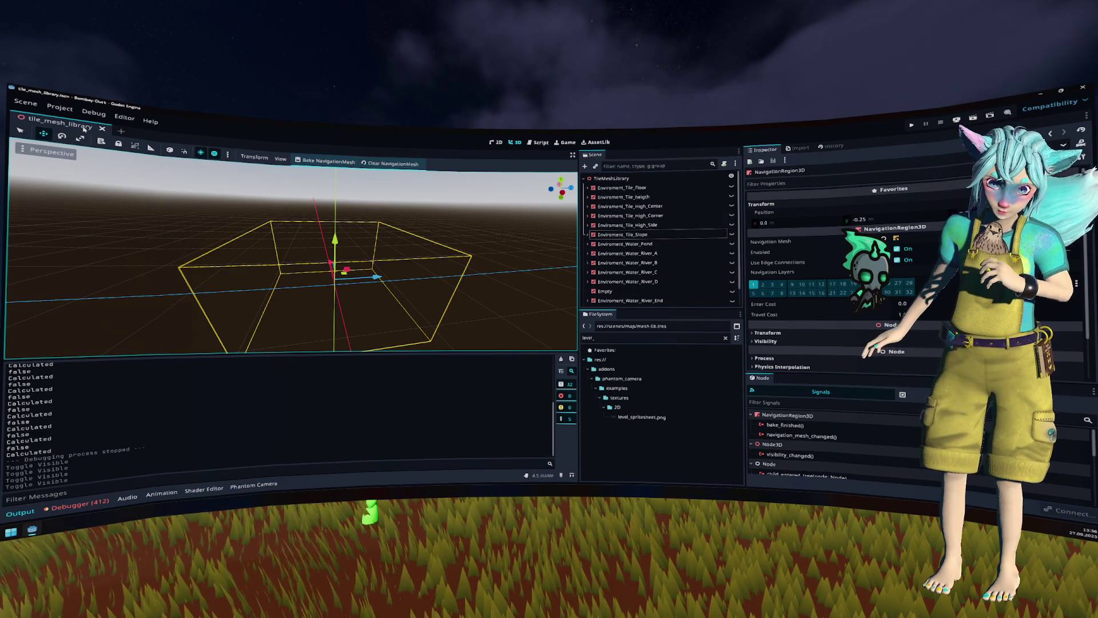
{"action": "middle_click", "coordinate": [84, 129]}
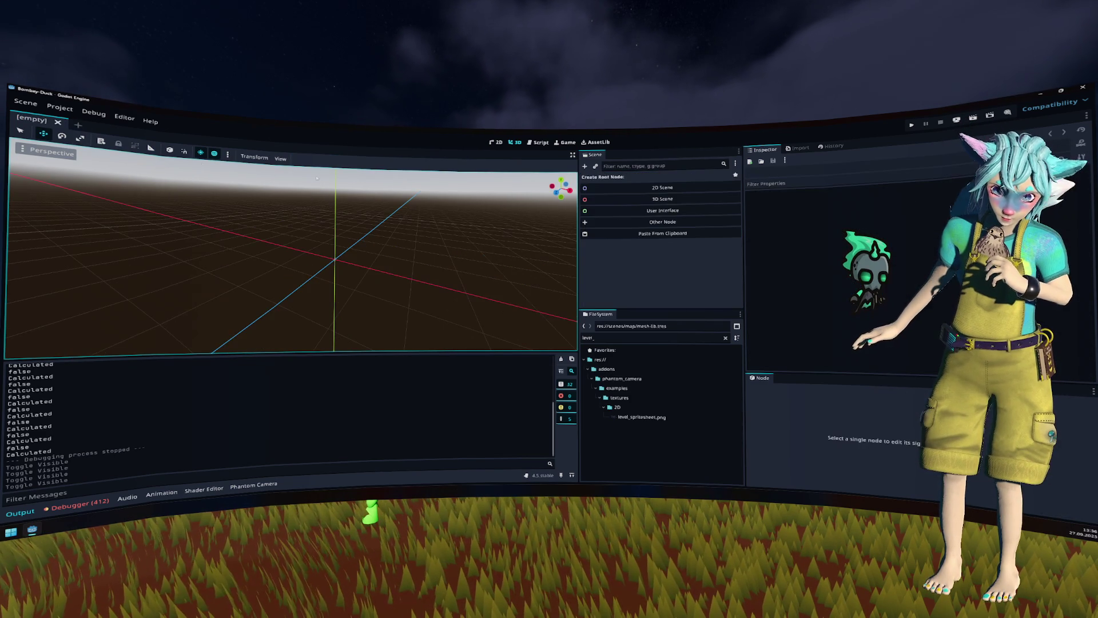
Step: Filter files by 'level', open the level.tscn example scene, then close it
{"action": "left_click", "coordinate": [624, 338]}
{"action": "key", "text": "BackSpace"}
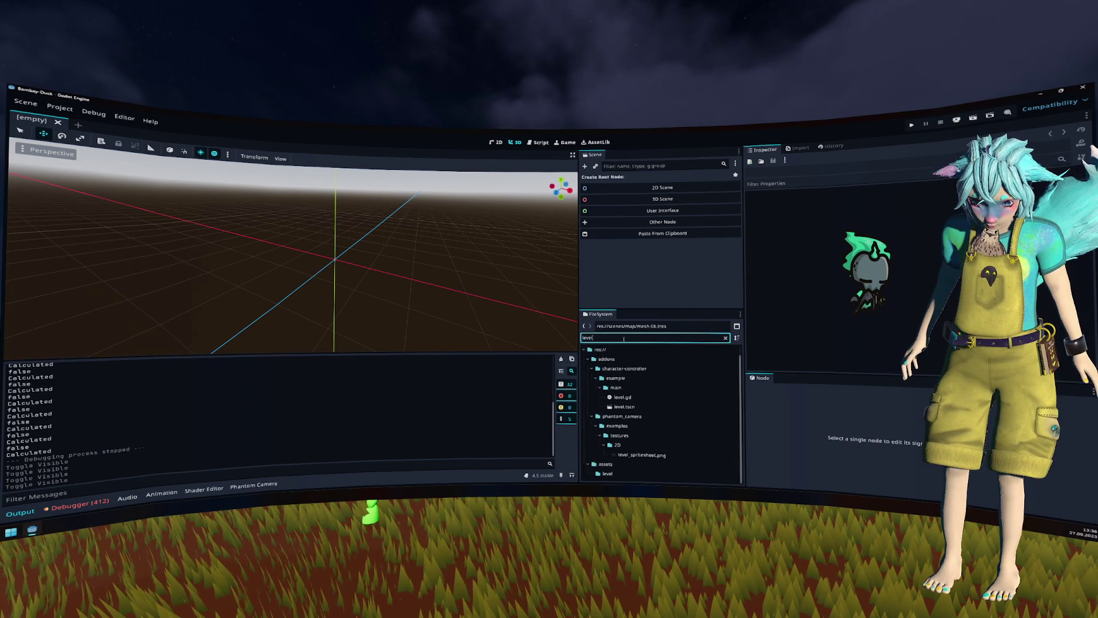
{"action": "double_click", "coordinate": [633, 406]}
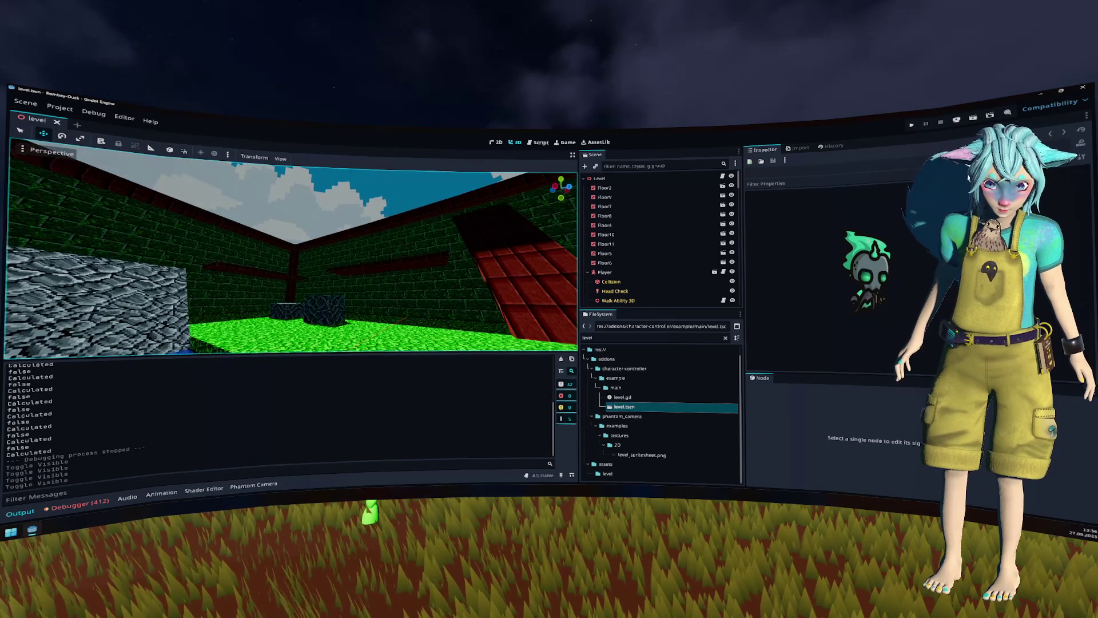
{"action": "double_click", "coordinate": [616, 378]}
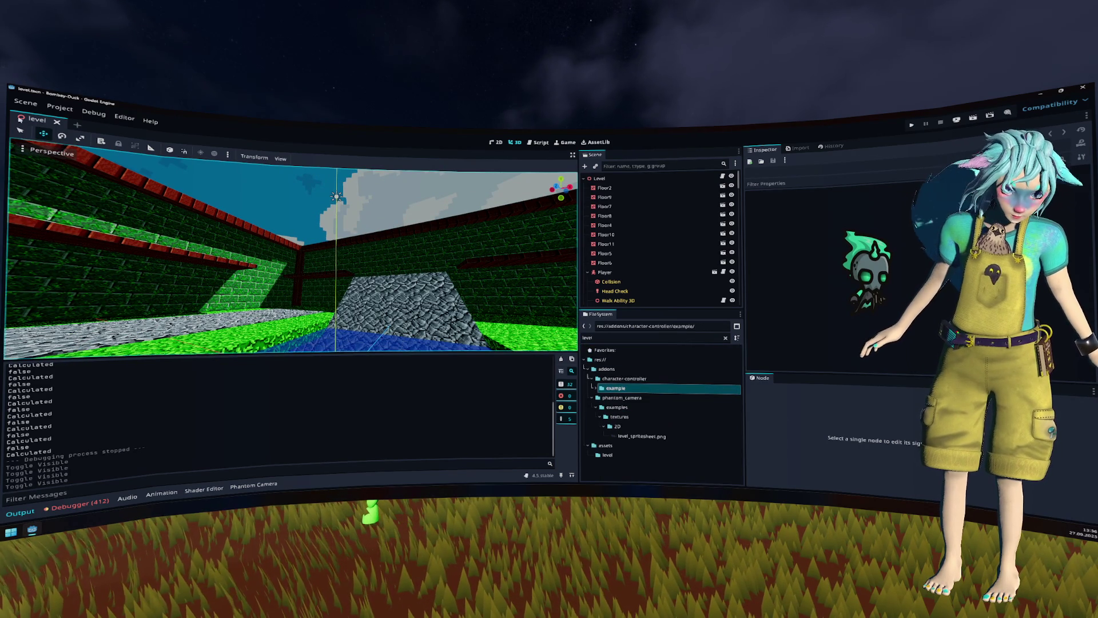
{"action": "key", "text": "ctrl+shift+w"}
Step: Collapse the addons folders, clear the file filter, and select the map scene file
{"action": "left_click", "coordinate": [672, 379]}
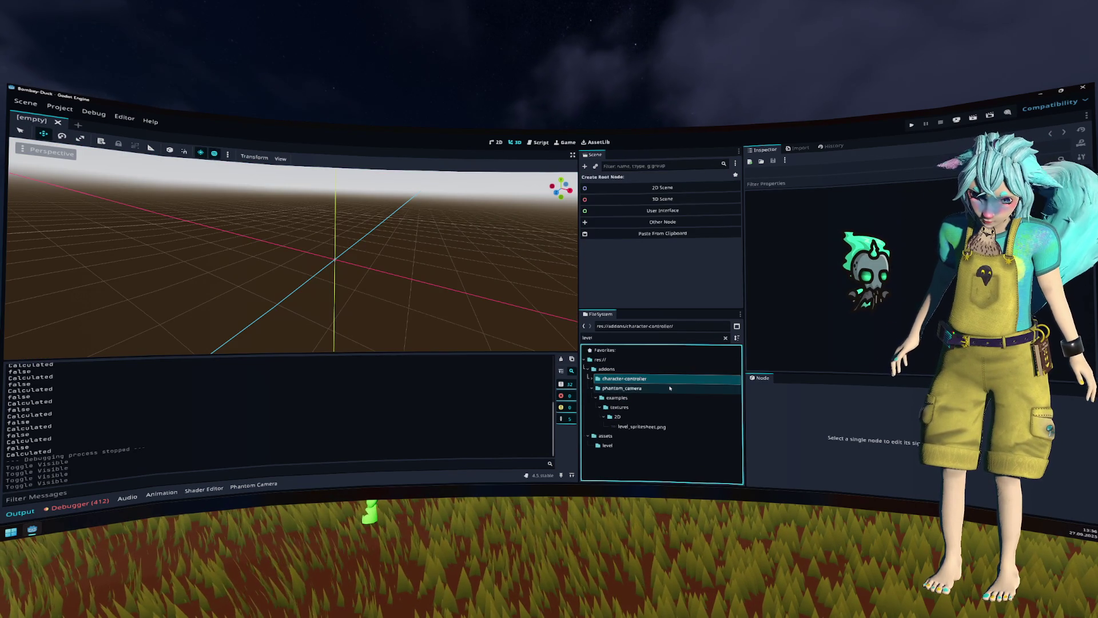
{"action": "double_click", "coordinate": [618, 369]}
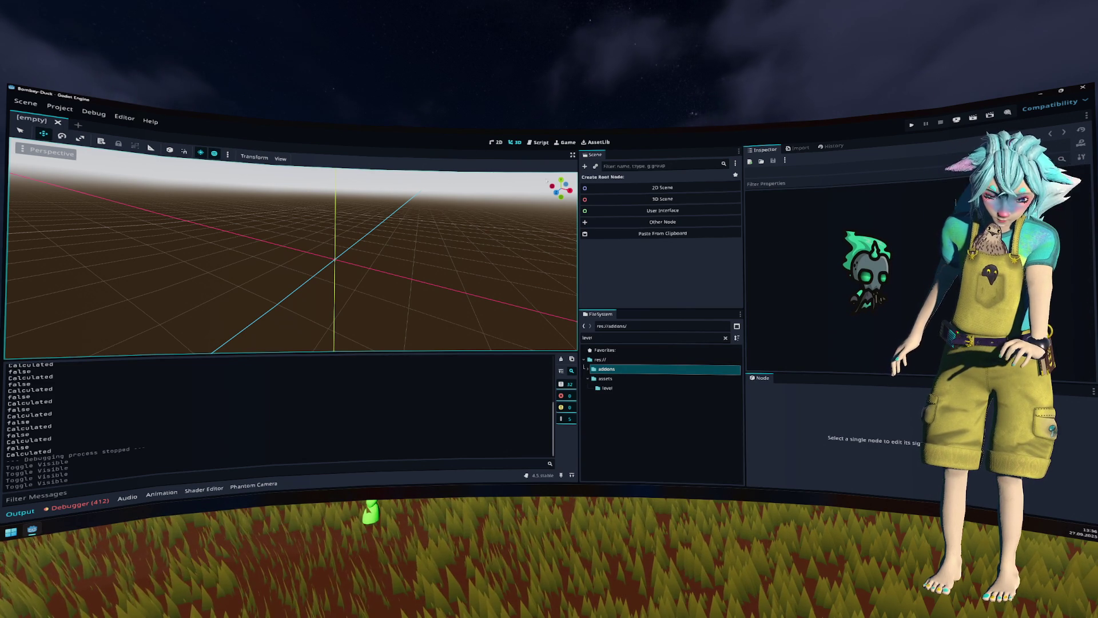
{"action": "left_click", "coordinate": [725, 338]}
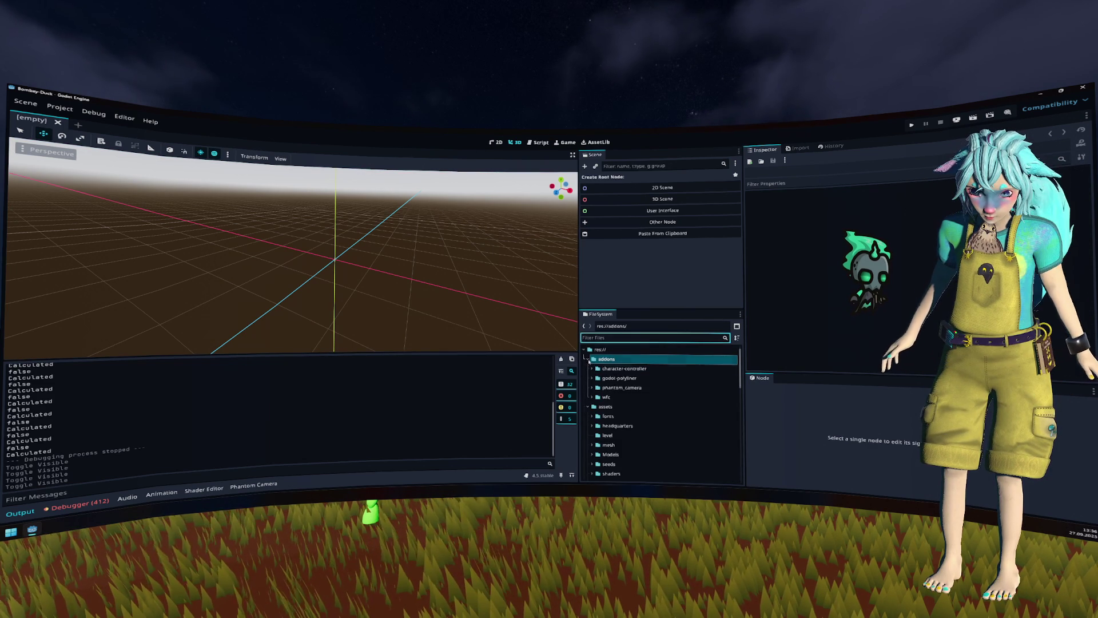
{"action": "scroll", "coordinate": [662, 378], "scroll_direction": "down", "scroll_amount": 3}
{"action": "scroll", "coordinate": [662, 378], "scroll_direction": "down", "scroll_amount": 6}
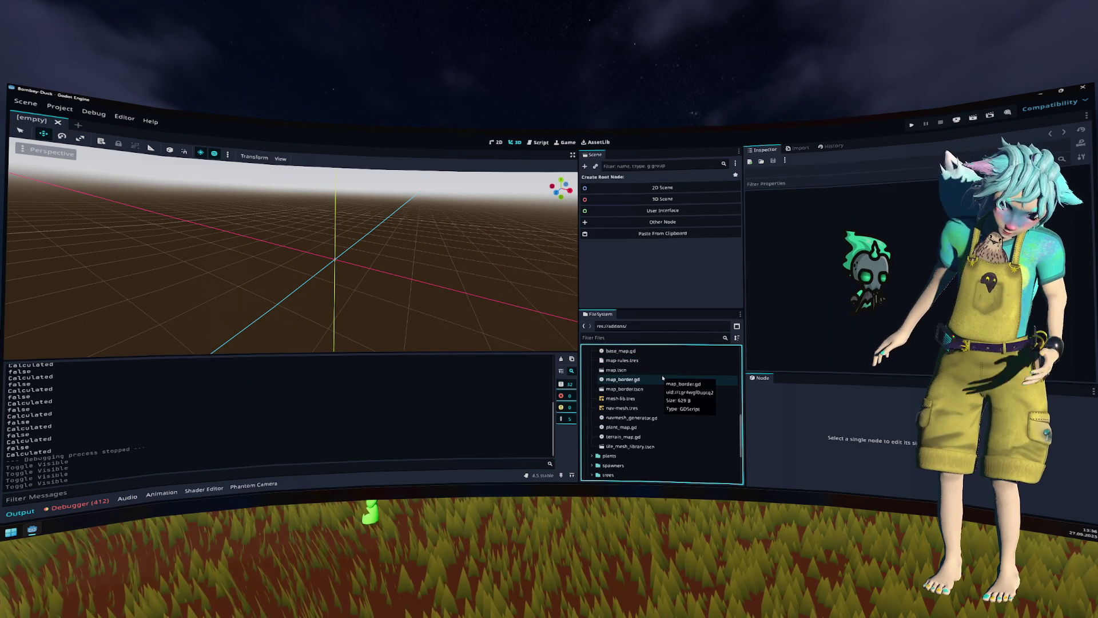
{"action": "left_click", "coordinate": [664, 371]}
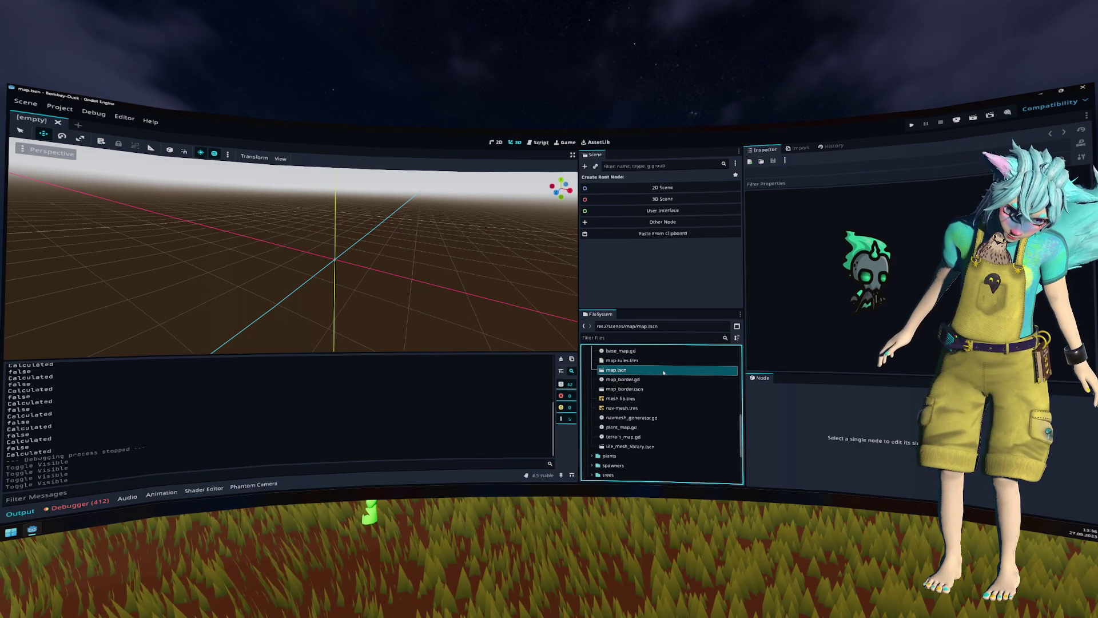
Step: Open map.tscn and bring up the TerrainMap's Mesh Library in the Inspector
{"action": "double_click", "coordinate": [663, 371]}
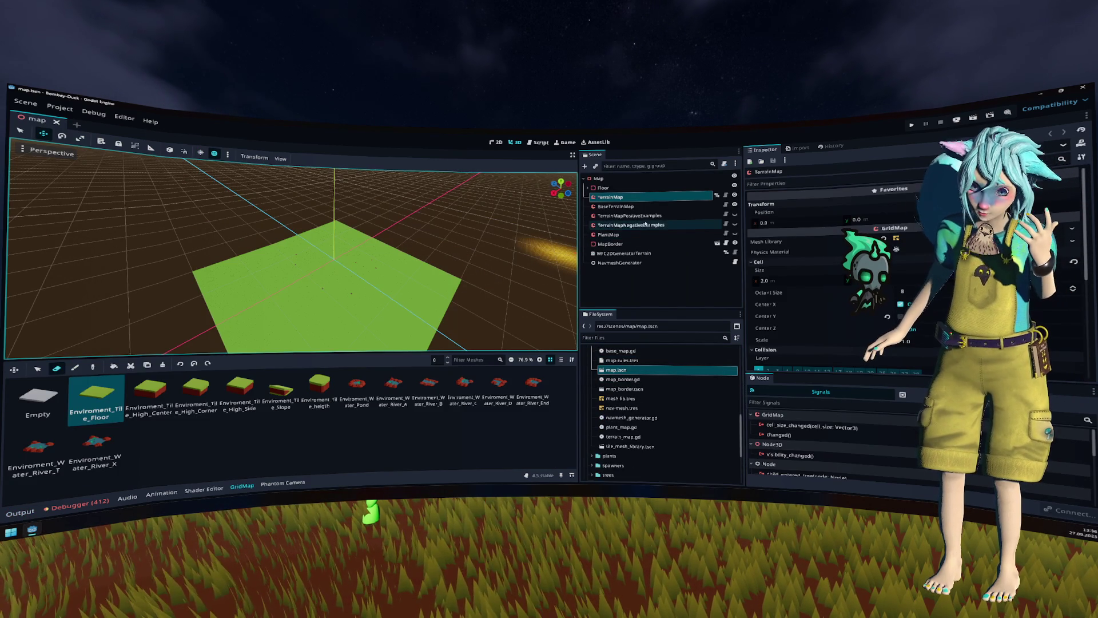
{"action": "left_click", "coordinate": [909, 238]}
{"action": "left_click", "coordinate": [910, 238]}
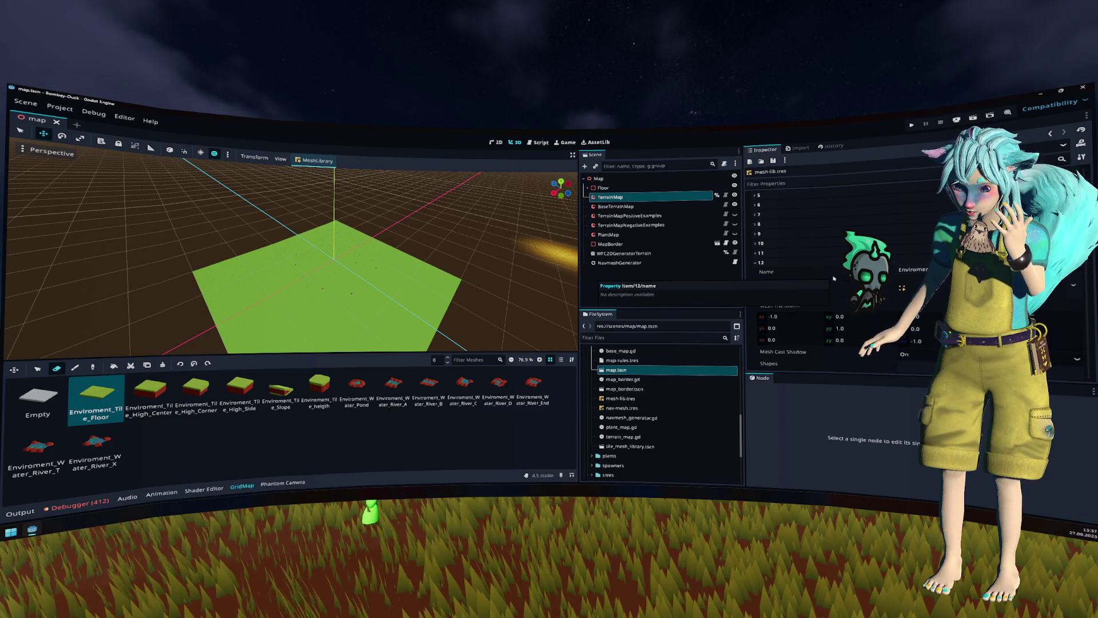
{"action": "scroll", "coordinate": [834, 278], "scroll_direction": "down", "scroll_amount": 3}
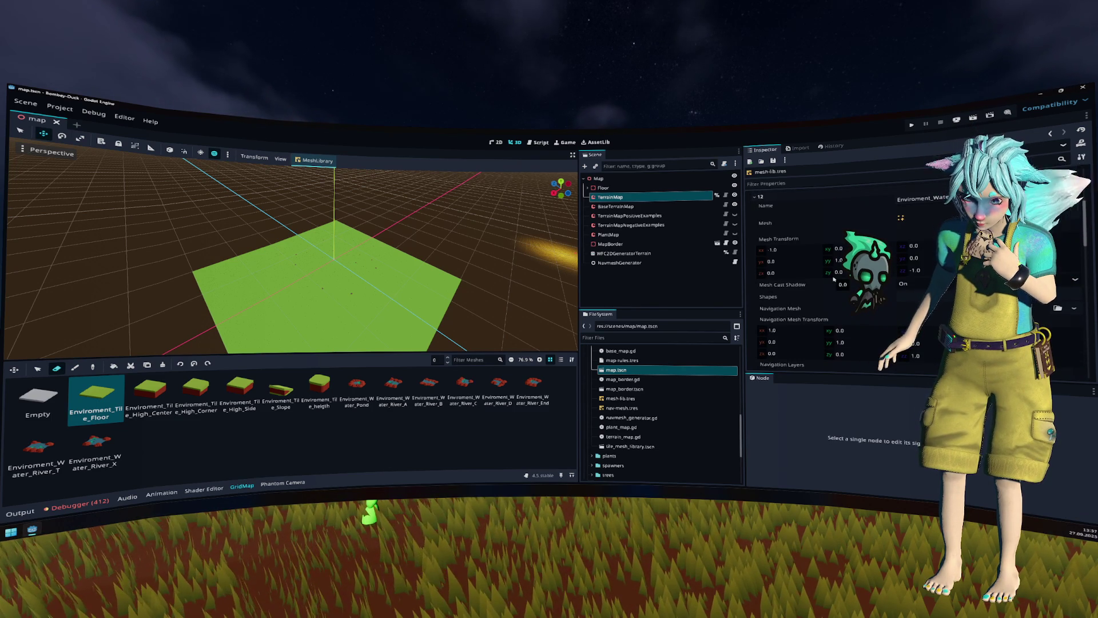
{"action": "scroll", "coordinate": [812, 304], "scroll_direction": "up", "scroll_amount": 5}
Step: Review mesh library items 0–3 one by one, then run the project
{"action": "left_click", "coordinate": [770, 212]}
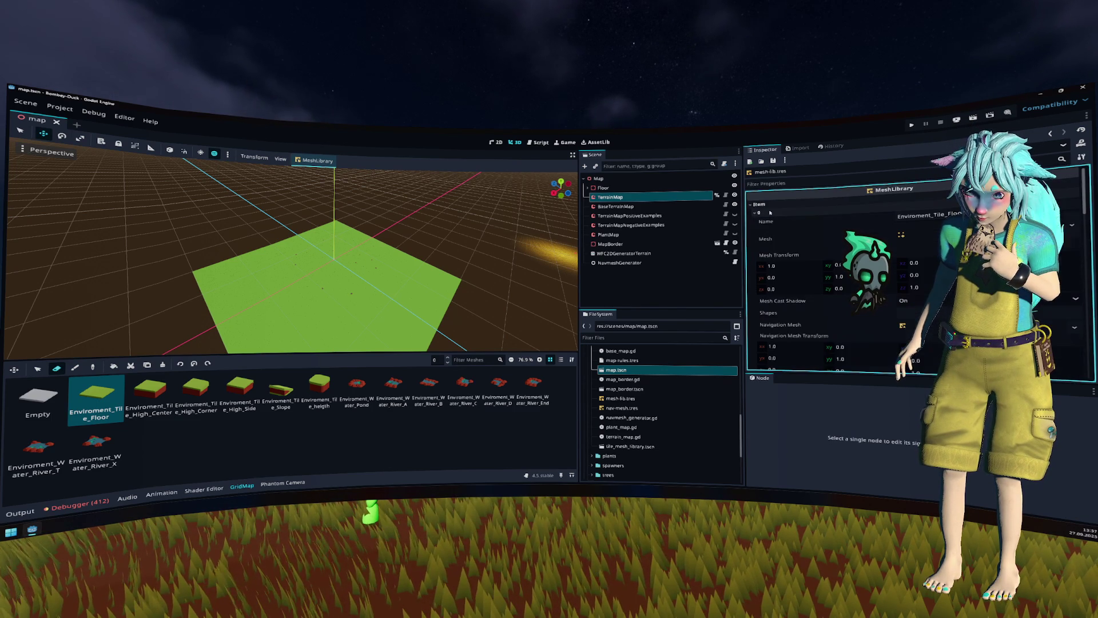
{"action": "left_click", "coordinate": [778, 213]}
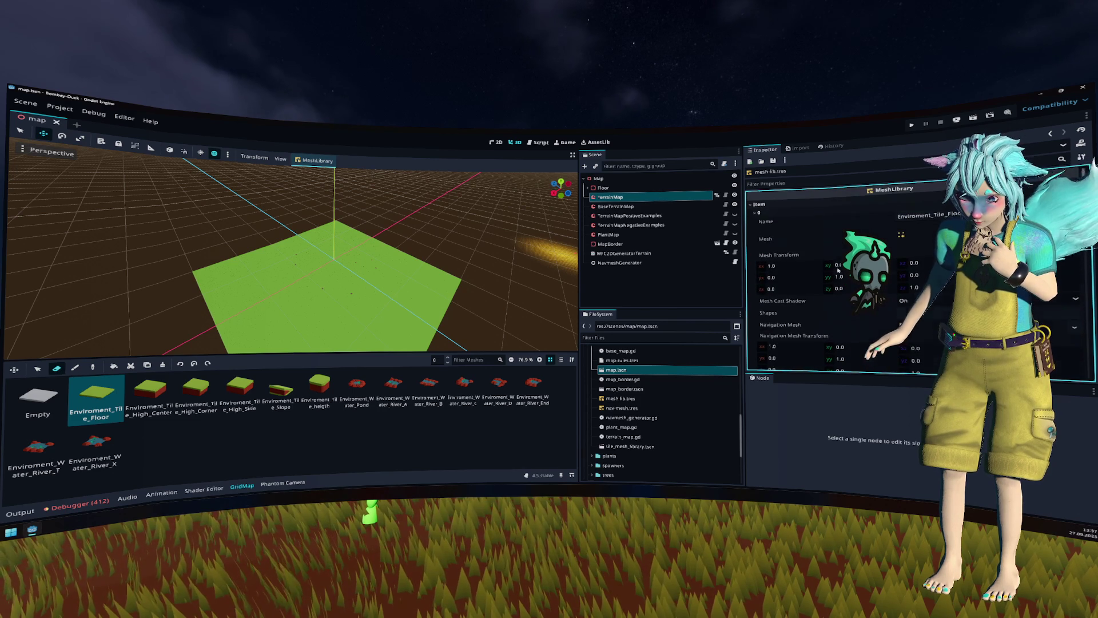
{"action": "left_click", "coordinate": [779, 222]}
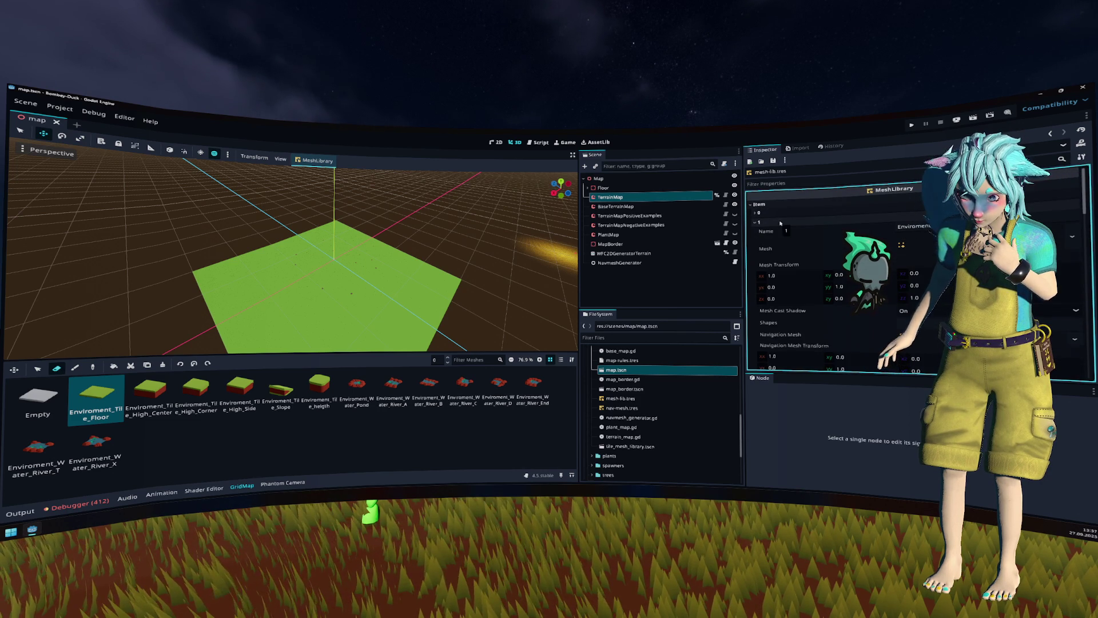
{"action": "left_click", "coordinate": [783, 214]}
{"action": "left_click", "coordinate": [782, 213]}
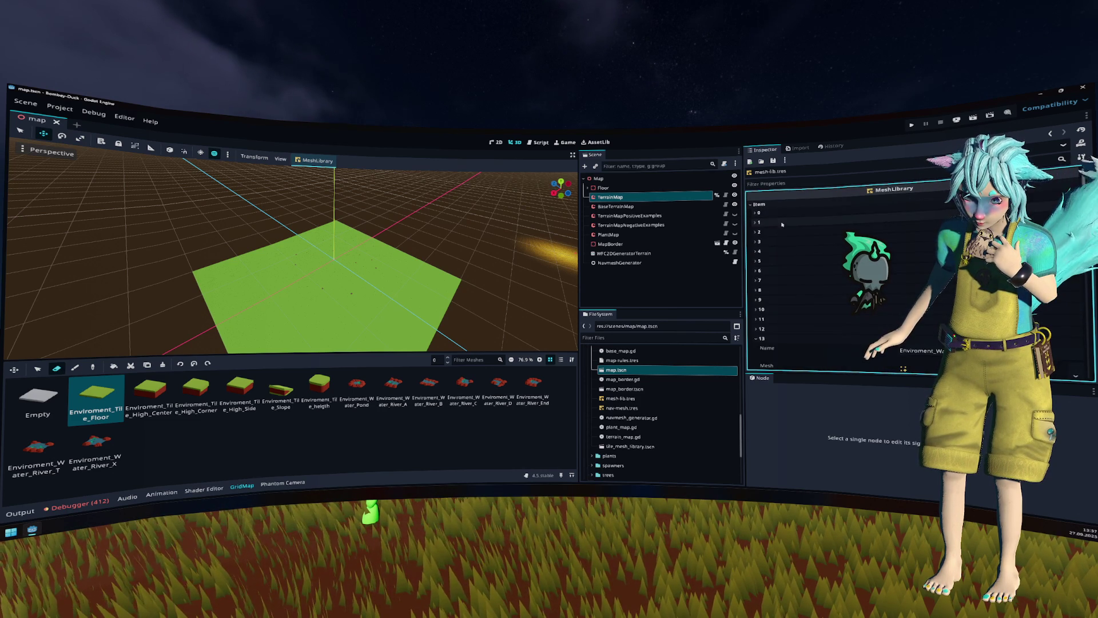
{"action": "left_click", "coordinate": [782, 231]}
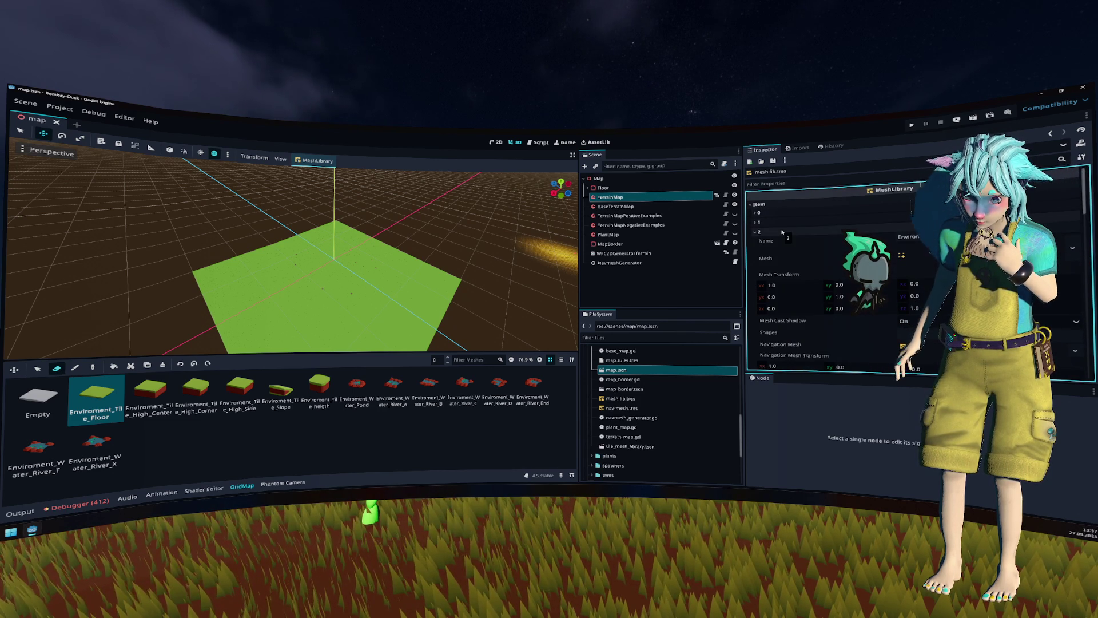
{"action": "left_click", "coordinate": [783, 232]}
{"action": "left_click", "coordinate": [784, 243]}
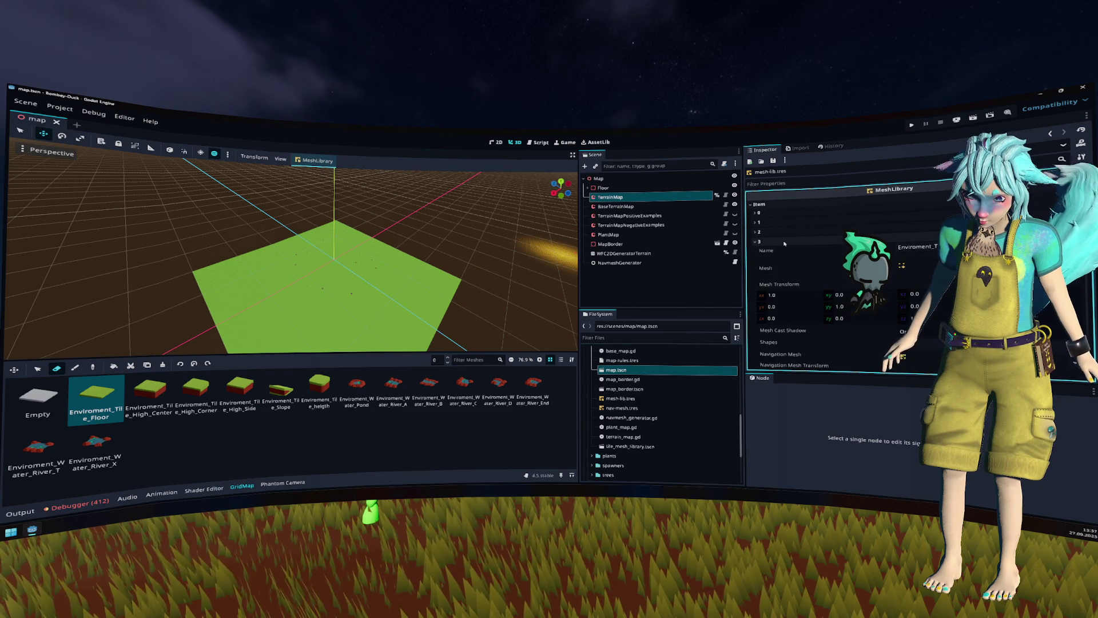
{"action": "left_click", "coordinate": [784, 242]}
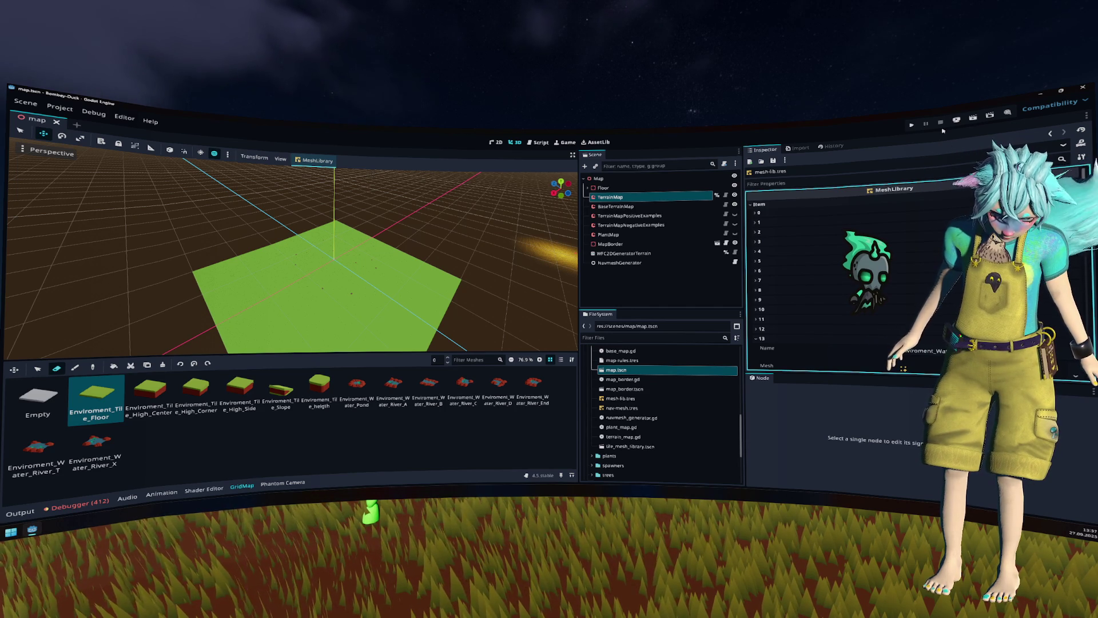
{"action": "left_click", "coordinate": [913, 125]}
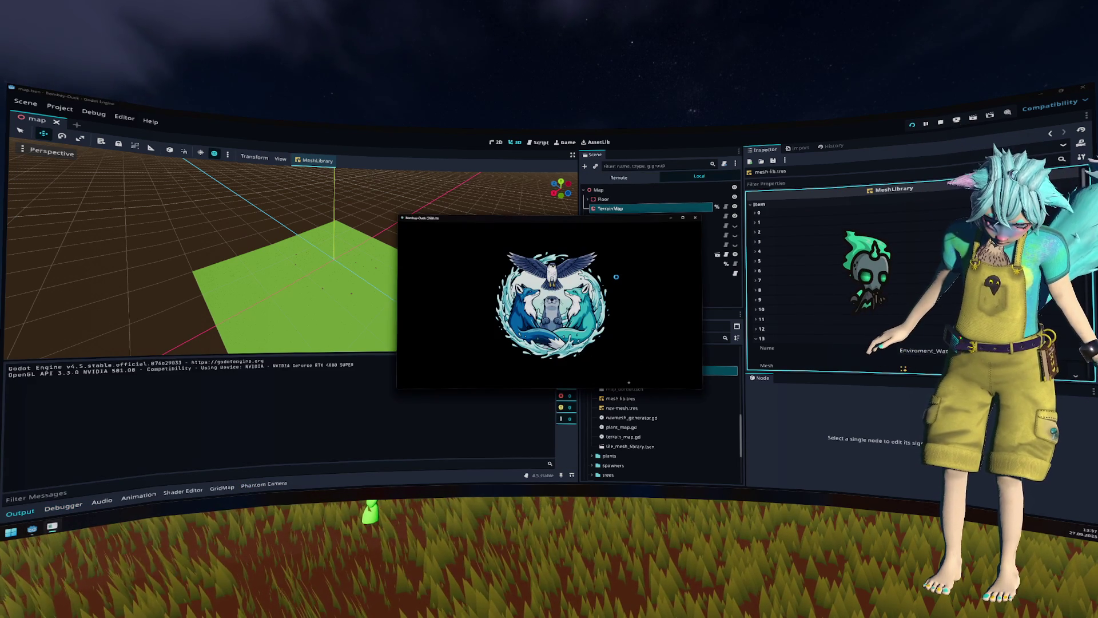
Step: Enter gameplay from the title menu, then stop the running game with F8
{"action": "left_click", "coordinate": [549, 293]}
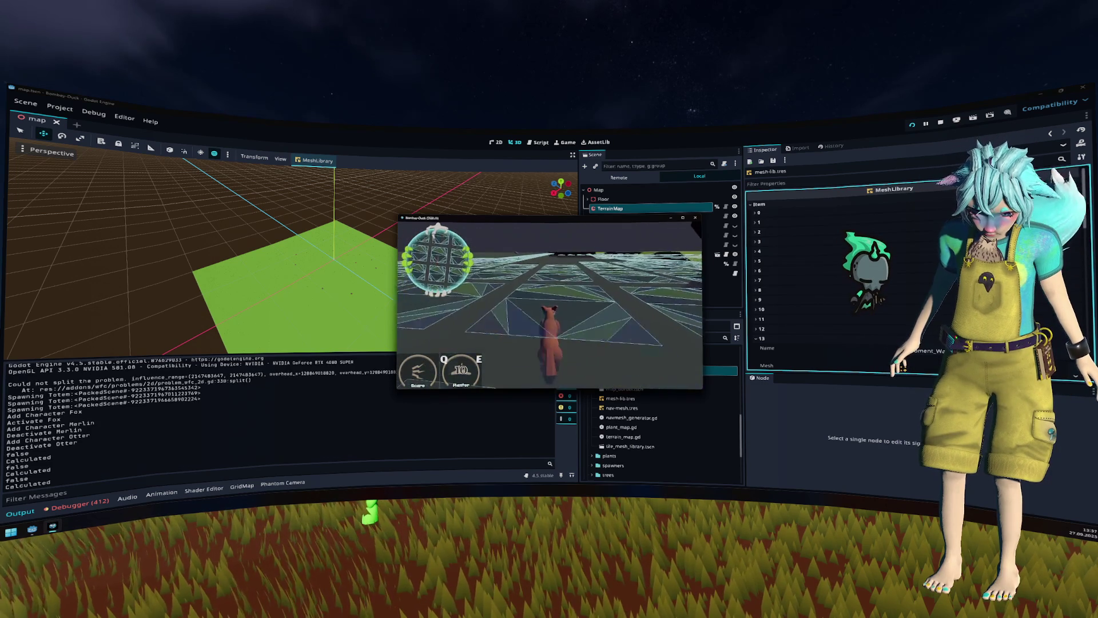
{"action": "key", "text": "F8"}
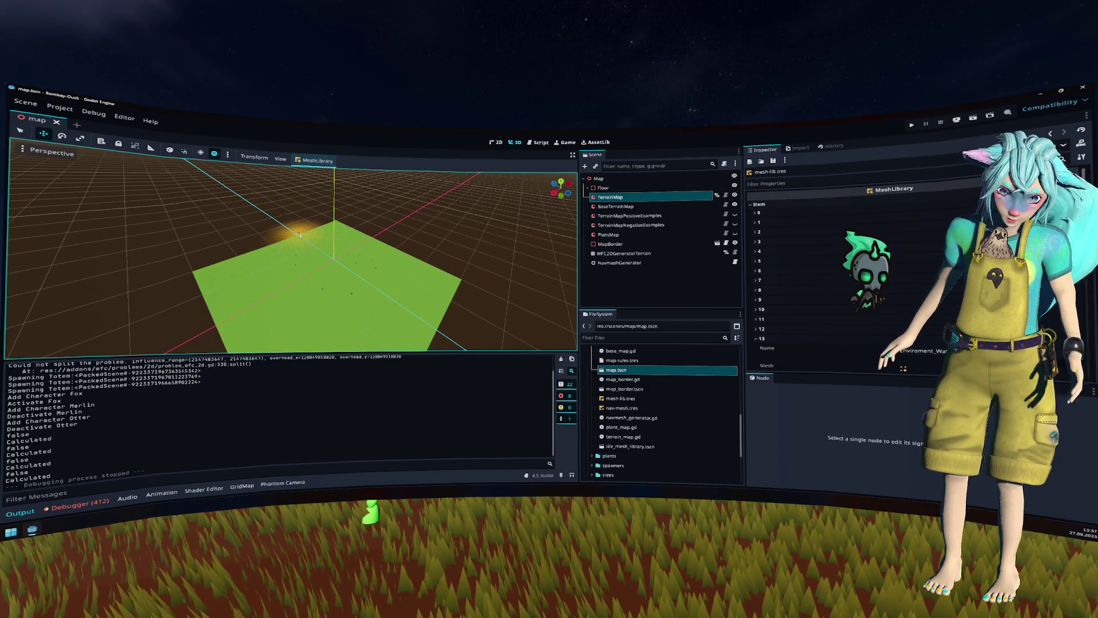
{"action": "left_click", "coordinate": [315, 160]}
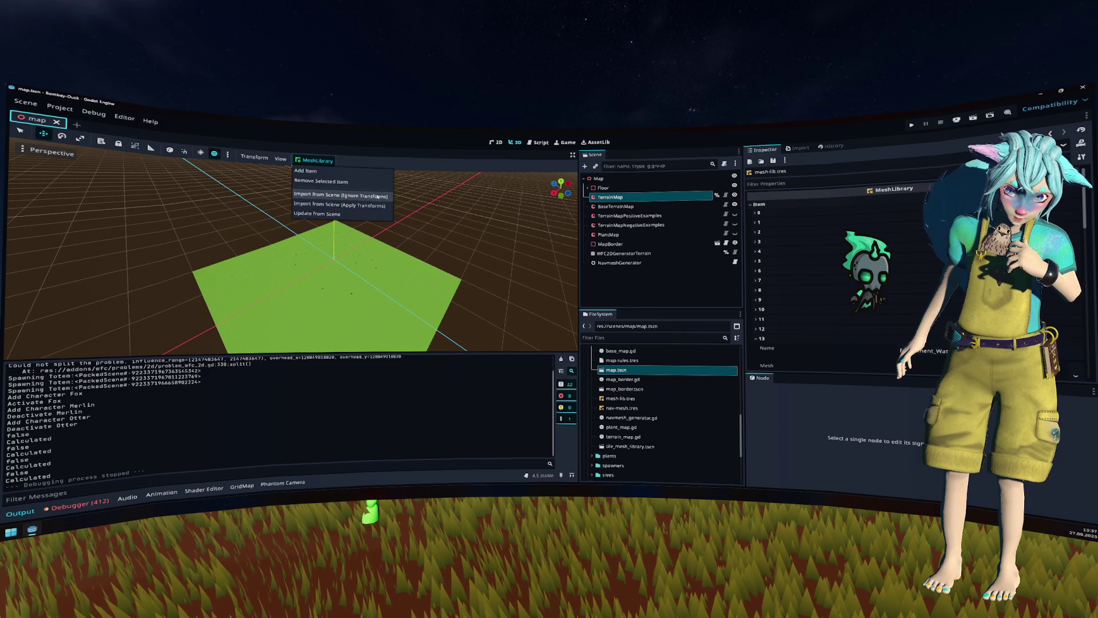
Step: Import the mesh library tiles from tile_mesh_library.tscn and run the project again
{"action": "left_click", "coordinate": [340, 204]}
{"action": "left_click", "coordinate": [524, 248]}
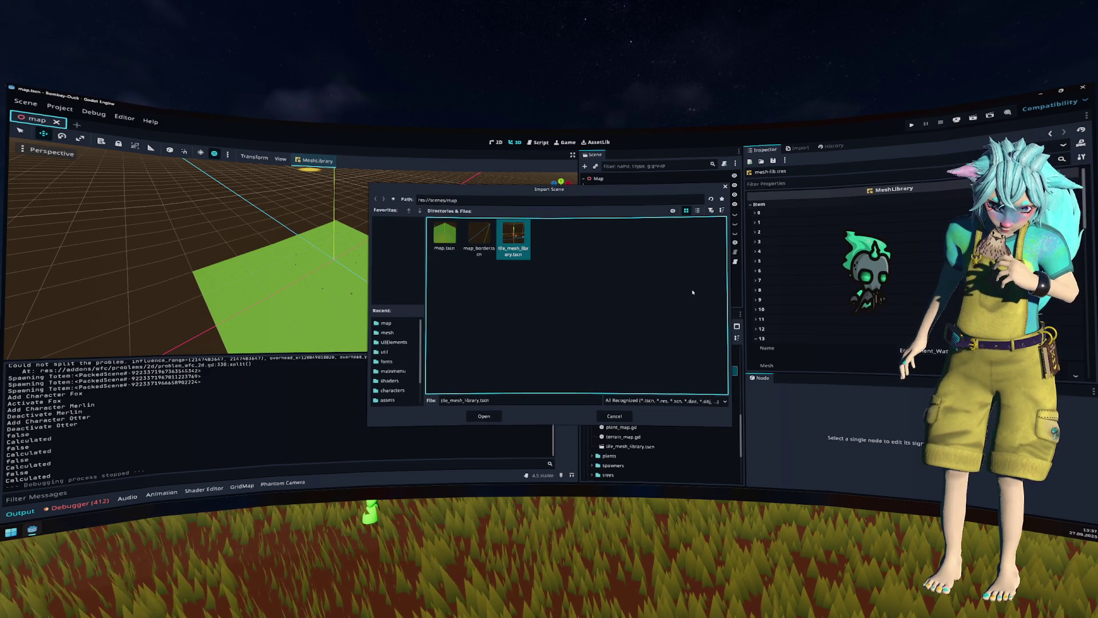
{"action": "key", "text": "Return"}
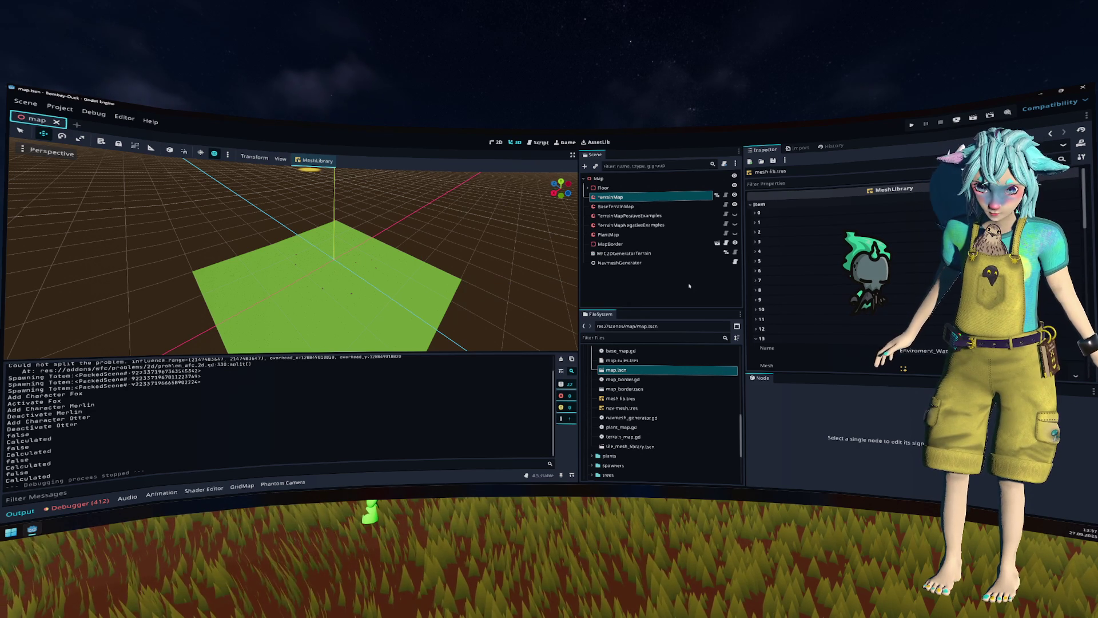
{"action": "key", "text": "F5"}
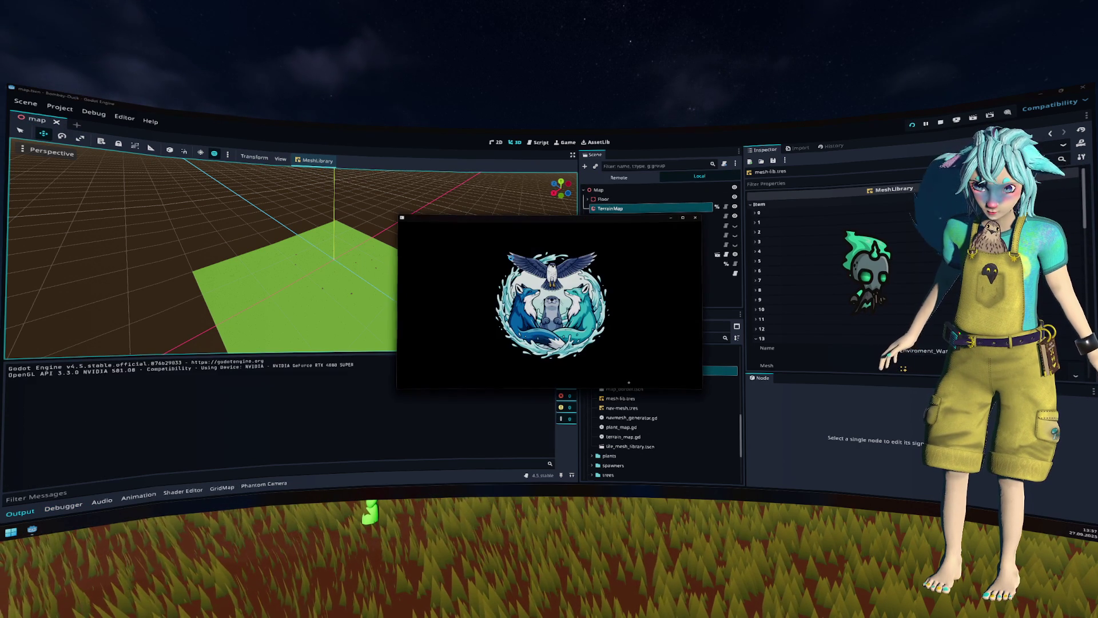
Step: Start the game, walk the fox forward across the terrain, quit, then dismiss the Inspector save menu
{"action": "key", "text": "Return"}
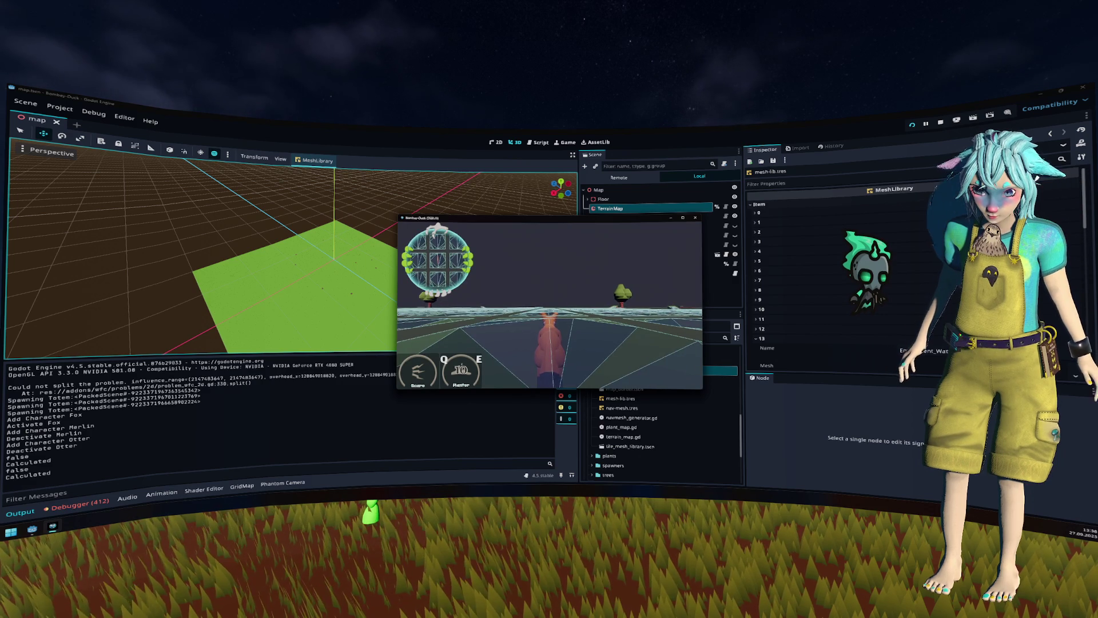
{"action": "key", "text": "w"}
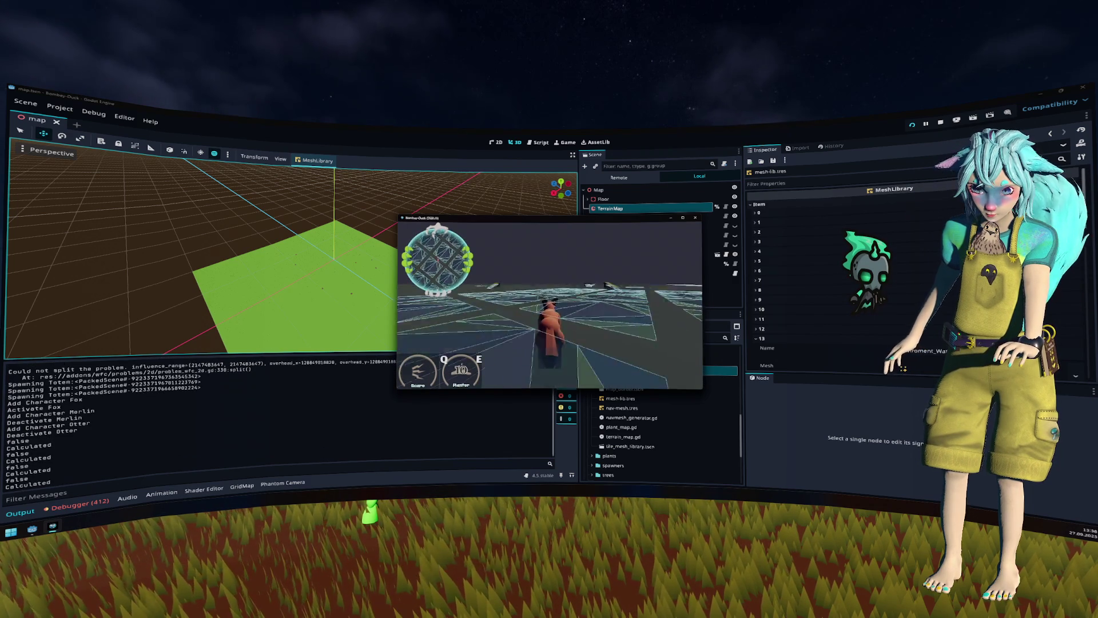
{"action": "key", "text": "w"}
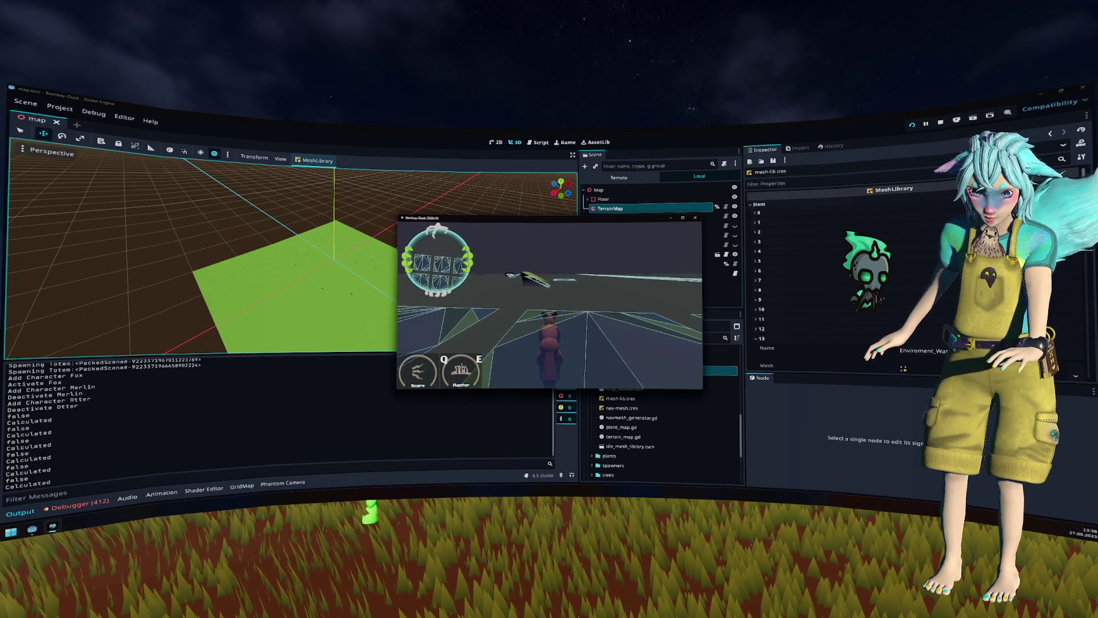
{"action": "key", "text": "alt+F4"}
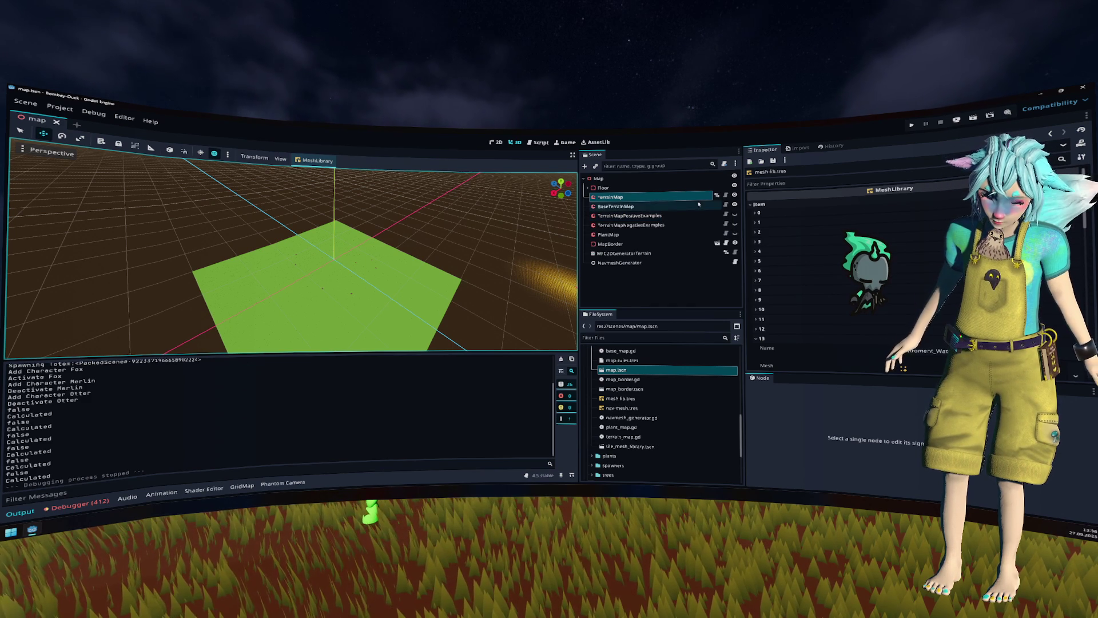
{"action": "left_click", "coordinate": [773, 160]}
{"action": "left_click", "coordinate": [778, 171]}
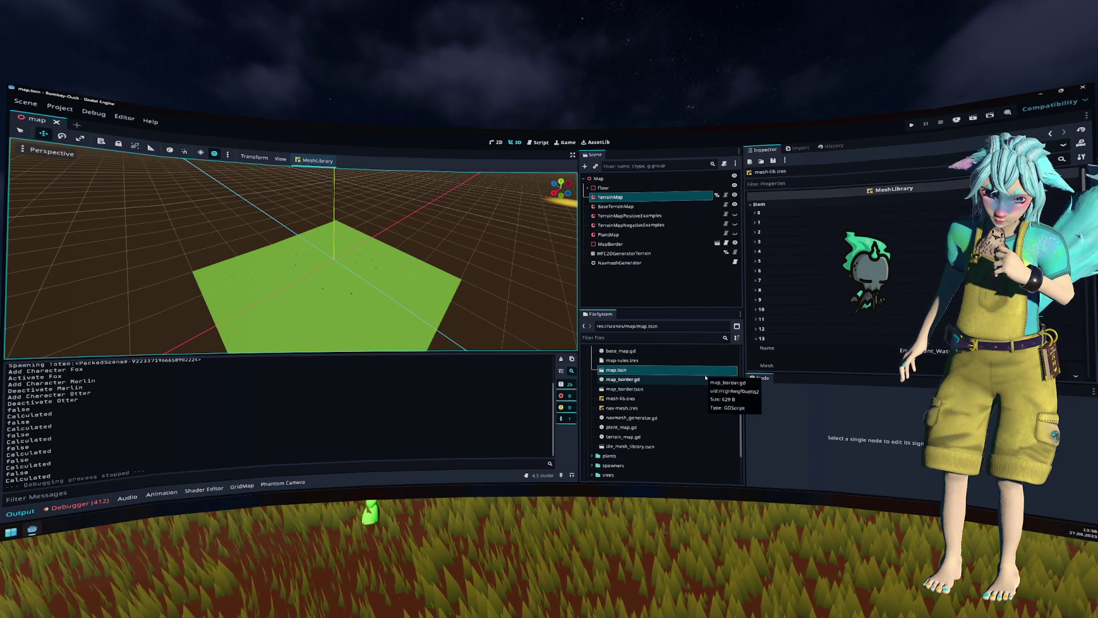
Step: Open tile_mesh_library.tscn and unhide Enviroment_Tile_Slope and four other tile meshes
{"action": "double_click", "coordinate": [678, 449]}
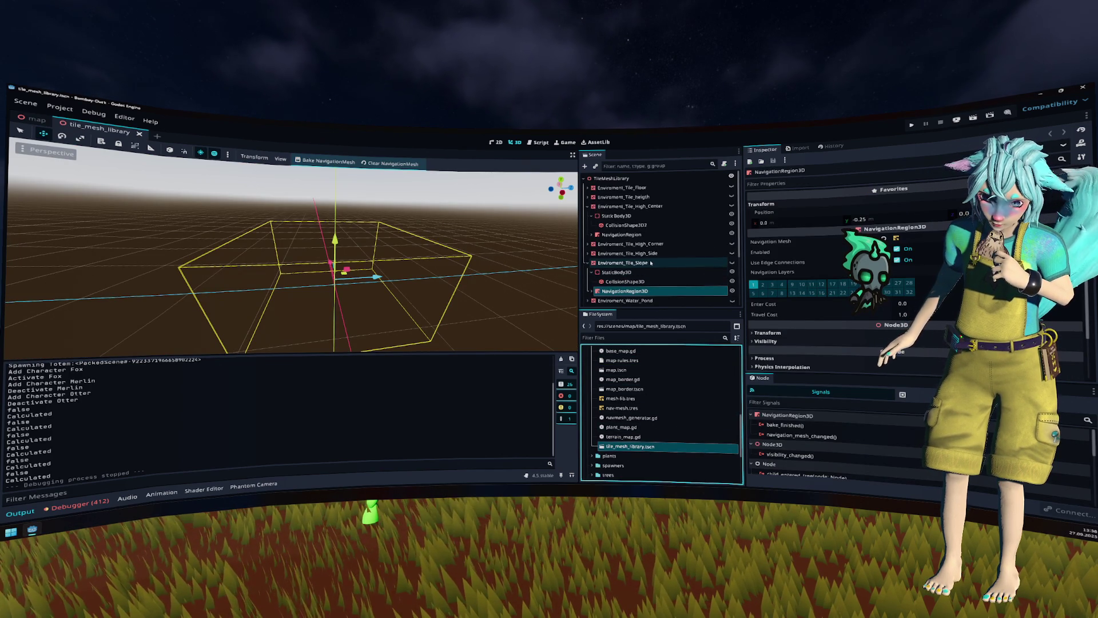
{"action": "left_click", "coordinate": [732, 263]}
{"action": "left_click", "coordinate": [732, 253]}
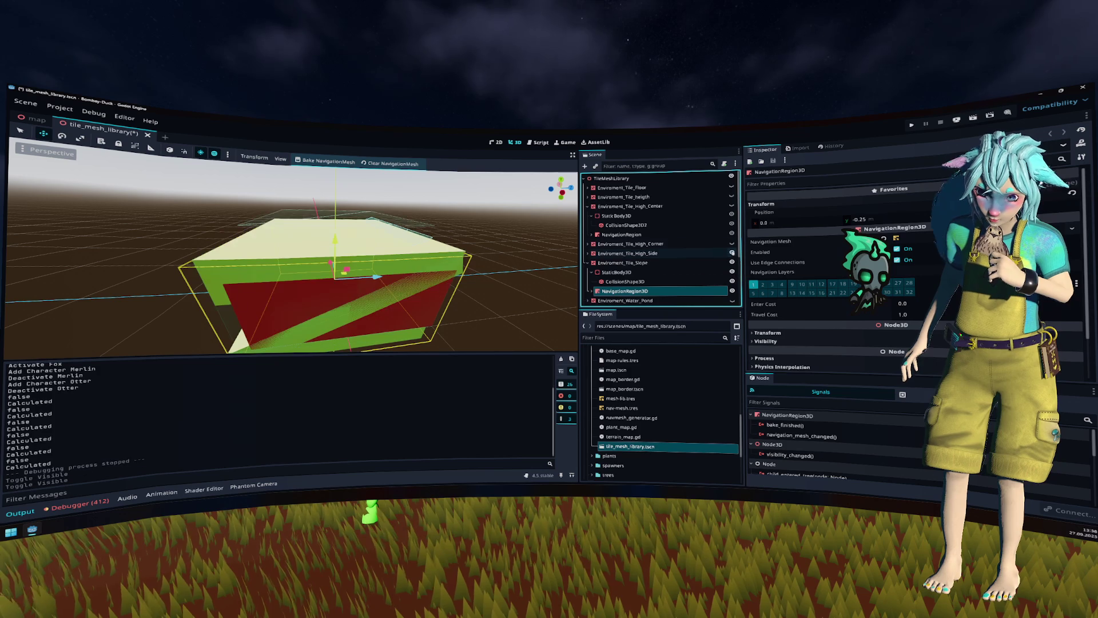
{"action": "left_click", "coordinate": [732, 243]}
{"action": "left_click", "coordinate": [732, 206]}
{"action": "left_click", "coordinate": [732, 196]}
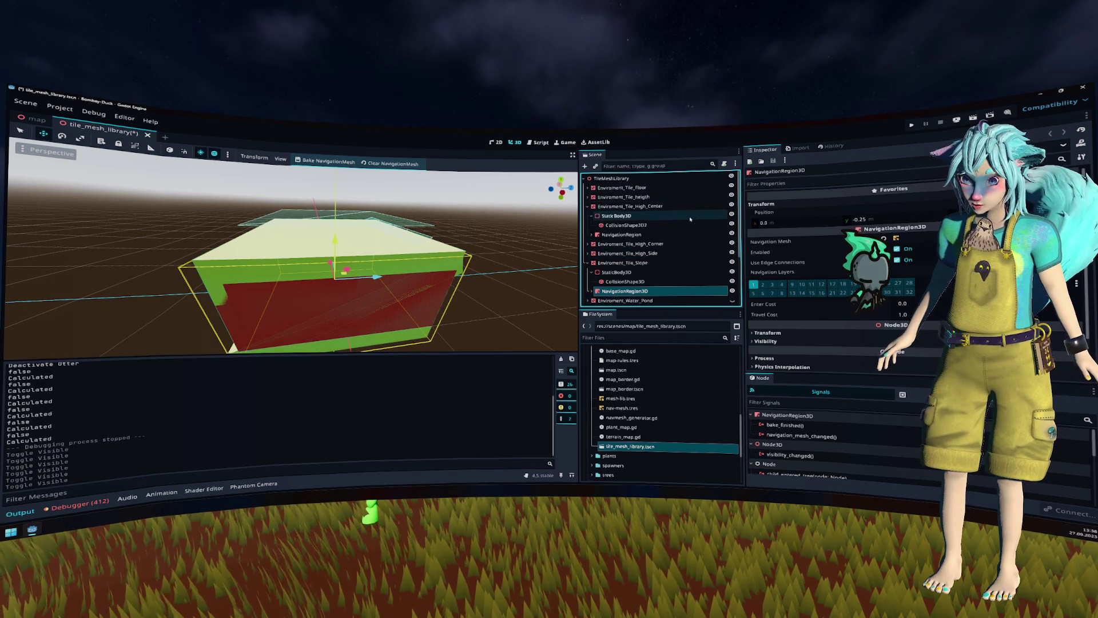
Step: Unhide Enviroment_Water_Pond and the river tiles through Enviroment_Water_River_X, then save and close the scene
{"action": "scroll", "coordinate": [732, 211], "scroll_direction": "down", "scroll_amount": 3}
{"action": "left_click", "coordinate": [732, 225]}
{"action": "left_click", "coordinate": [732, 234]}
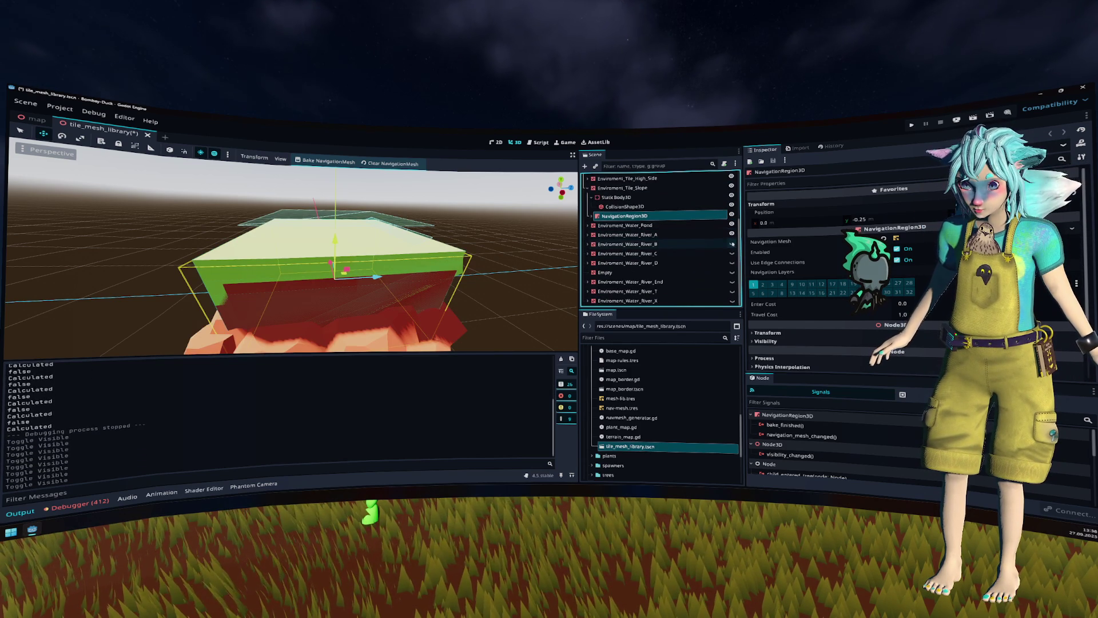
{"action": "left_click", "coordinate": [733, 243]}
{"action": "left_click", "coordinate": [732, 253]}
{"action": "left_click", "coordinate": [733, 263]}
{"action": "left_click", "coordinate": [732, 282]}
{"action": "left_click", "coordinate": [732, 291]}
{"action": "left_click", "coordinate": [732, 300]}
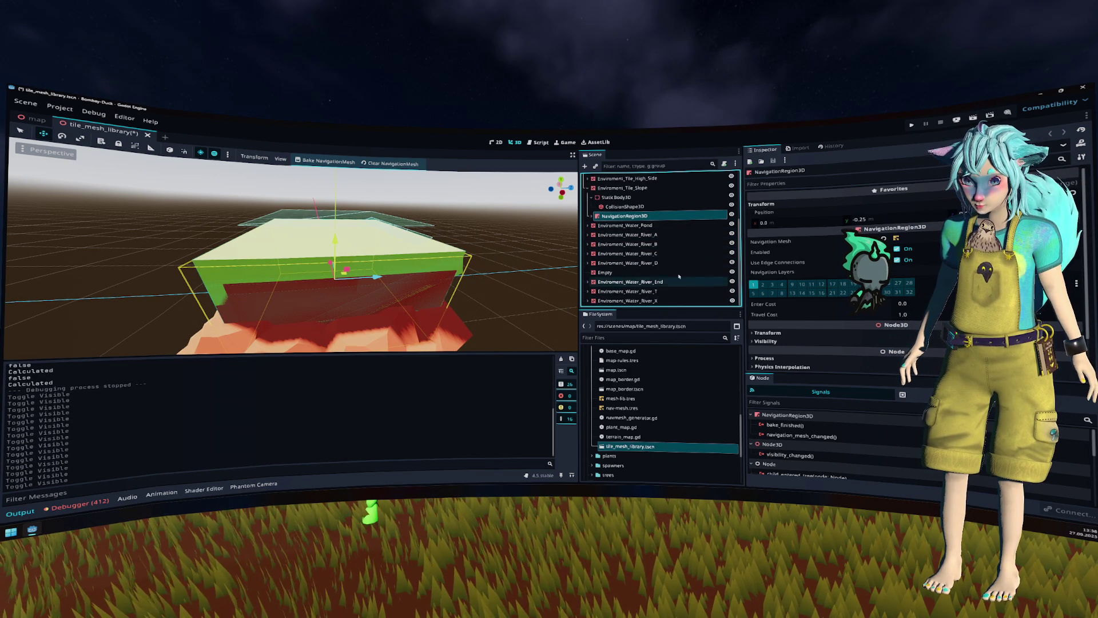
{"action": "key", "text": "ctrl+s"}
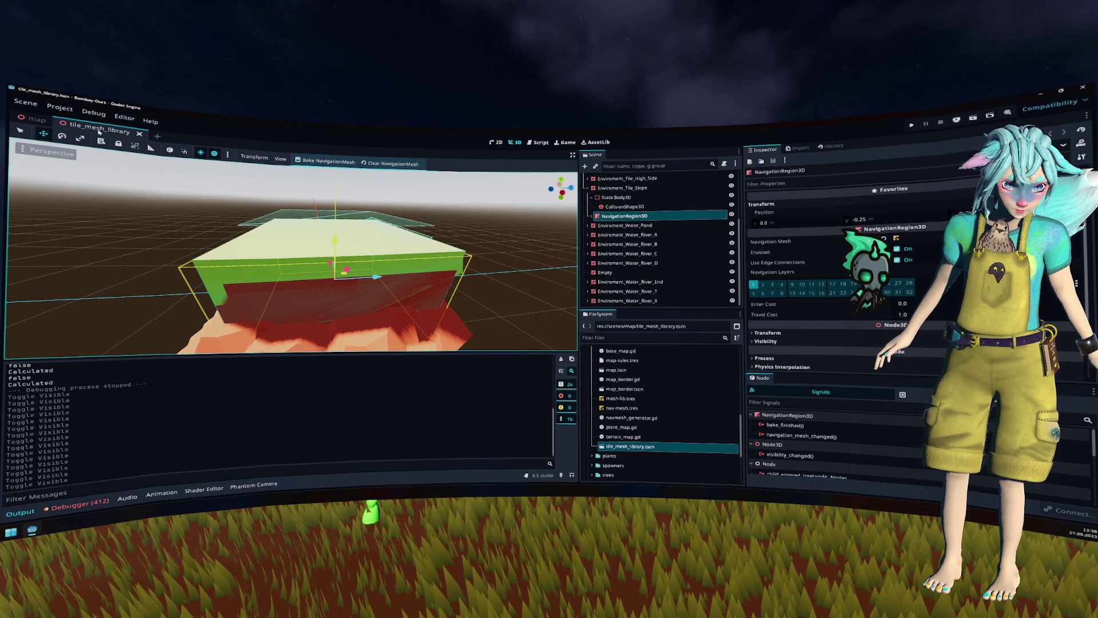
{"action": "middle_click", "coordinate": [99, 131]}
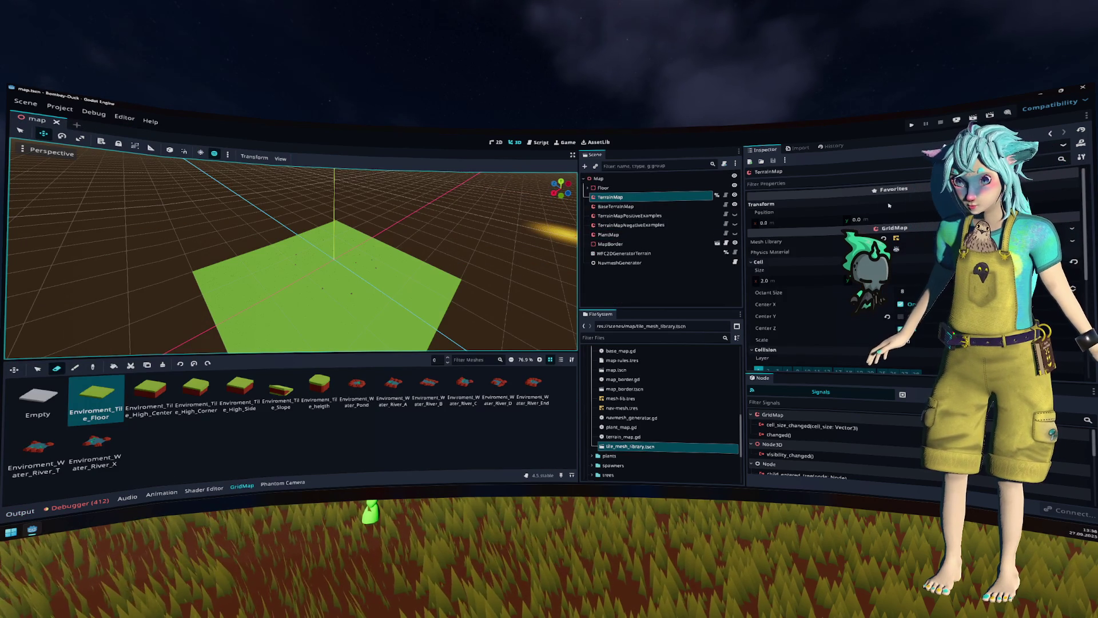
Step: Re-import mesh-lib.tres from tile_mesh_library.tscn ignoring transforms, then save the resource
{"action": "left_click", "coordinate": [830, 242]}
{"action": "left_click", "coordinate": [315, 160]}
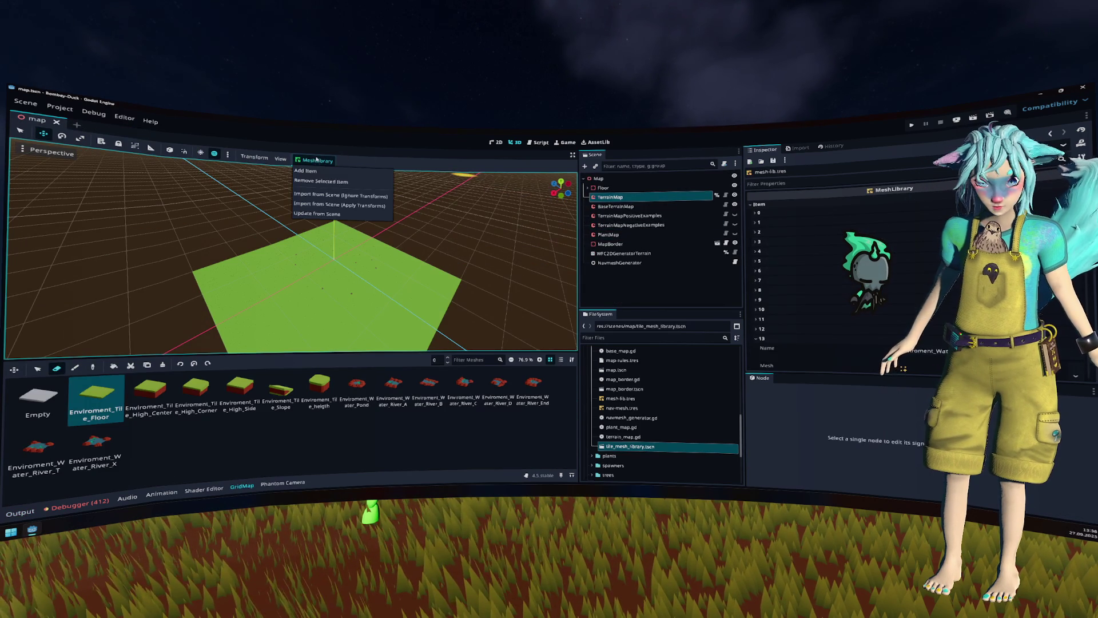
{"action": "left_click", "coordinate": [341, 195]}
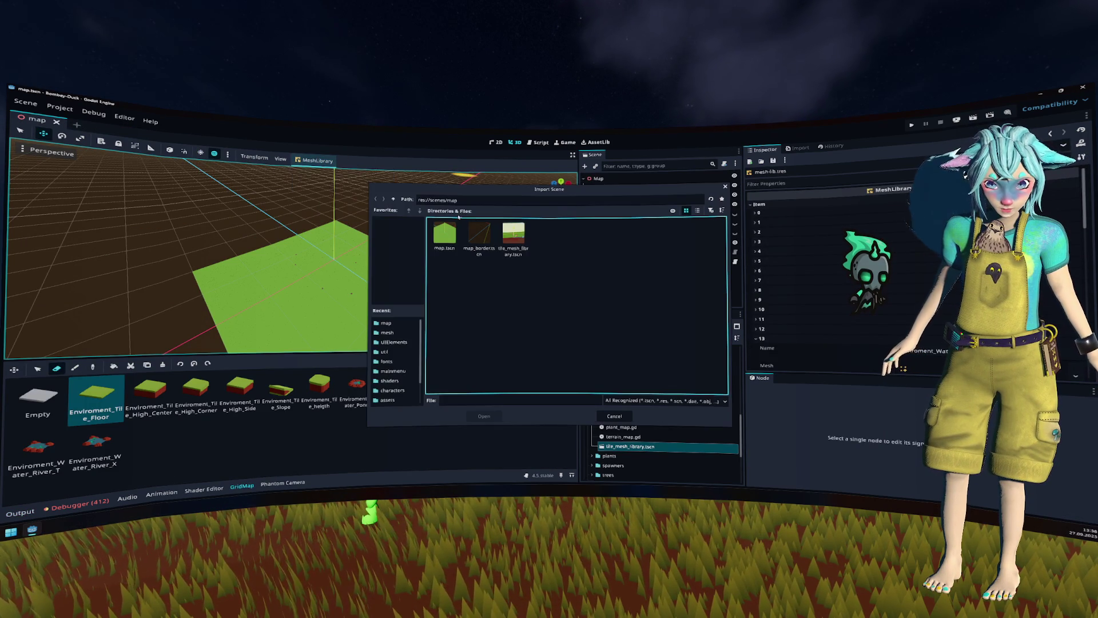
{"action": "left_click", "coordinate": [521, 247]}
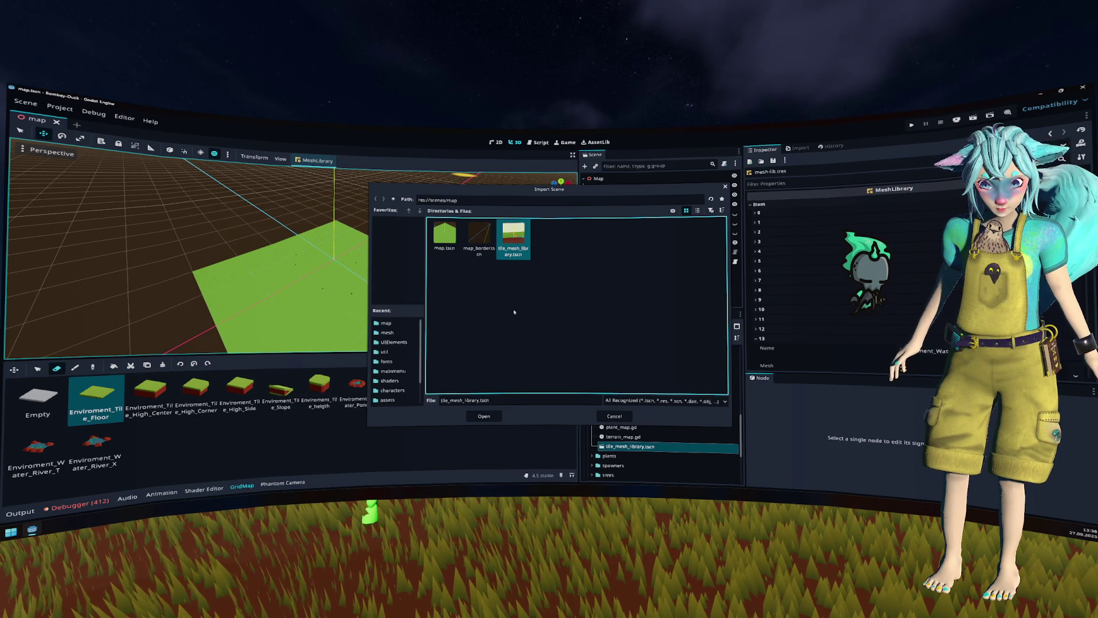
{"action": "key", "text": "Return"}
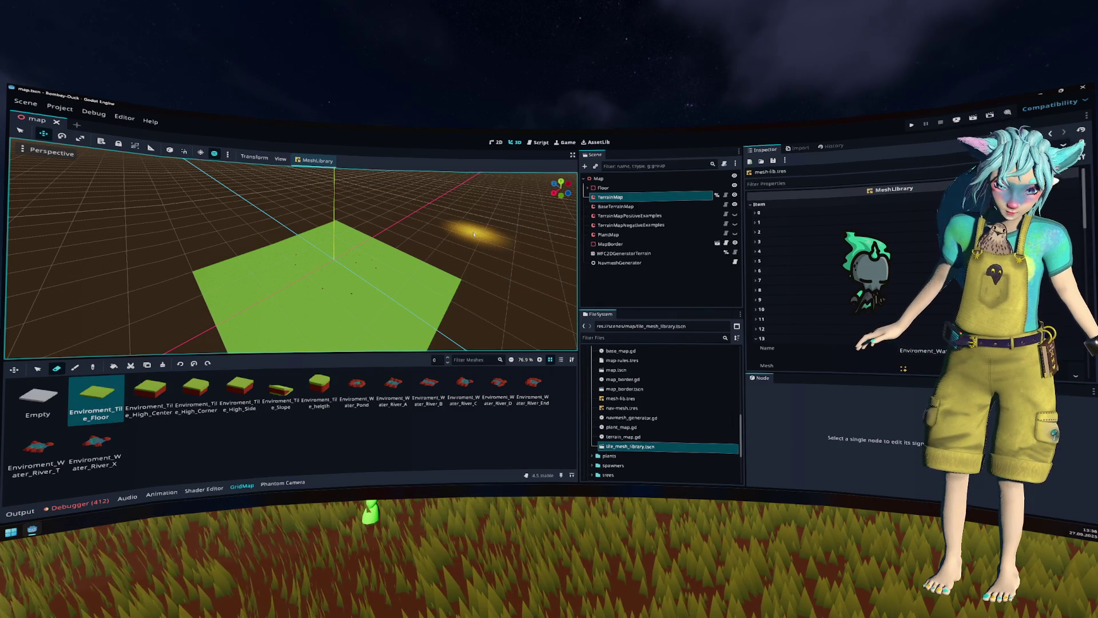
{"action": "left_click", "coordinate": [773, 161]}
{"action": "left_click", "coordinate": [779, 171]}
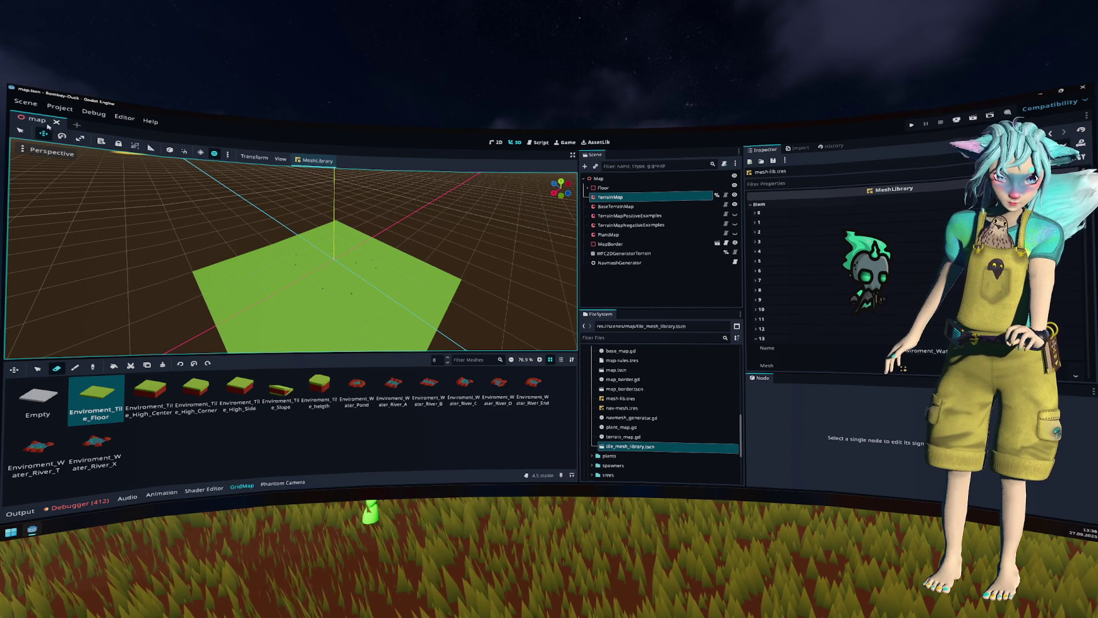
Step: Close map.tscn, run the game with F5, play the forest level, then stop with F8
{"action": "left_click", "coordinate": [55, 122]}
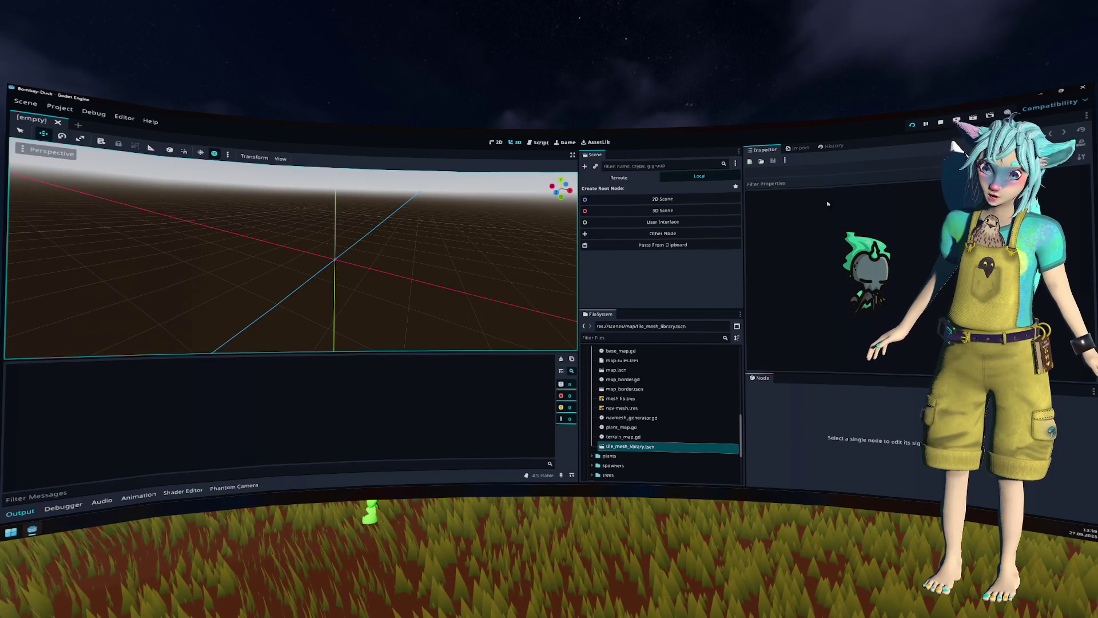
{"action": "key", "text": "F5"}
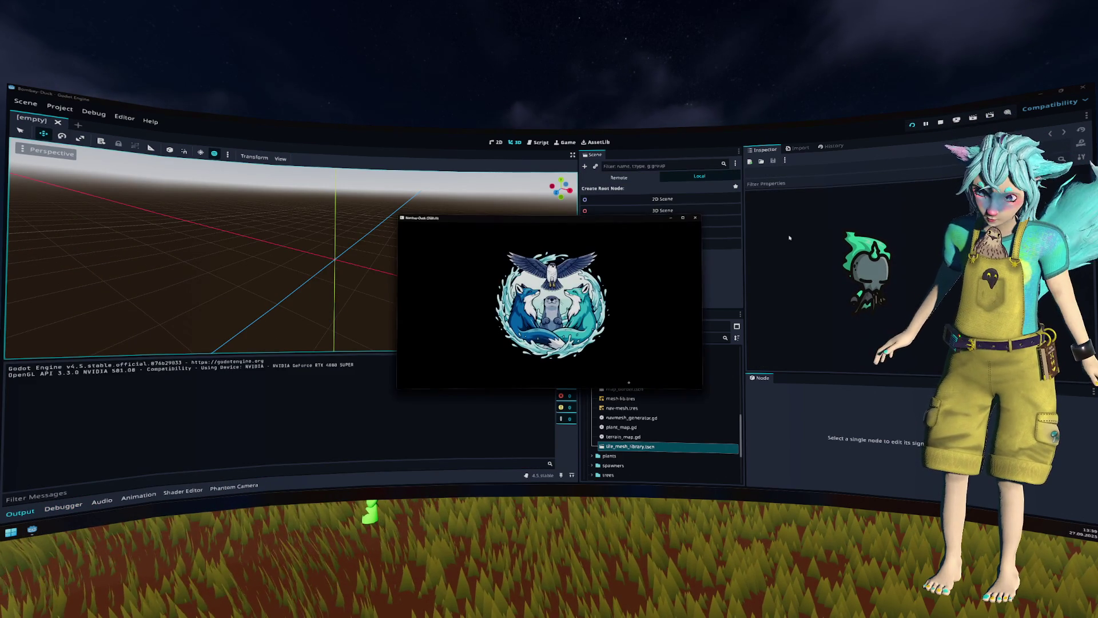
{"action": "left_click", "coordinate": [515, 294]}
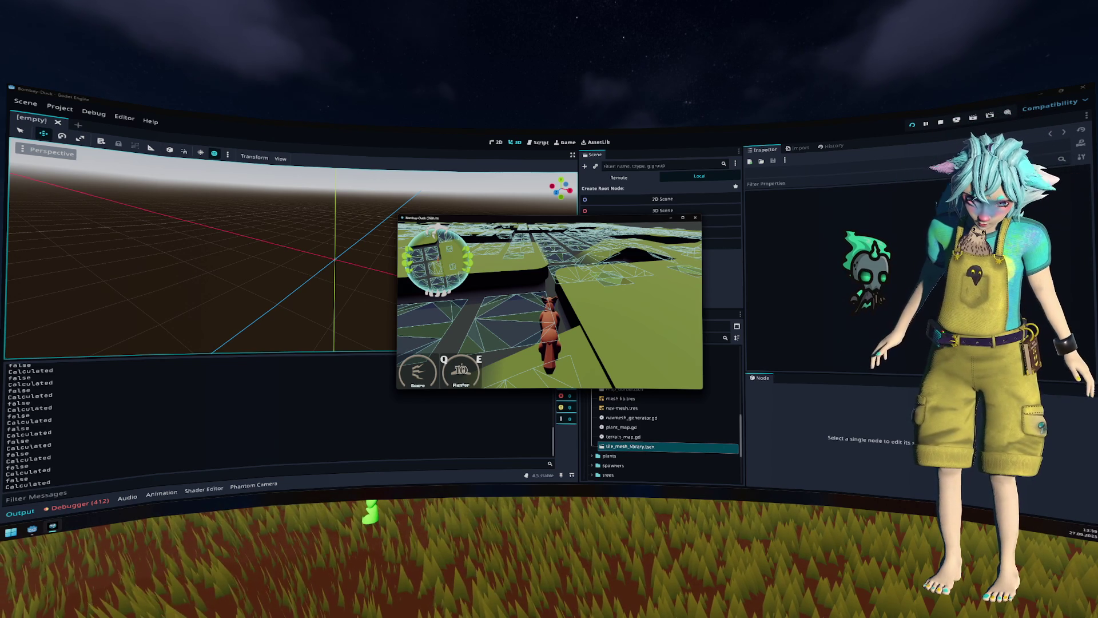
{"action": "key", "text": "F8"}
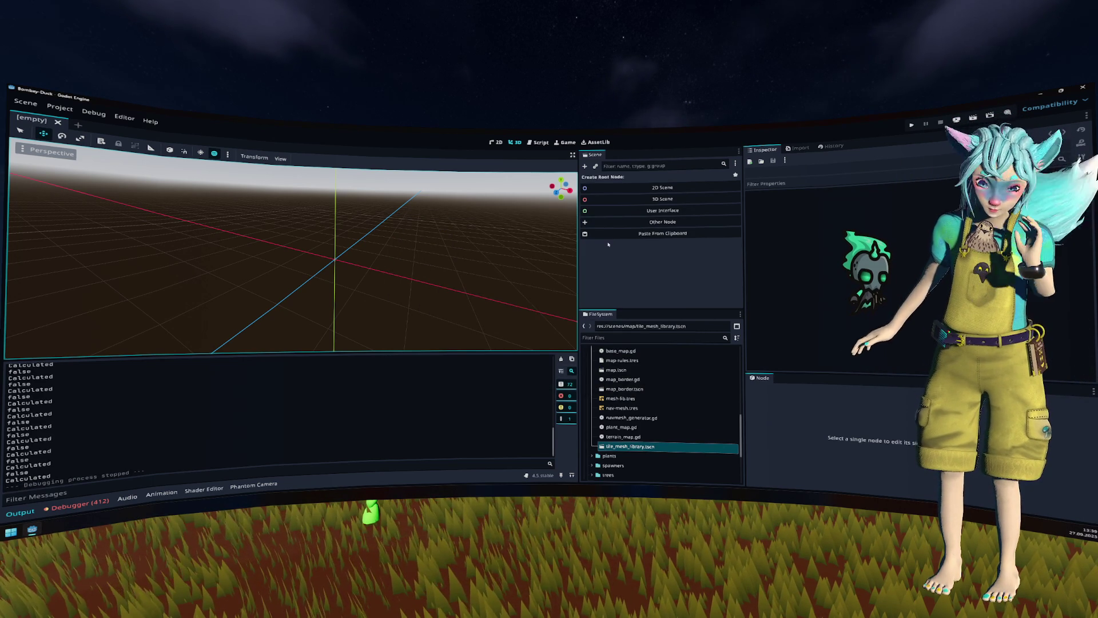
Step: Inspect nav-mesh.tres, browse mesh-lib.tres items collapsing item 13, then reopen tile_mesh_library.tscn
{"action": "left_click", "coordinate": [646, 408]}
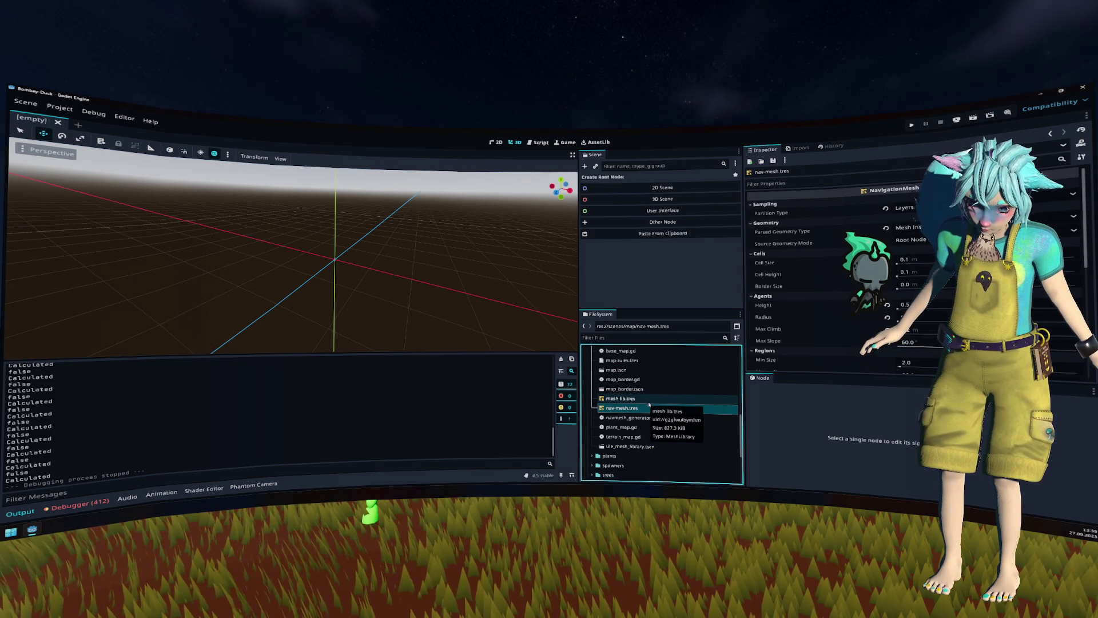
{"action": "left_click", "coordinate": [648, 402]}
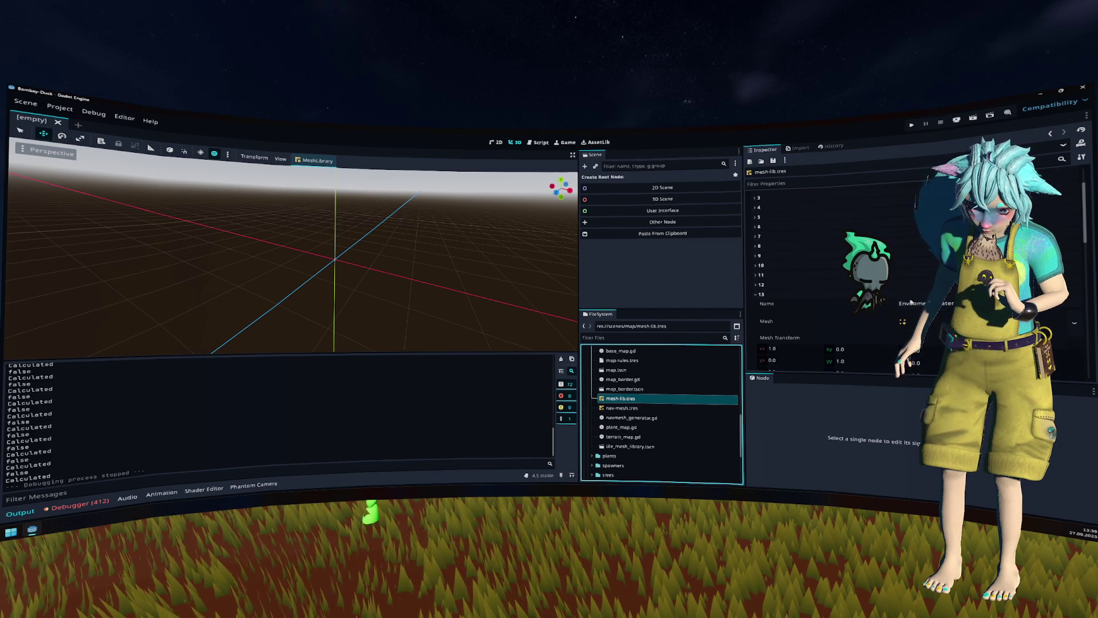
{"action": "scroll", "coordinate": [844, 298], "scroll_direction": "up", "scroll_amount": 2}
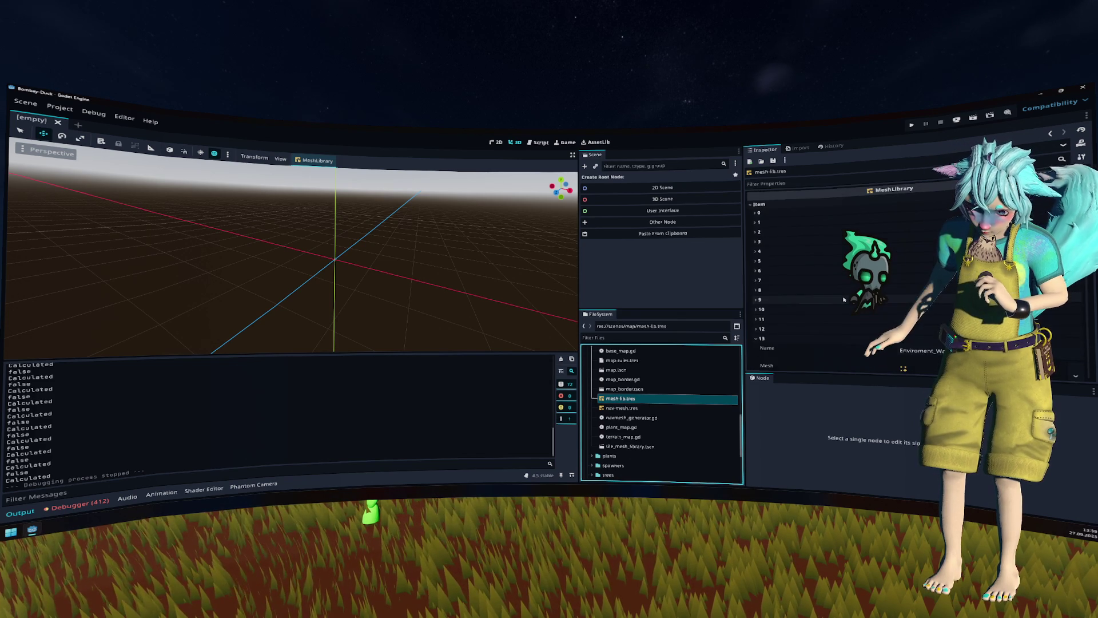
{"action": "left_click", "coordinate": [794, 339]}
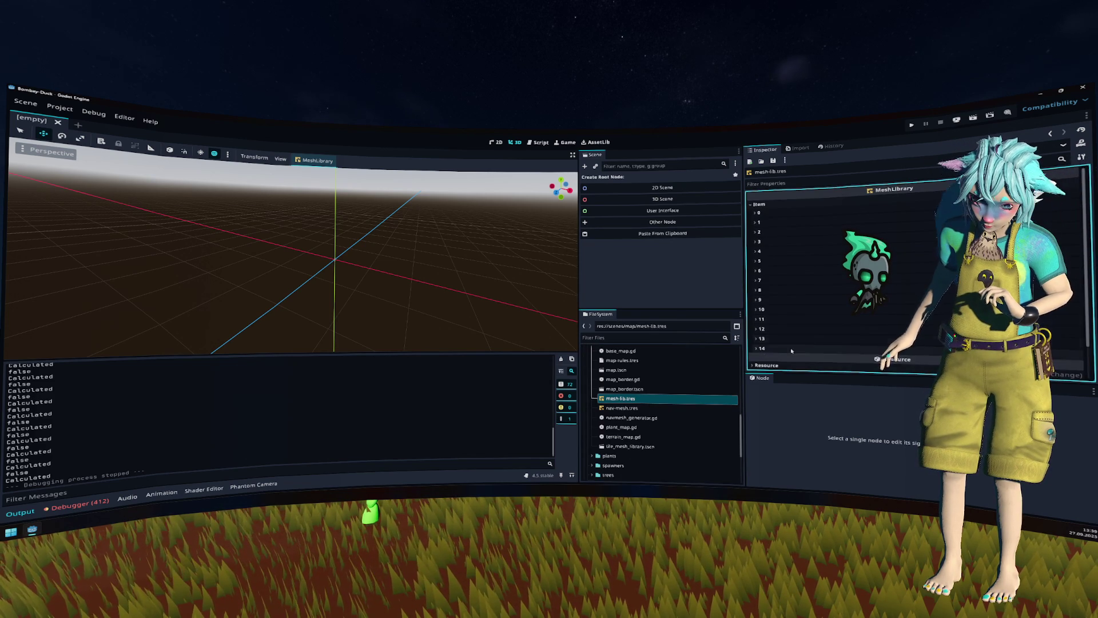
{"action": "scroll", "coordinate": [834, 310], "scroll_direction": "down", "scroll_amount": 2}
{"action": "scroll", "coordinate": [834, 310], "scroll_direction": "up", "scroll_amount": 2}
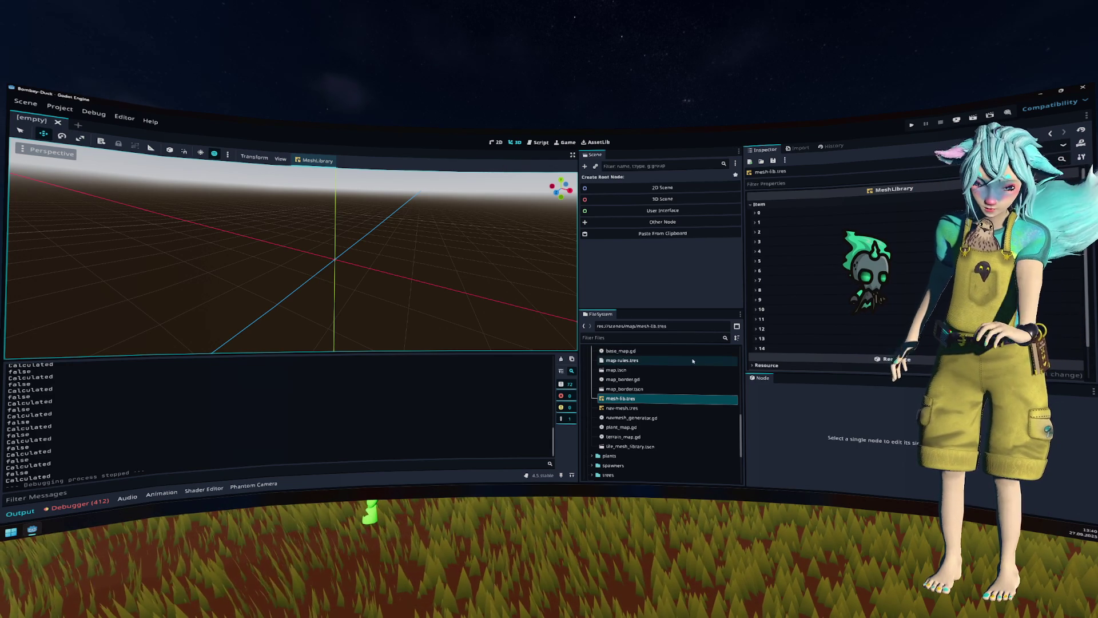
{"action": "double_click", "coordinate": [678, 446]}
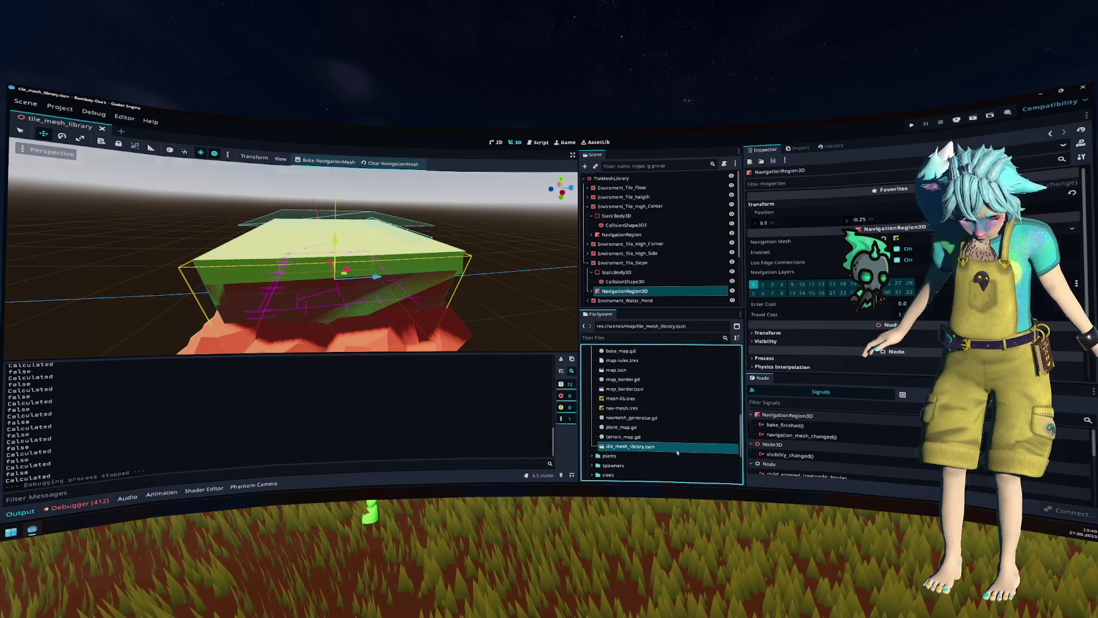
Step: Hide all tiles, select the floor tile's NavigationRegion3D, and bake its navigation mesh
{"action": "left_click", "coordinate": [588, 263]}
{"action": "key", "text": "Down"}
{"action": "key", "text": "Down"}
{"action": "key", "text": "Down"}
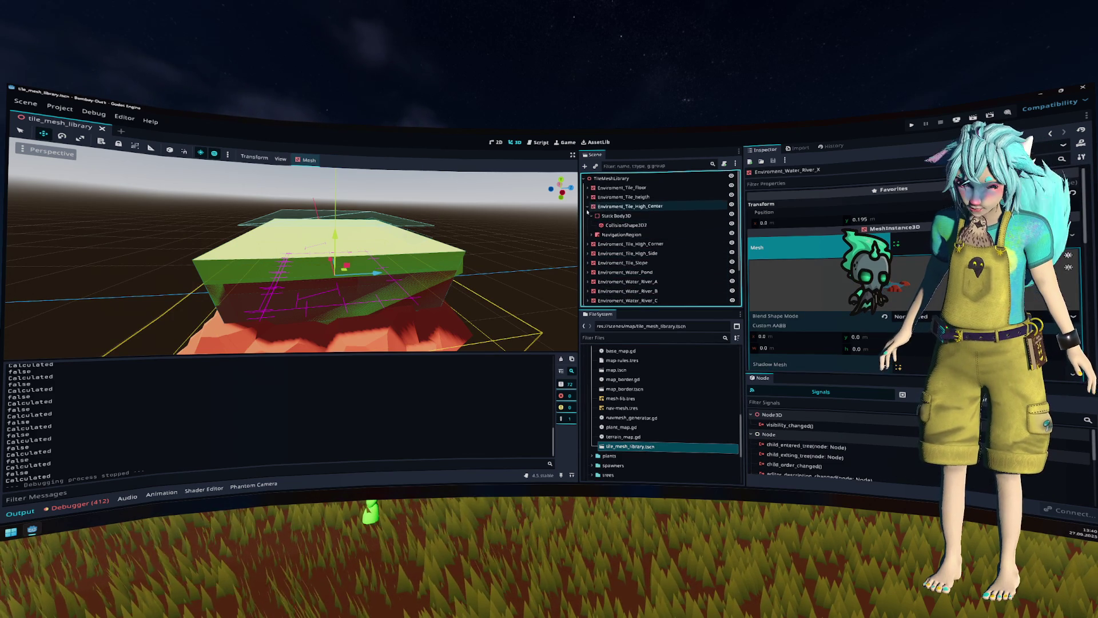
{"action": "left_click", "coordinate": [729, 185], "text": "shift"}
{"action": "left_click", "coordinate": [731, 185]}
{"action": "double_click", "coordinate": [624, 188]}
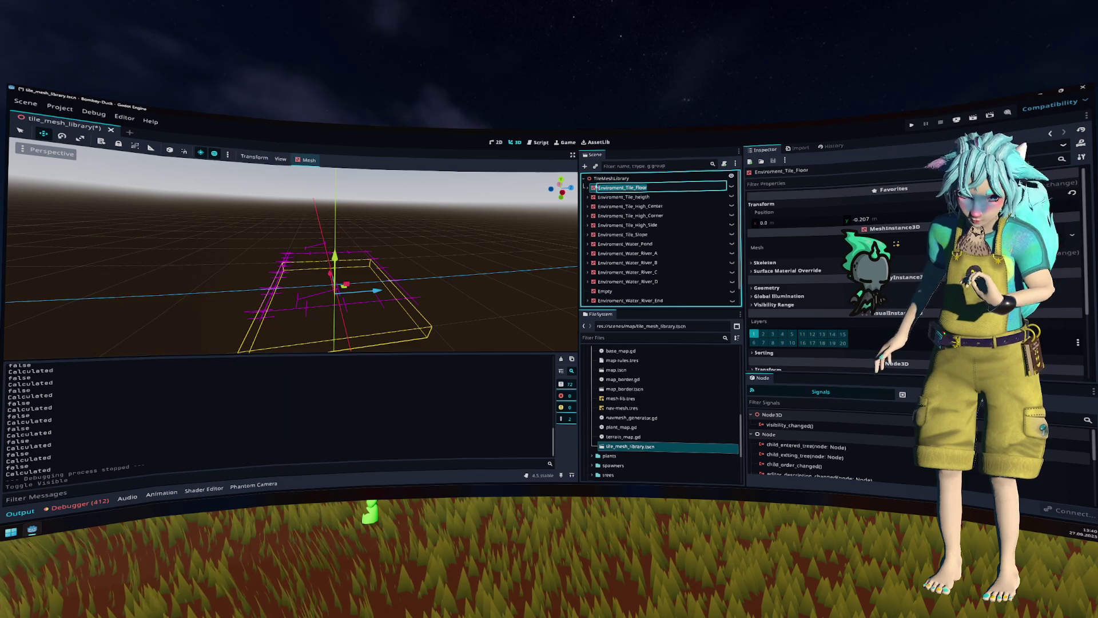
{"action": "left_click", "coordinate": [587, 188]}
{"action": "left_click", "coordinate": [629, 216]}
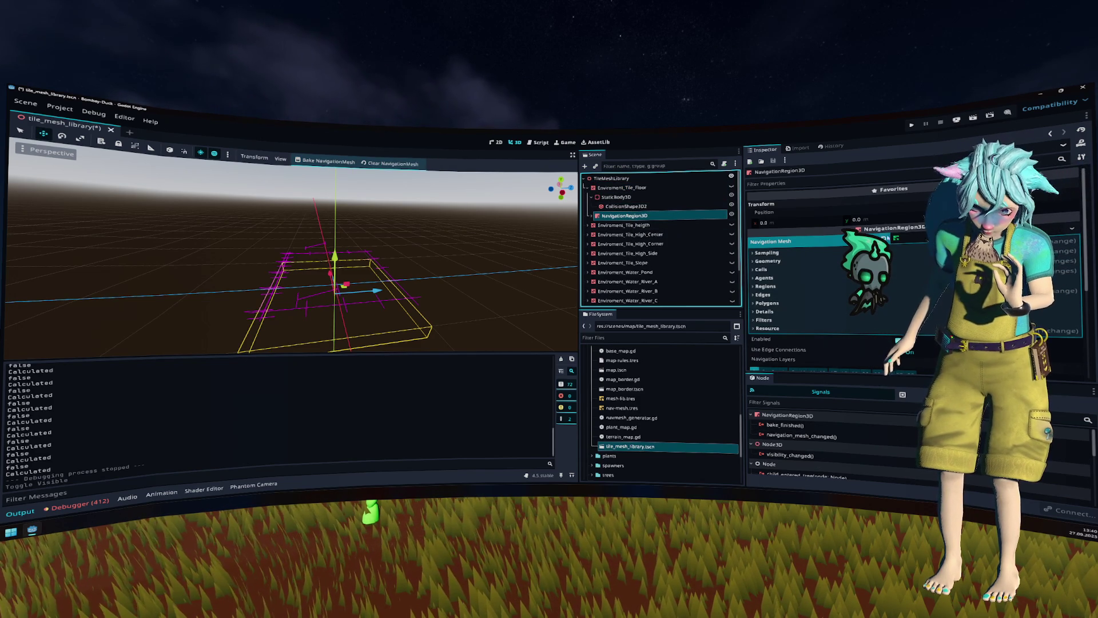
{"action": "left_click", "coordinate": [332, 161]}
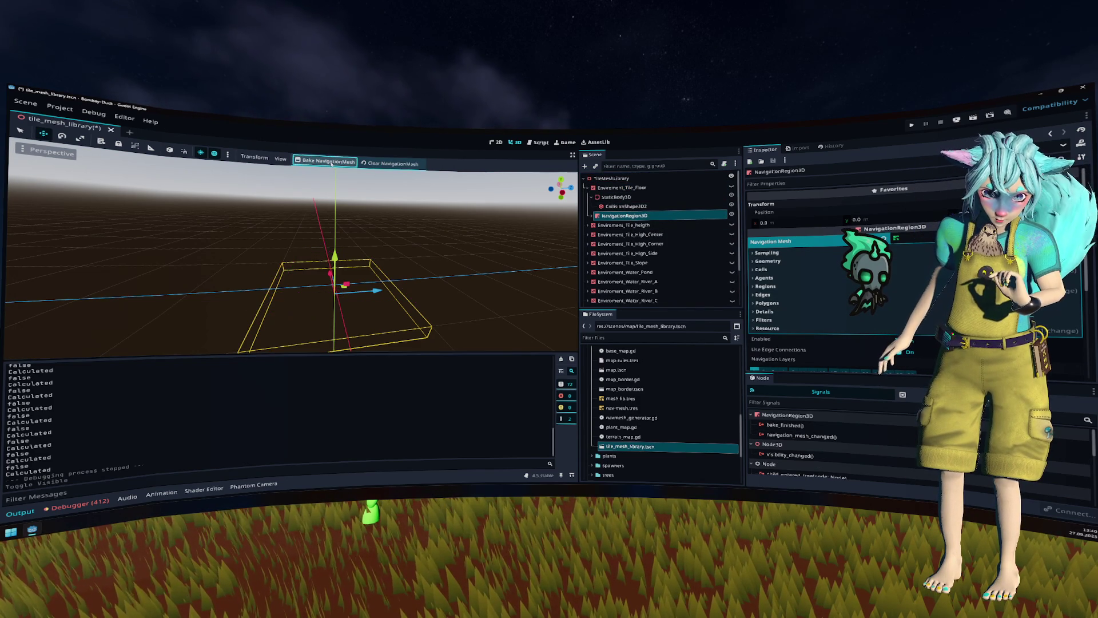
Step: Unhide the floor tile, review its 0.25 navmesh cell settings, and open Project Settings
{"action": "left_click", "coordinate": [731, 187]}
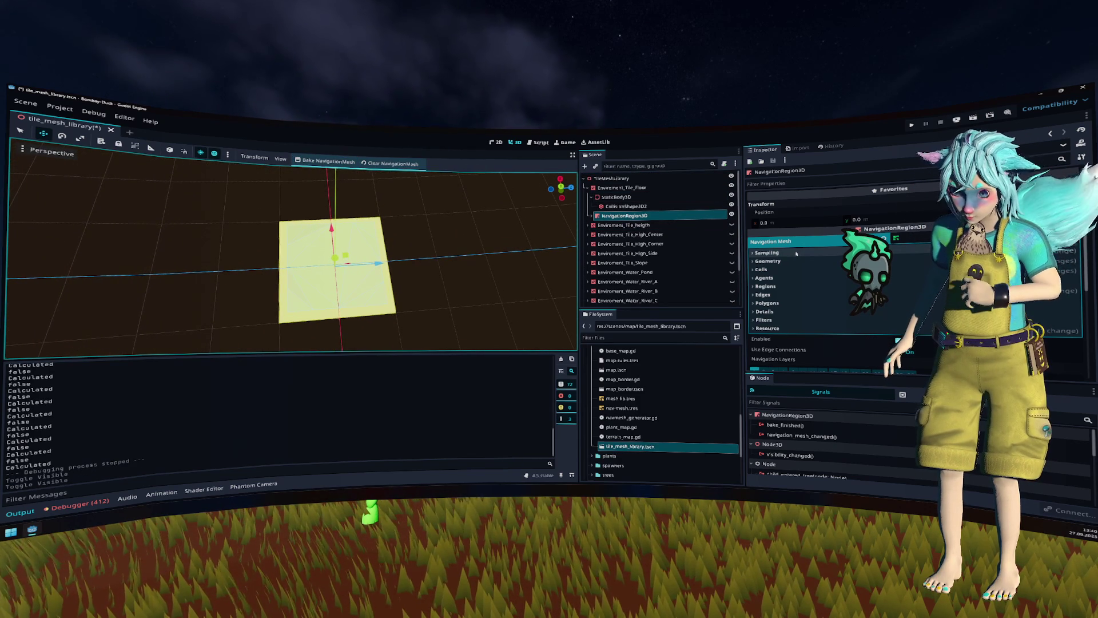
{"action": "left_click", "coordinate": [802, 268]}
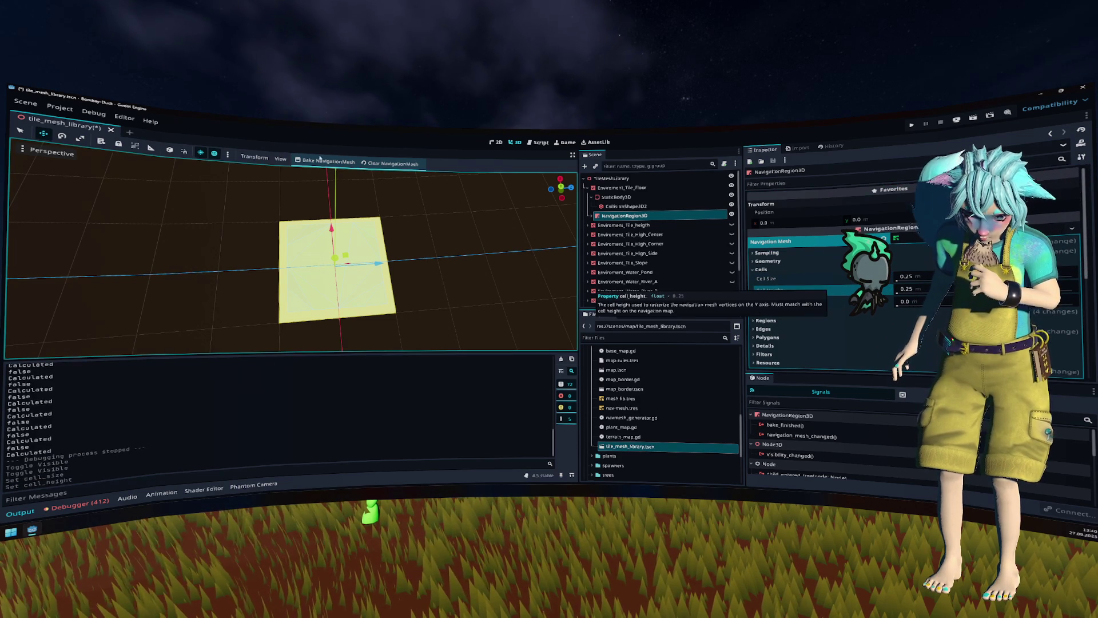
{"action": "left_click", "coordinate": [59, 108]}
{"action": "left_click", "coordinate": [74, 116]}
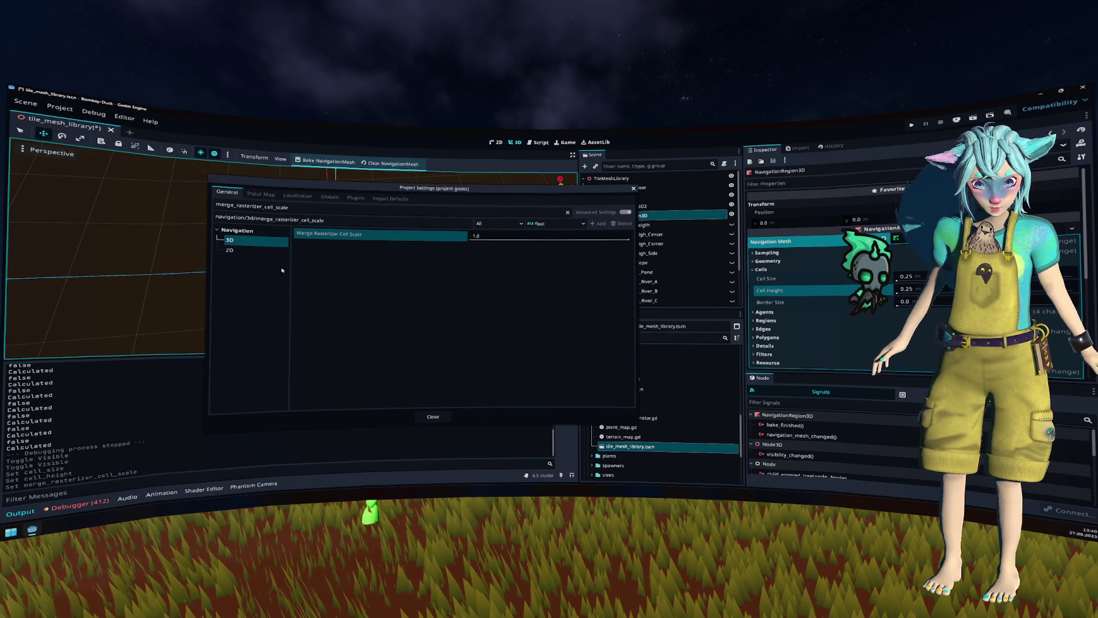
Step: In advanced Navigation > 3D settings, make default cell size and height 0.25, then close
{"action": "left_click_drag", "start_coordinate": [324, 220], "coordinate": [218, 223]}
{"action": "key", "text": "BackSpace"}
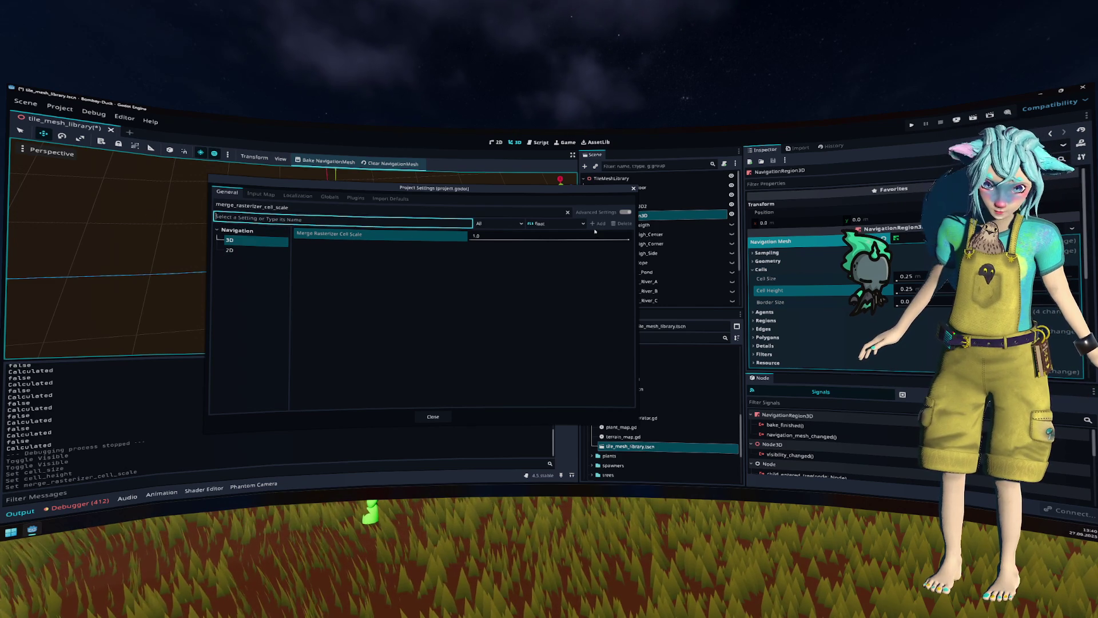
{"action": "left_click", "coordinate": [567, 212]}
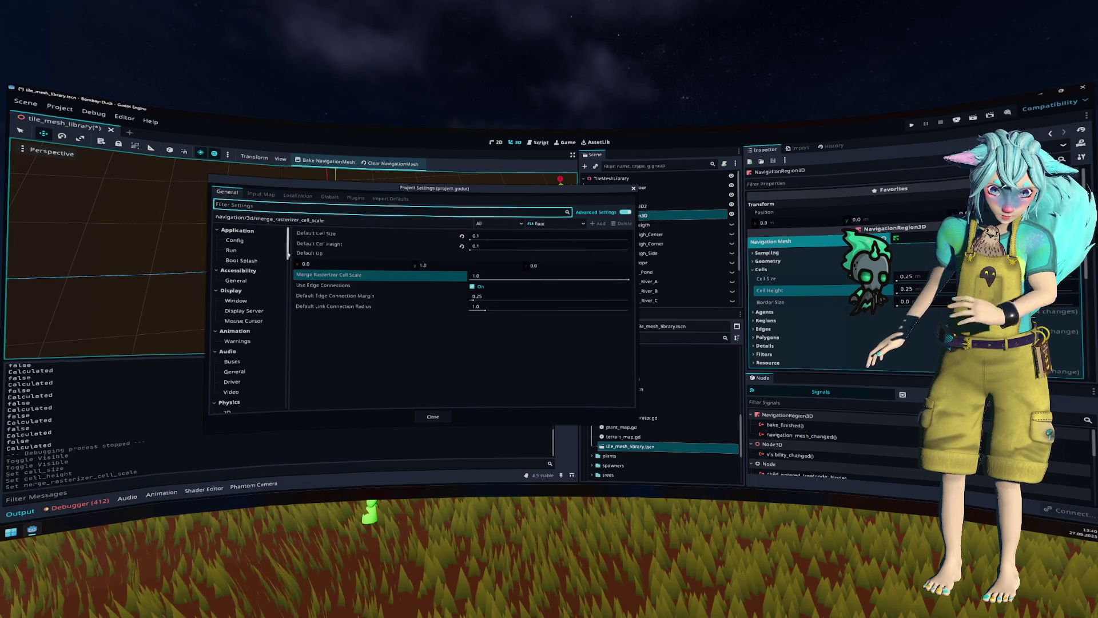
{"action": "scroll", "coordinate": [263, 275], "scroll_direction": "down", "scroll_amount": 10}
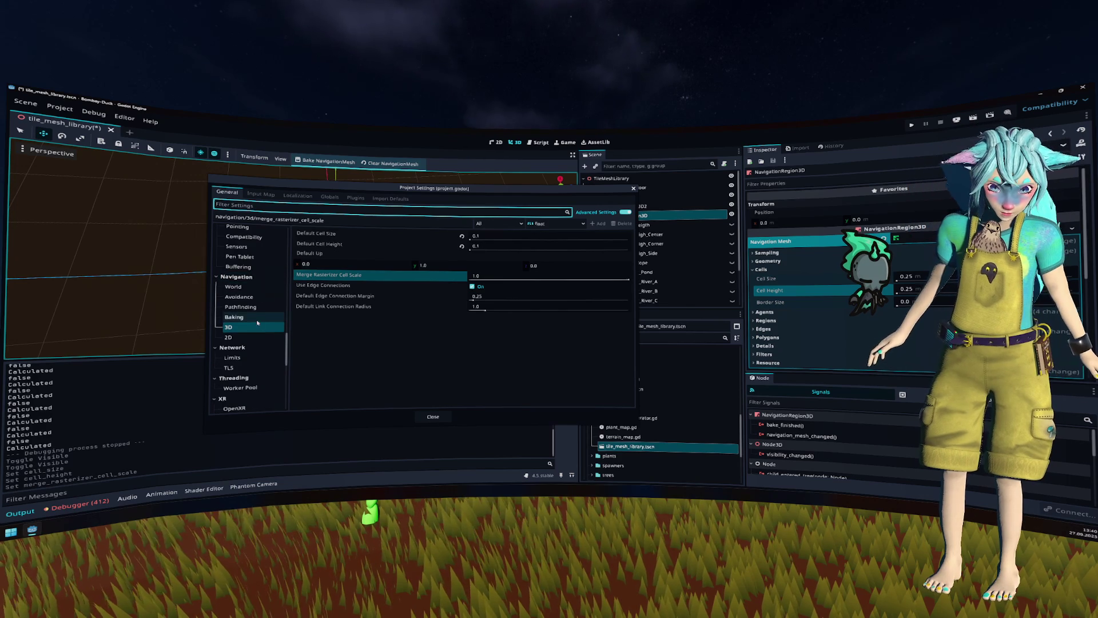
{"action": "left_click", "coordinate": [263, 307]}
{"action": "left_click", "coordinate": [251, 297]}
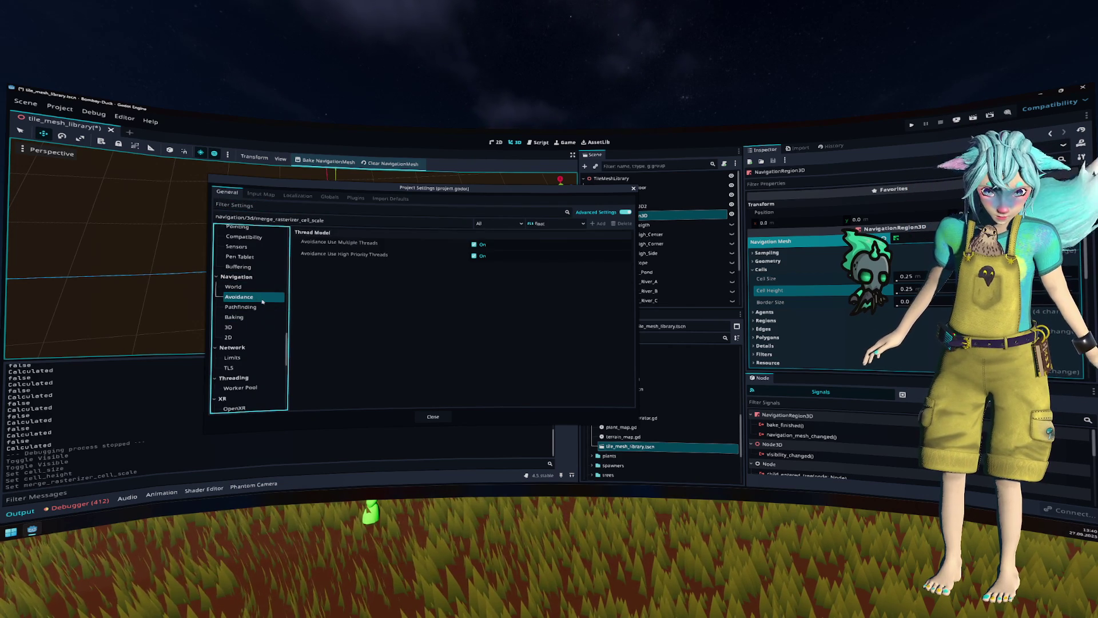
{"action": "left_click", "coordinate": [251, 286]}
{"action": "left_click", "coordinate": [259, 308]}
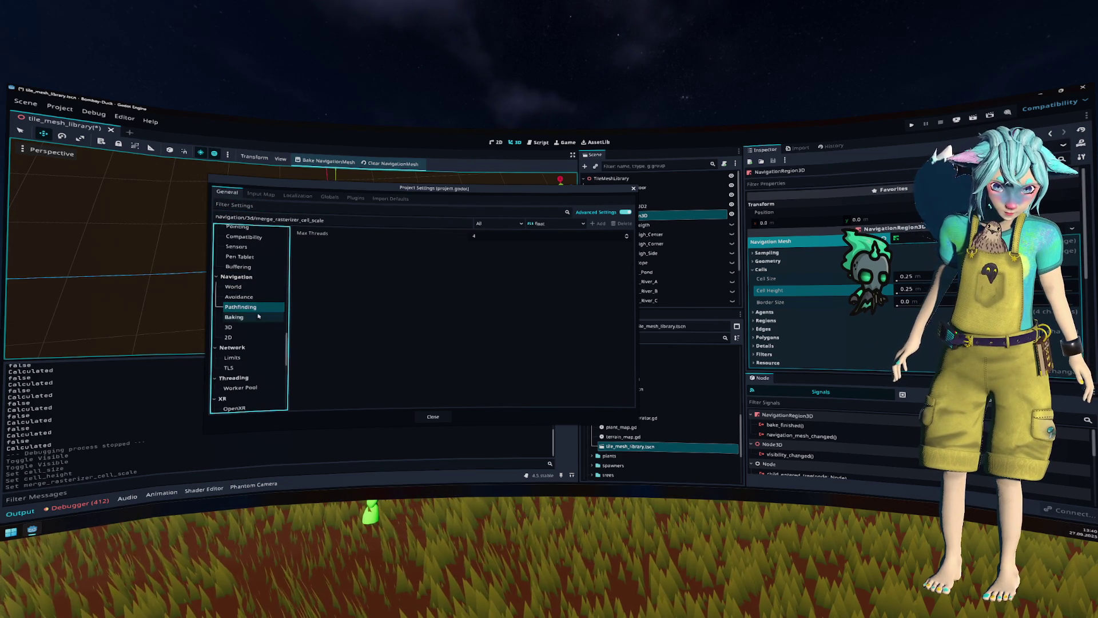
{"action": "left_click", "coordinate": [255, 317]}
{"action": "left_click", "coordinate": [253, 327]}
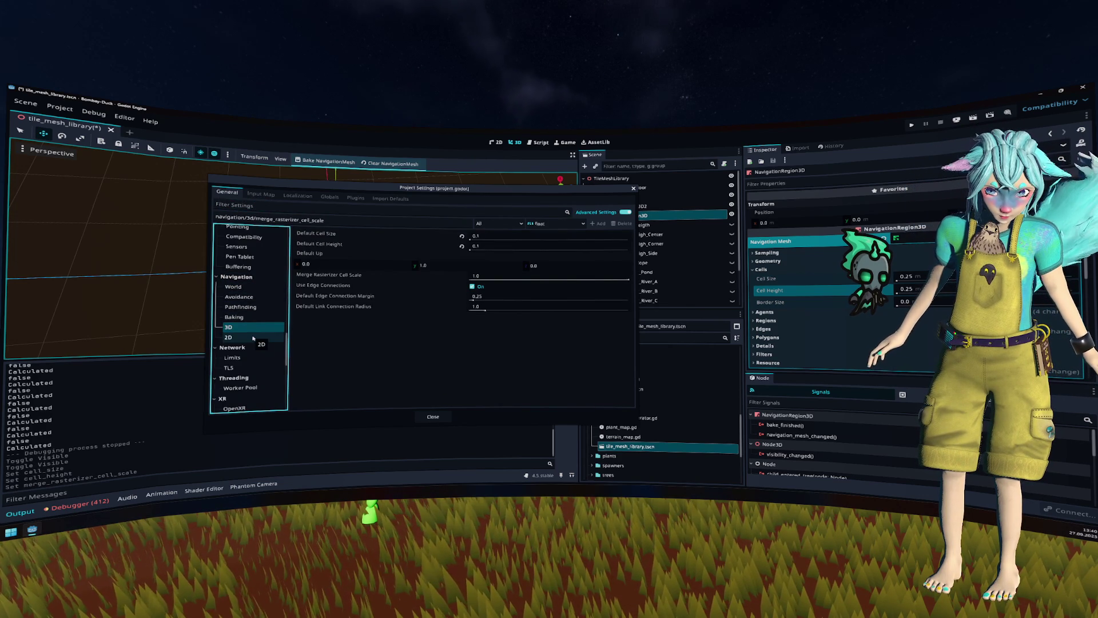
{"action": "left_click", "coordinate": [462, 246]}
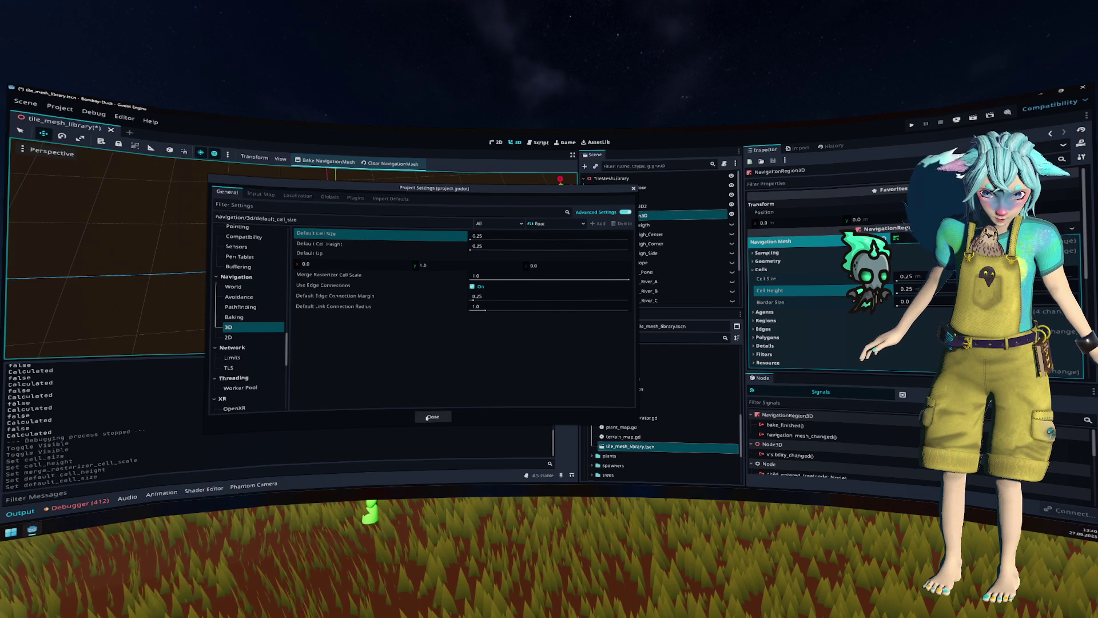
{"action": "left_click", "coordinate": [433, 416]}
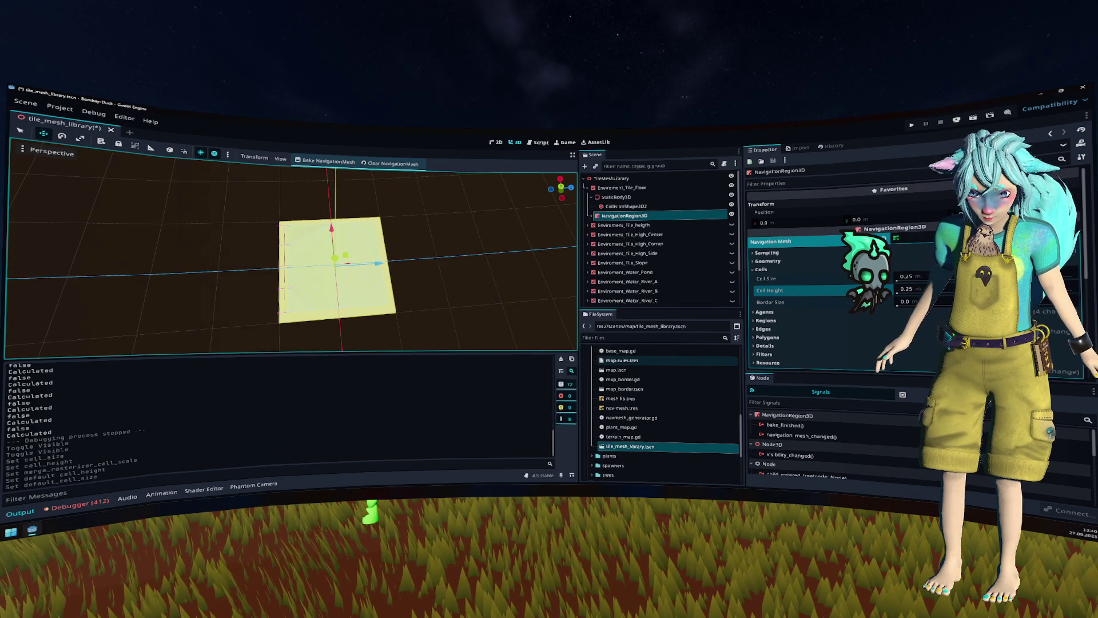
Step: Expand the navmesh Agents, Regions and Edges groups and reset edge Max Length to 0.0
{"action": "left_click", "coordinate": [808, 313]}
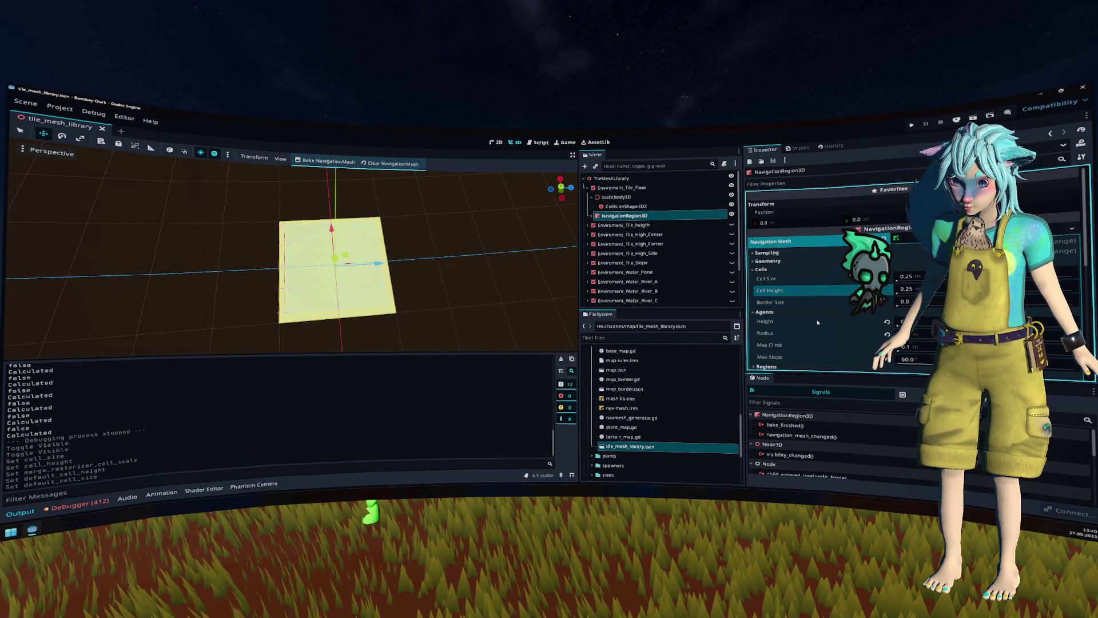
{"action": "scroll", "coordinate": [818, 323], "scroll_direction": "down", "scroll_amount": 1}
{"action": "scroll", "coordinate": [813, 325], "scroll_direction": "down", "scroll_amount": 1}
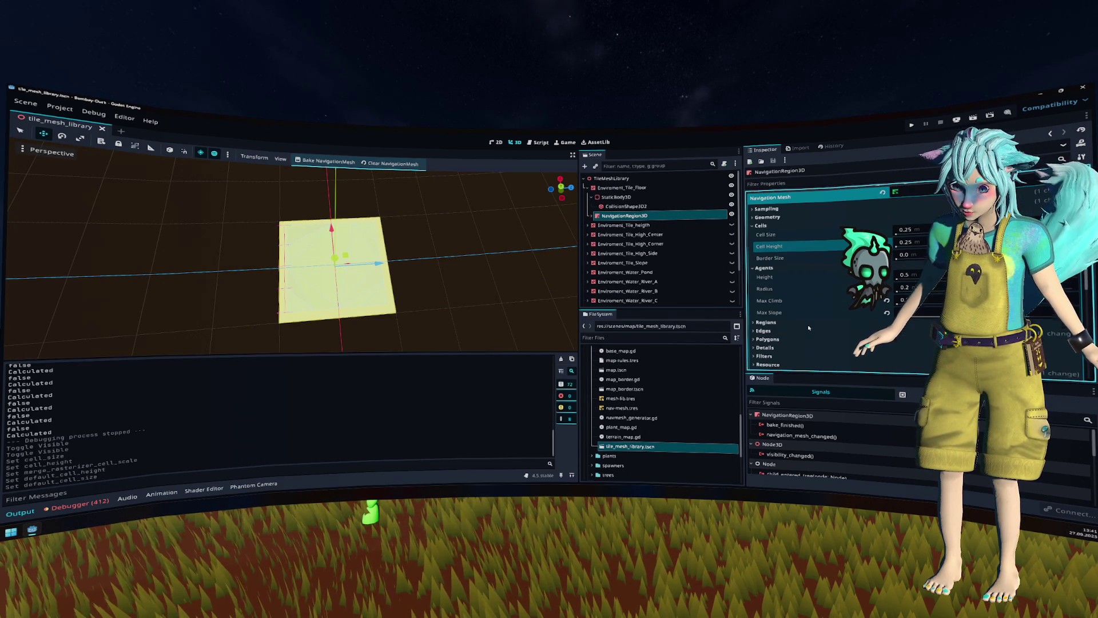
{"action": "left_click", "coordinate": [810, 324]}
{"action": "scroll", "coordinate": [805, 327], "scroll_direction": "down", "scroll_amount": 2}
{"action": "left_click", "coordinate": [803, 309]}
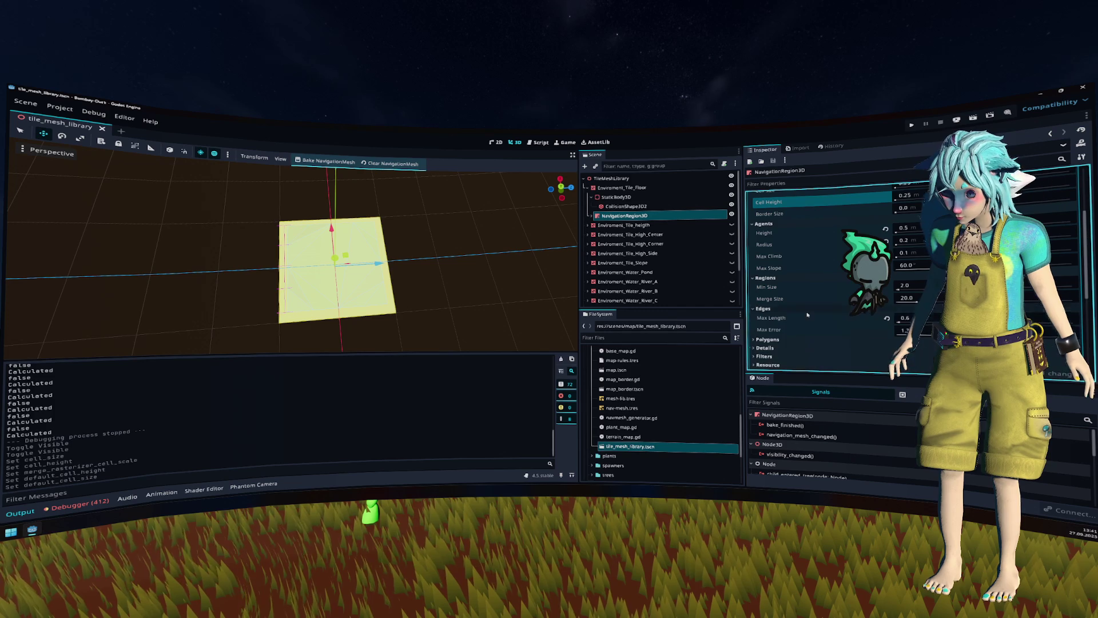
{"action": "scroll", "coordinate": [803, 309], "scroll_direction": "down", "scroll_amount": 2}
{"action": "left_click", "coordinate": [885, 273]}
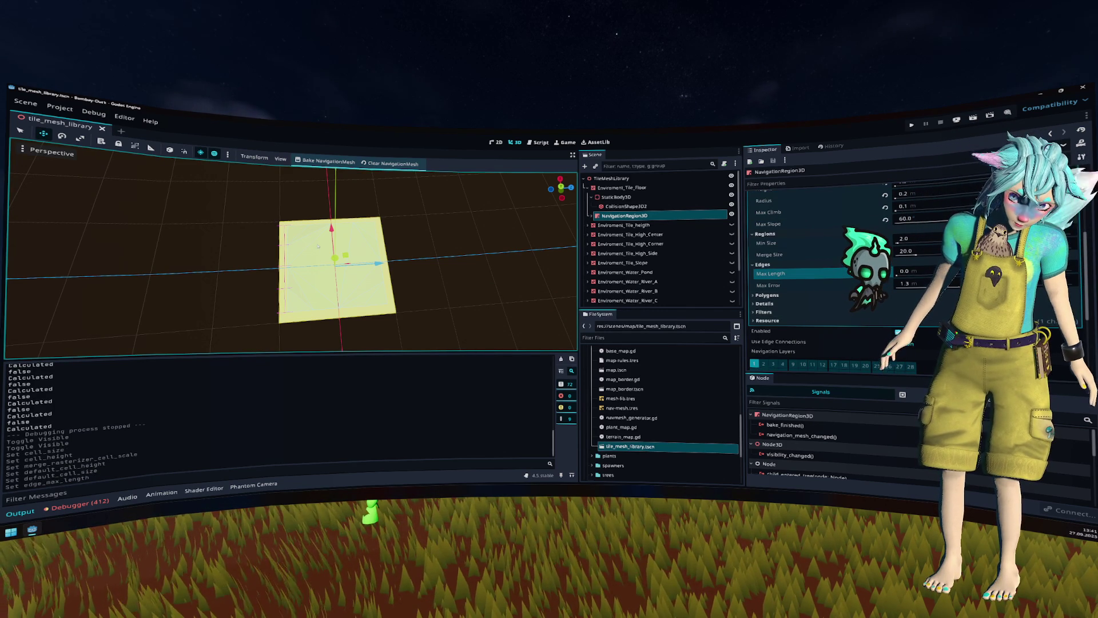
Step: Filter the FileSystem for 'map' and open map.tscn
{"action": "left_click", "coordinate": [602, 337]}
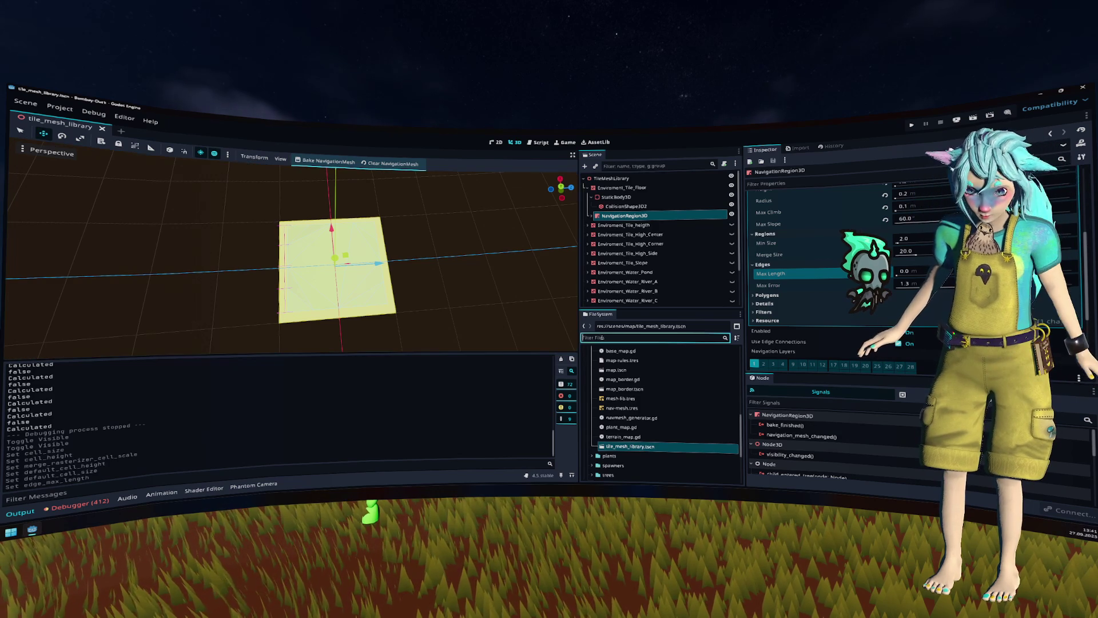
{"action": "type", "text": "map"}
{"action": "double_click", "coordinate": [616, 446]}
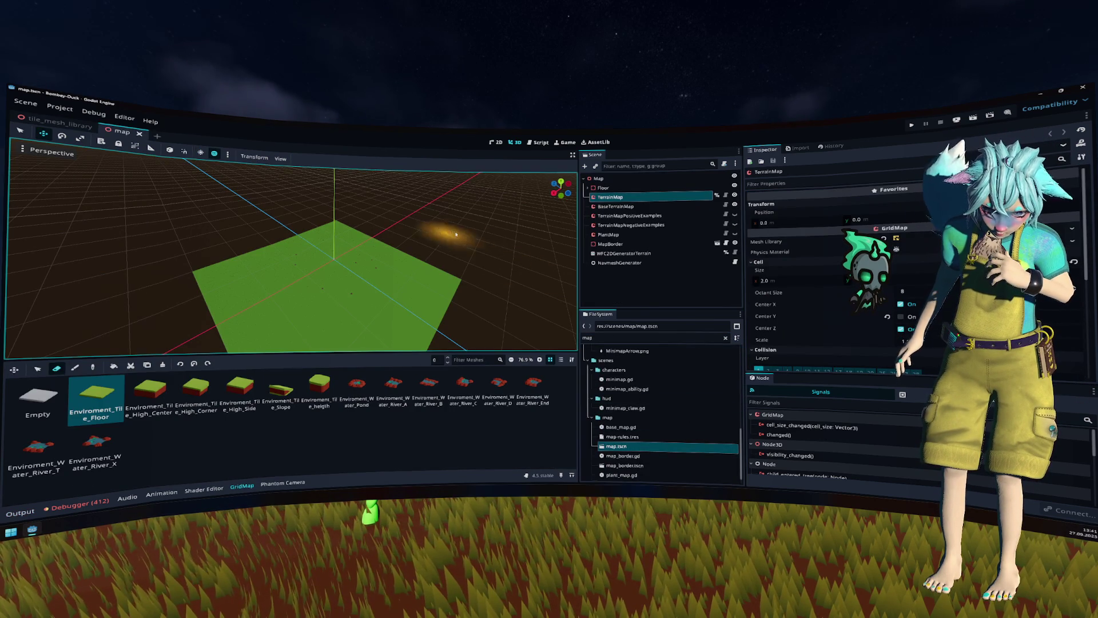
Step: Add a NavigationRegion3D child under the Map root, found by searching 'nav'
{"action": "right_click", "coordinate": [620, 179]}
{"action": "left_click", "coordinate": [636, 182]}
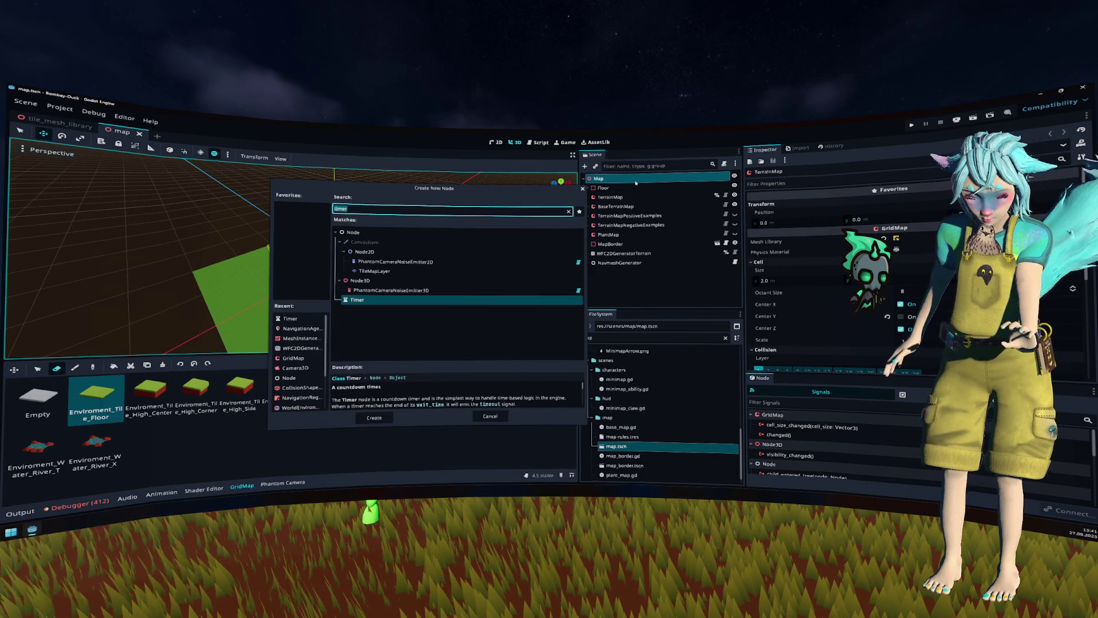
{"action": "type", "text": "nav"}
{"action": "key", "text": "Down"}
{"action": "key", "text": "Down"}
{"action": "key", "text": "Return"}
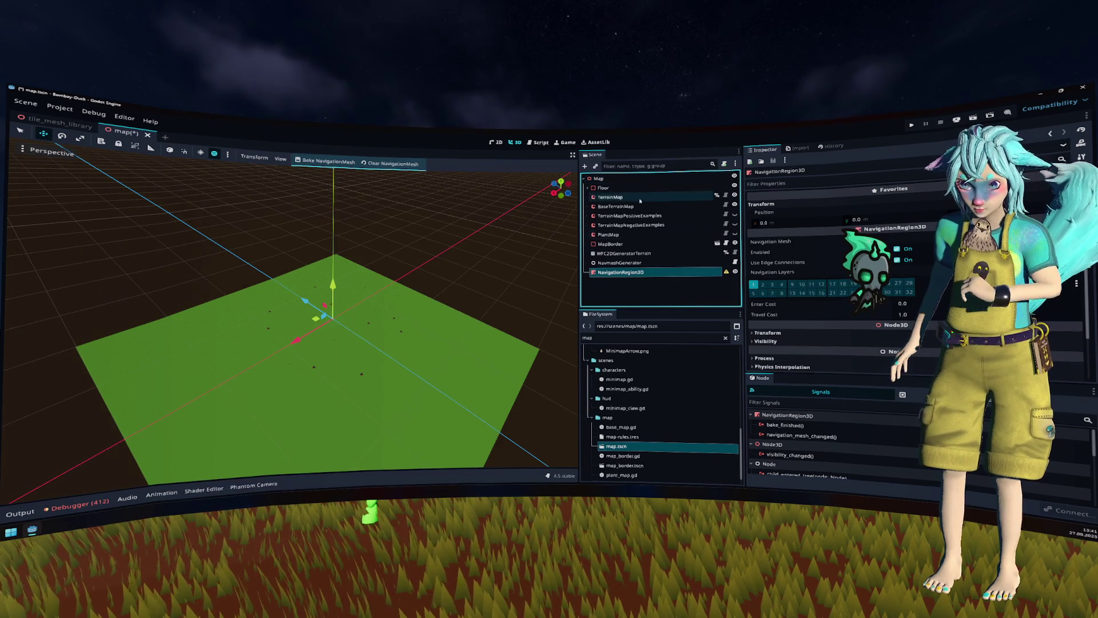
Step: Read and dismiss the new node's configuration warning, then open its navigation mesh property
{"action": "left_click", "coordinate": [726, 272]}
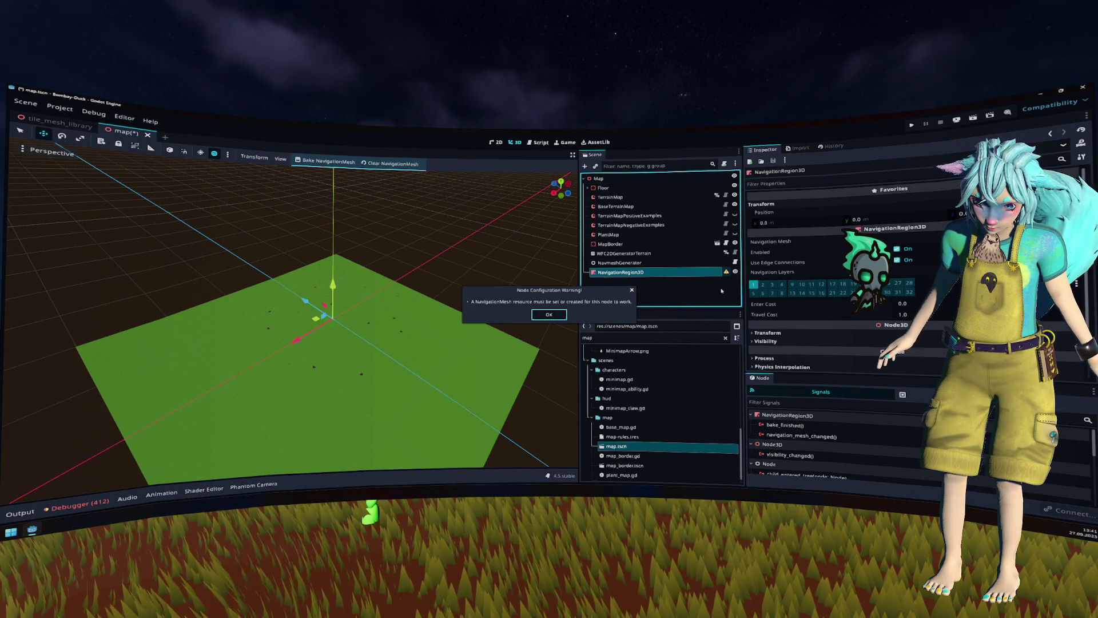
{"action": "left_click", "coordinate": [549, 314]}
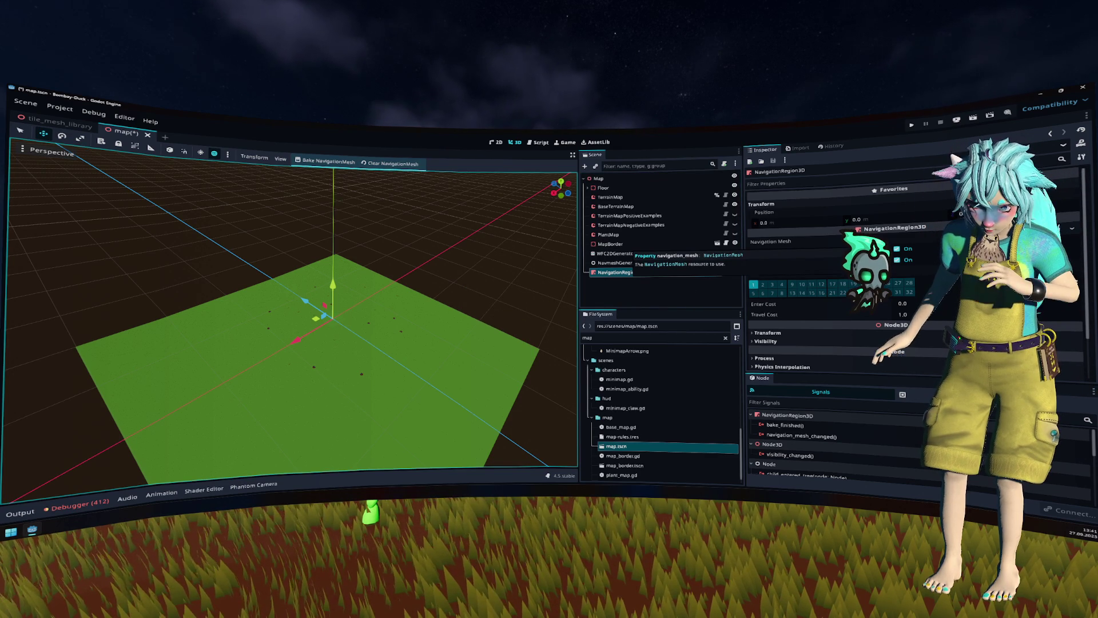
{"action": "left_click", "coordinate": [632, 273]}
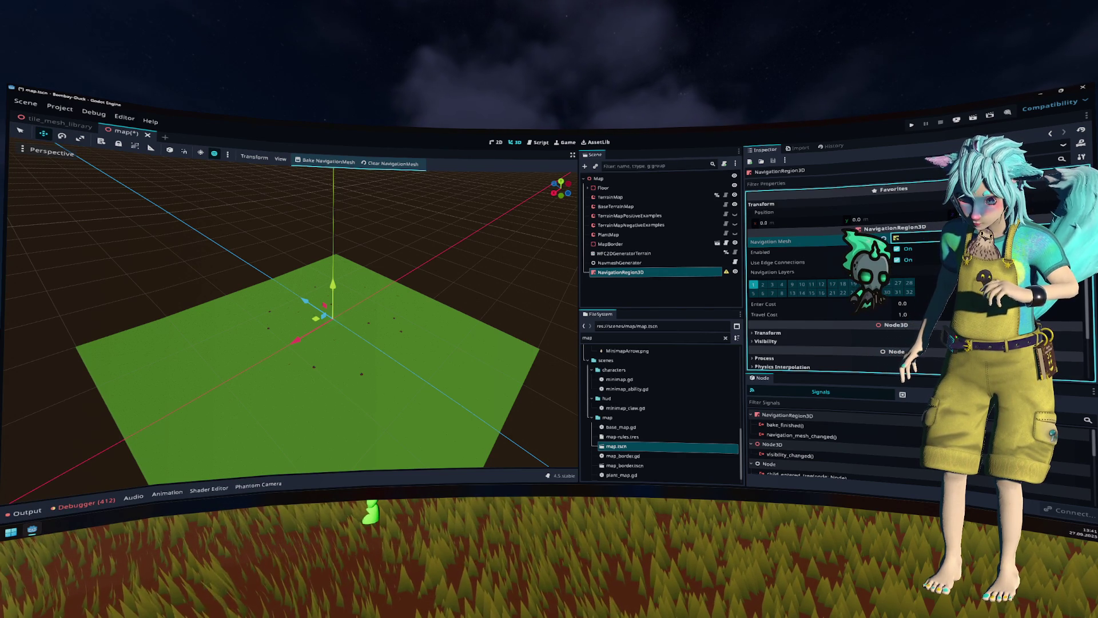
{"action": "left_click", "coordinate": [914, 240]}
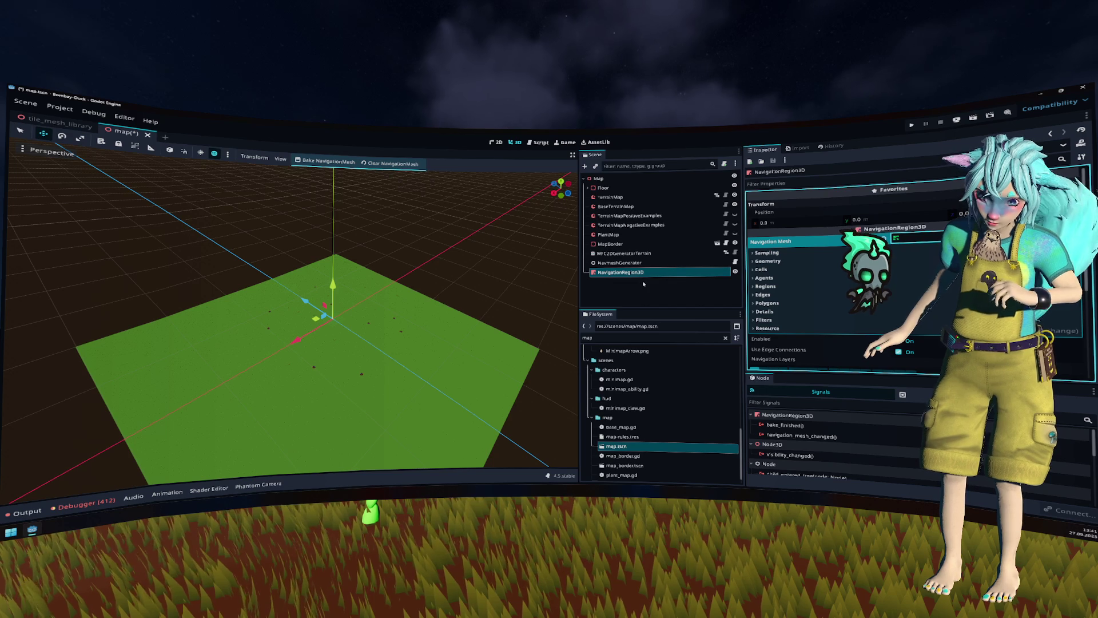
Step: Expand the region NavigationMesh's Geometry section and show the Parsed Geometry Type options
{"action": "scroll", "coordinate": [851, 280], "scroll_direction": "down", "scroll_amount": 5}
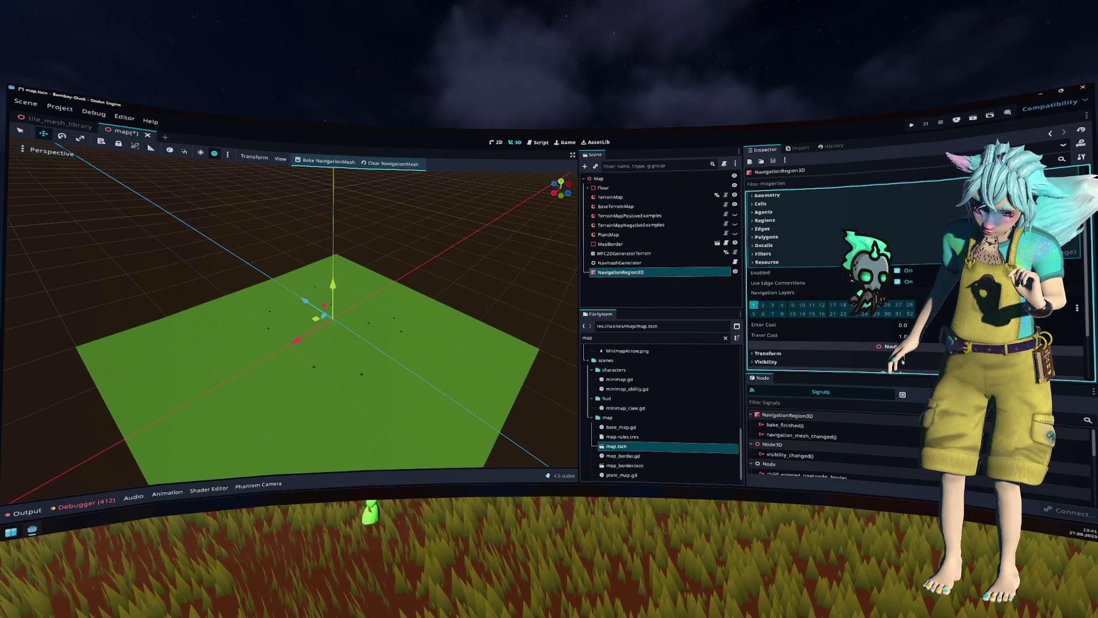
{"action": "scroll", "coordinate": [851, 279], "scroll_direction": "up", "scroll_amount": 6}
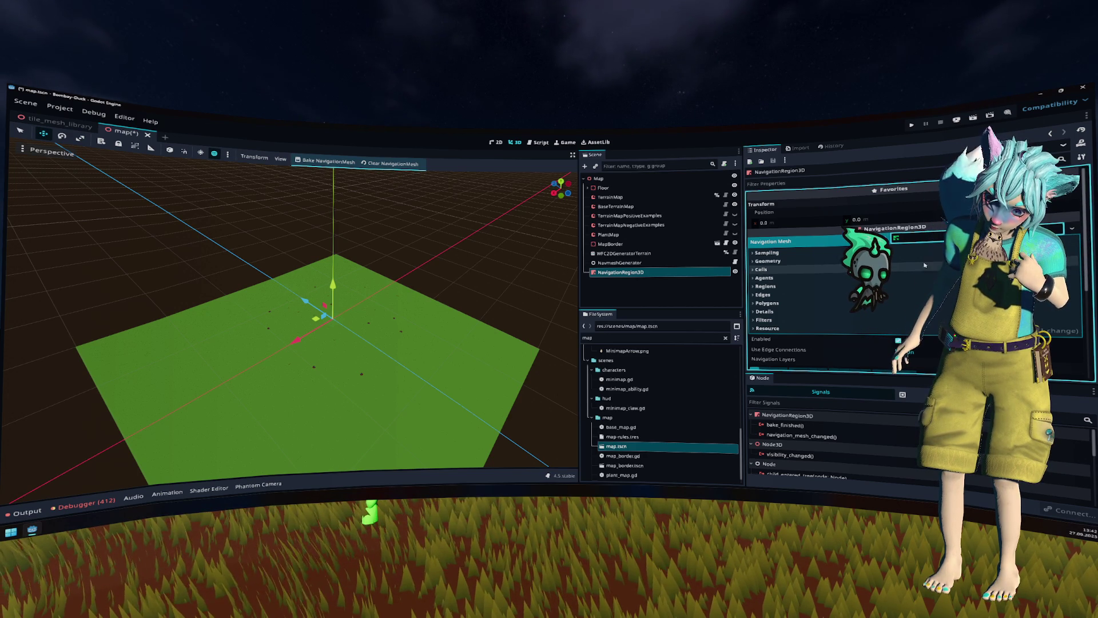
{"action": "left_click", "coordinate": [925, 261]}
{"action": "left_click", "coordinate": [926, 267]}
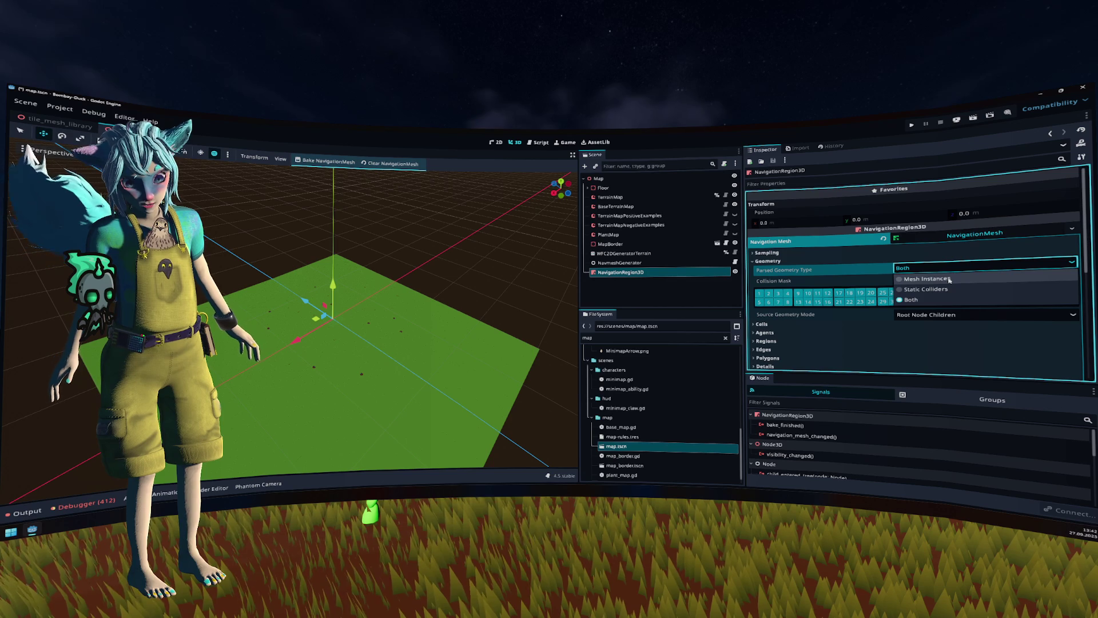
Step: Set the map navigation mesh's Parsed Geometry Type to Mesh Instances
{"action": "left_click", "coordinate": [950, 280]}
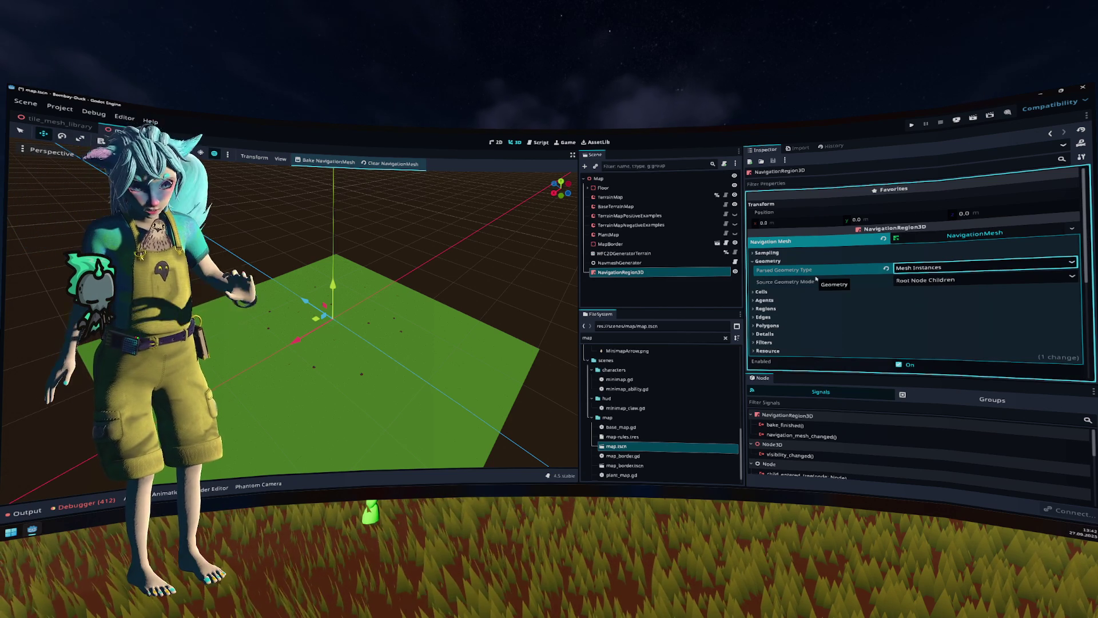
{"action": "left_click", "coordinate": [694, 286]}
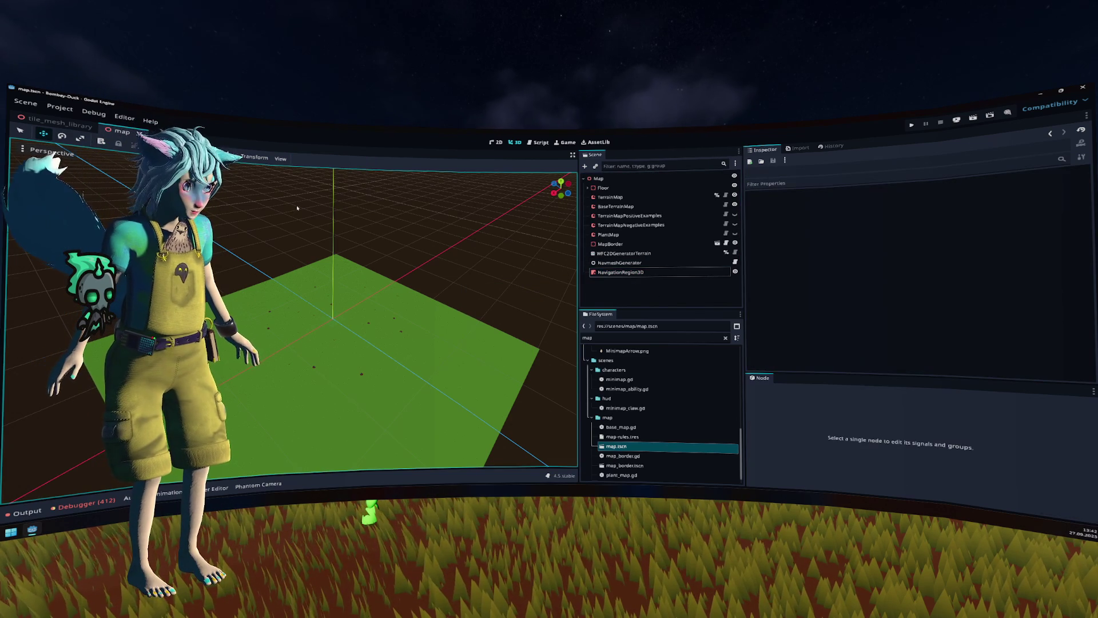
{"action": "left_click", "coordinate": [33, 123]}
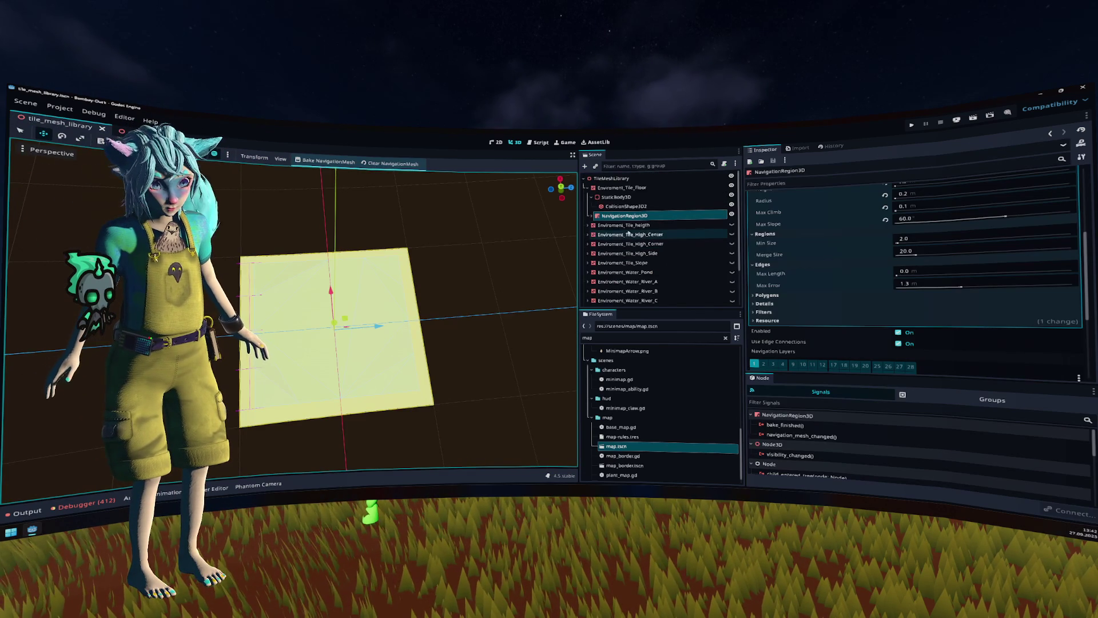
Step: Select both tiles' NavigationRegion3D nodes, rename one, and save the tile mesh library
{"action": "left_click", "coordinate": [588, 225]}
{"action": "left_click", "coordinate": [626, 253]}
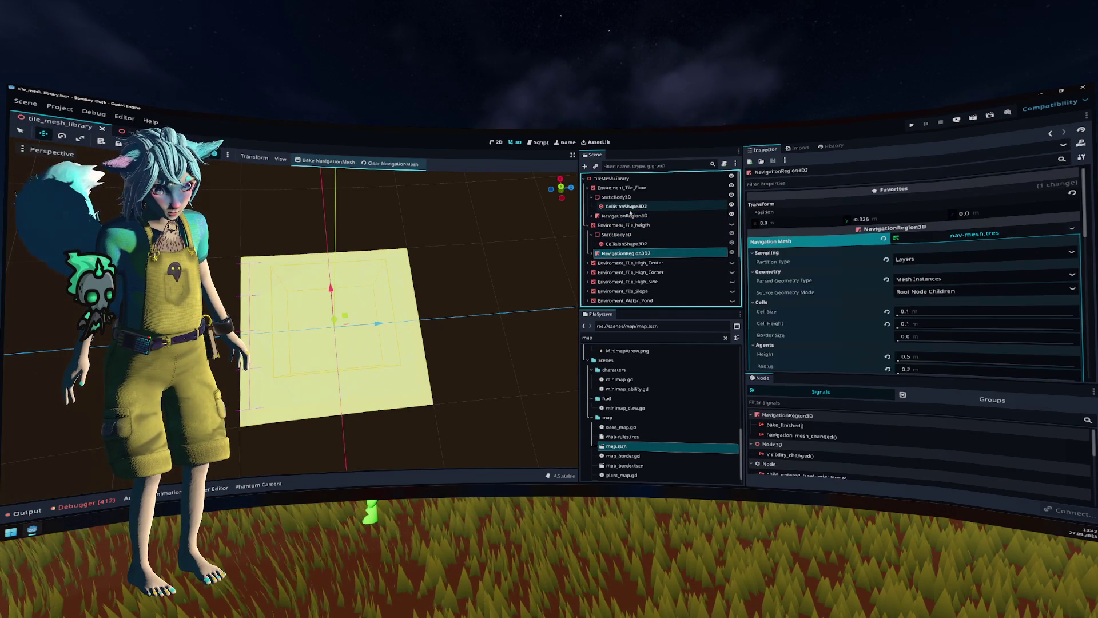
{"action": "left_click", "coordinate": [629, 216], "text": "ctrl"}
{"action": "key", "text": "F2"}
{"action": "key", "text": "Return"}
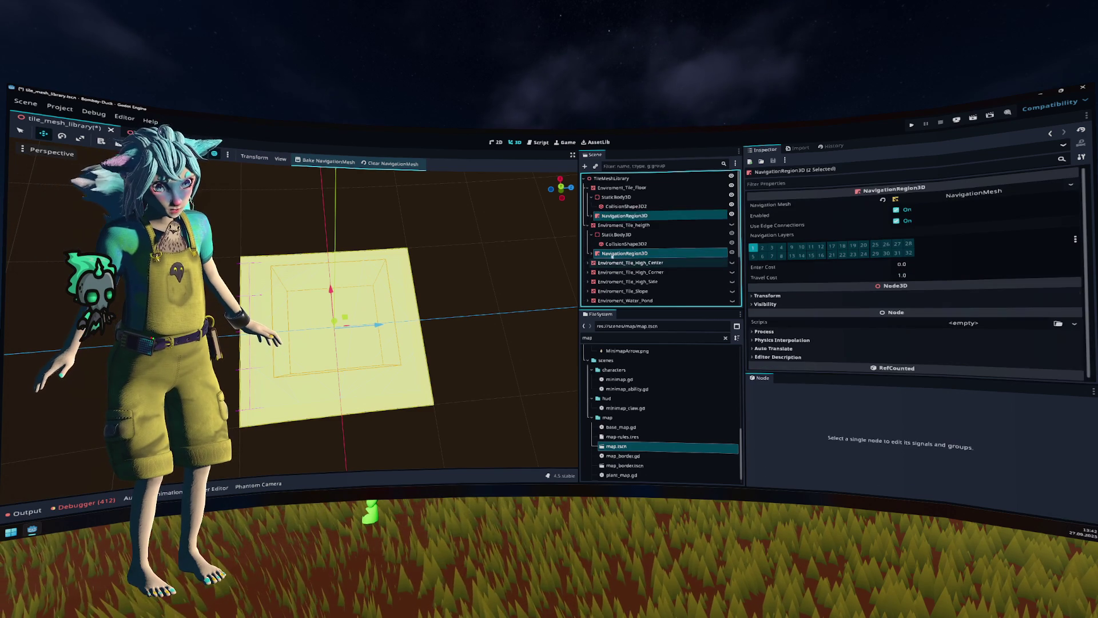
{"action": "left_click", "coordinate": [605, 216], "text": "ctrl"}
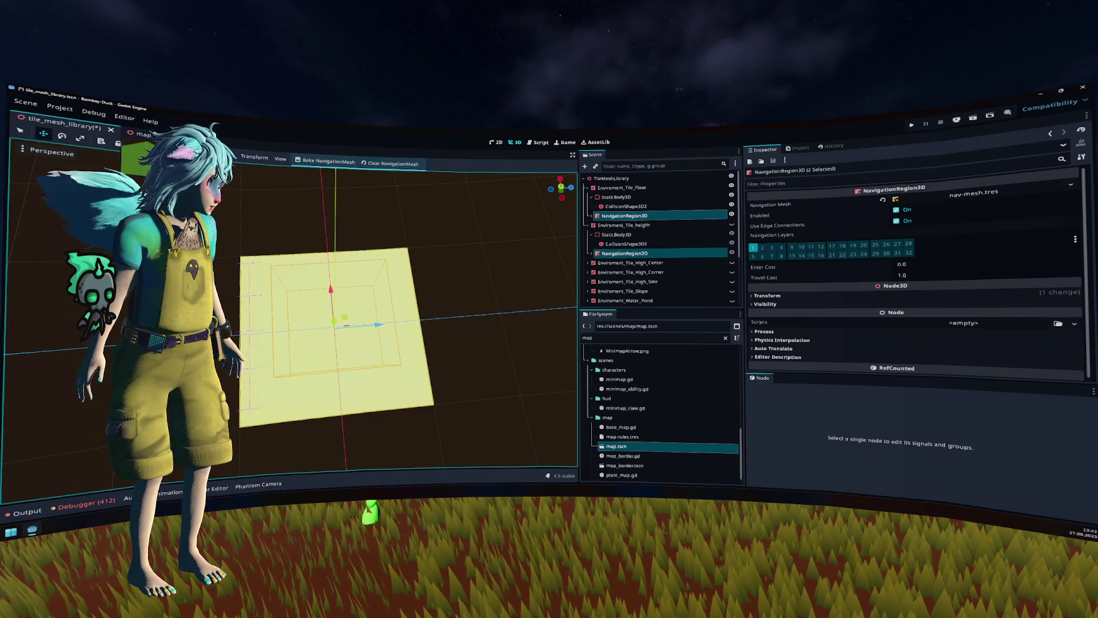
{"action": "key", "text": "ctrl+s"}
Step: Add more tiles' navigation regions, including High_Corner, to the selection, then return to the map scene
{"action": "key", "text": "ctrl+Tab"}
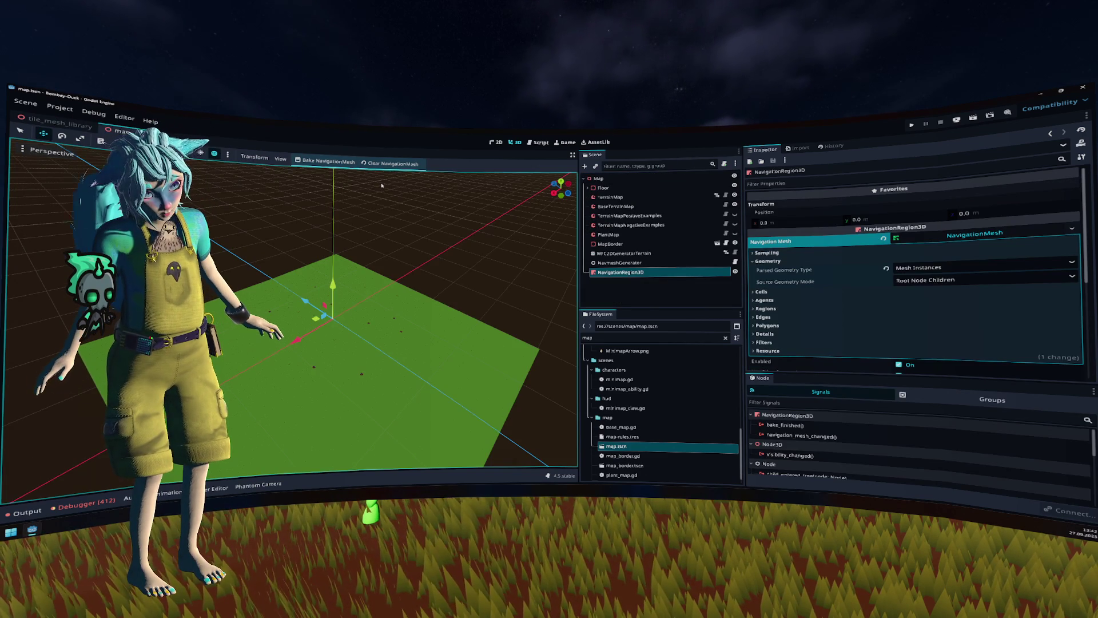
{"action": "key", "text": "ctrl+Tab"}
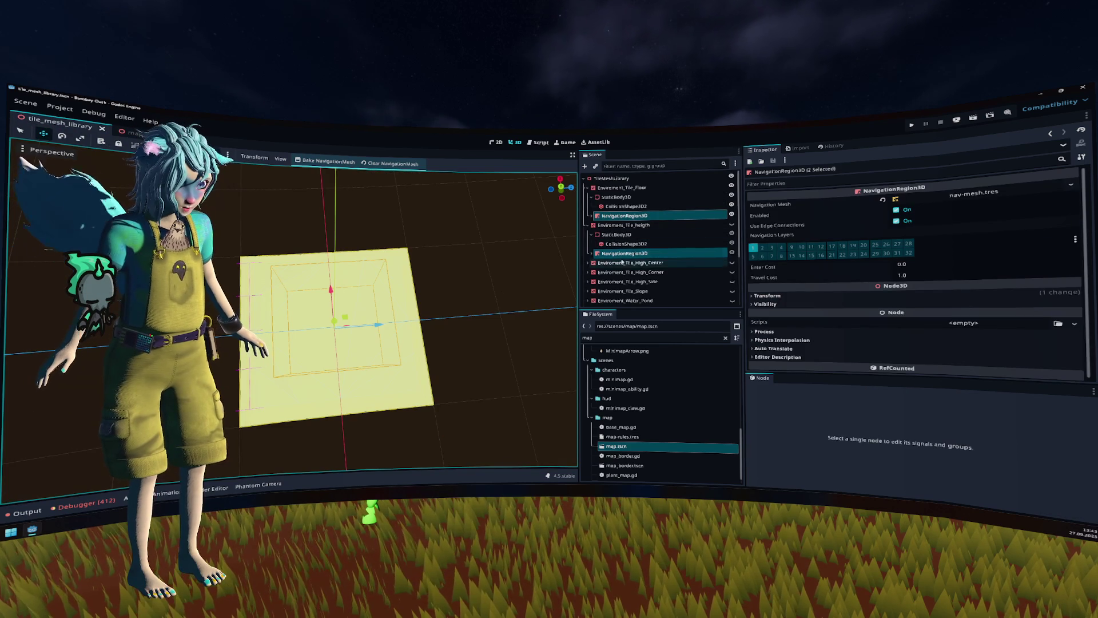
{"action": "left_click", "coordinate": [622, 291], "text": "ctrl"}
{"action": "scroll", "coordinate": [594, 263], "scroll_direction": "down", "scroll_amount": 2}
{"action": "left_click", "coordinate": [588, 250]}
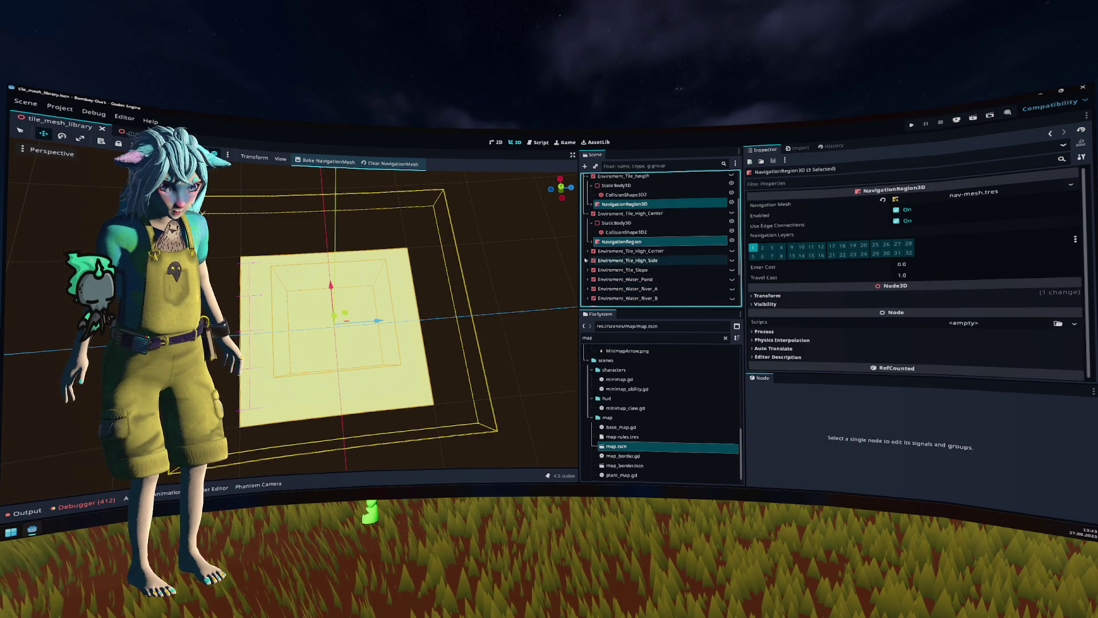
{"action": "left_click", "coordinate": [614, 279], "text": "ctrl"}
{"action": "left_click", "coordinate": [414, 220]}
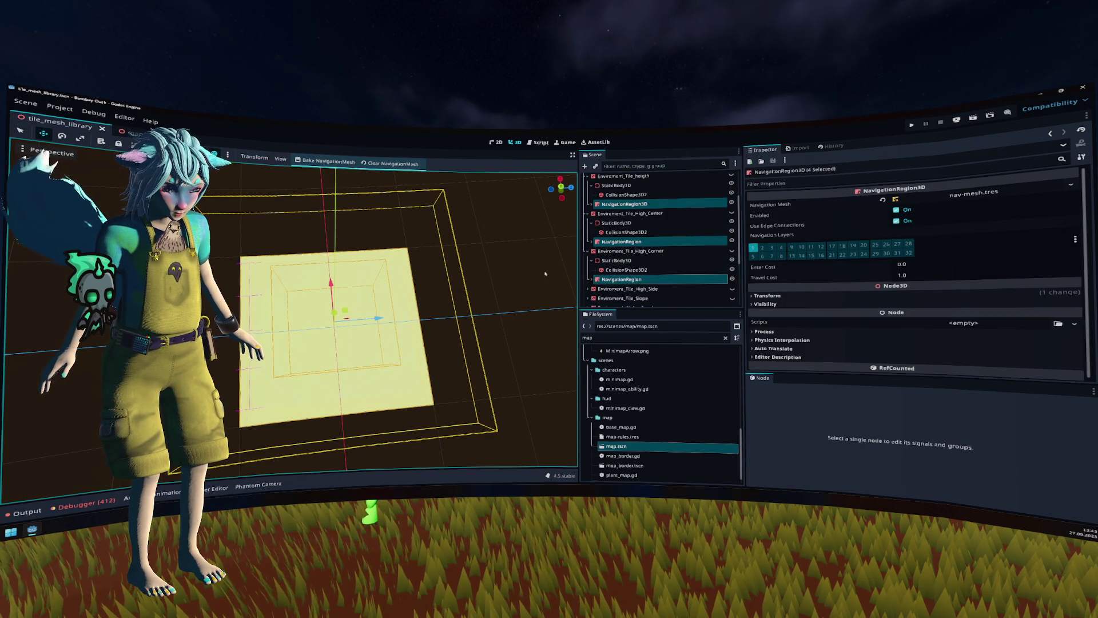
{"action": "left_click", "coordinate": [140, 137]}
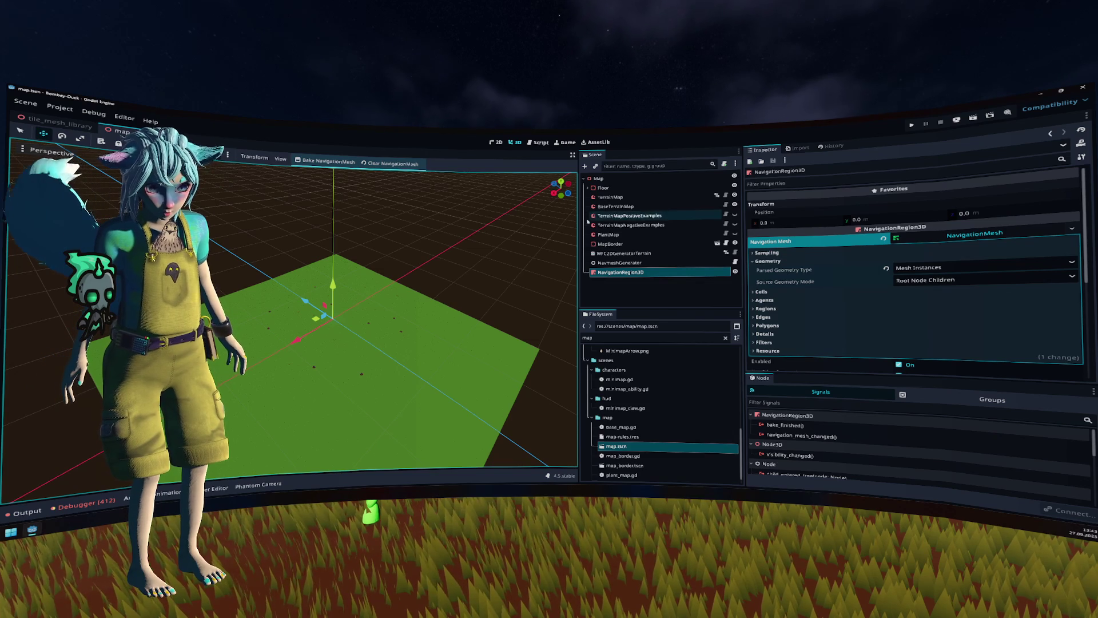
Step: Give the map's NavigationRegion3D a unique name and drag its reference into navmesh_generator.gd
{"action": "right_click", "coordinate": [706, 274]}
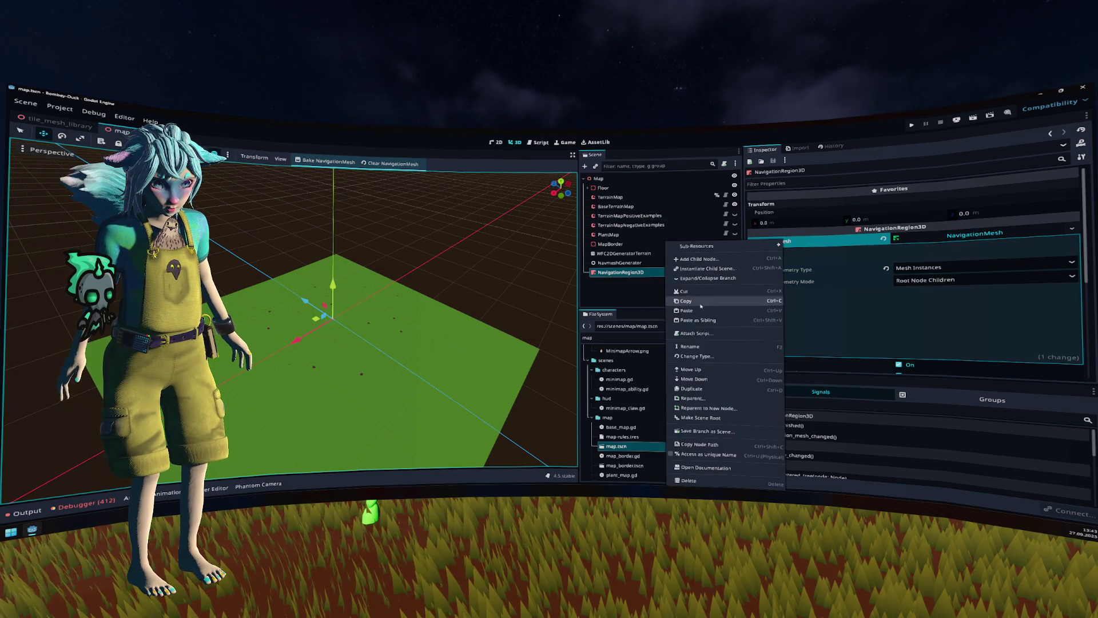
{"action": "left_click", "coordinate": [715, 446]}
{"action": "mouse_move", "coordinate": [621, 273]}
{"action": "left_mouse_down"}
{"action": "mouse_move", "coordinate": [540, 143]}
{"action": "mouse_move", "coordinate": [400, 286]}
{"action": "mouse_move", "coordinate": [368, 296]}
{"action": "mouse_move", "coordinate": [342, 221]}
{"action": "left_mouse_up"}
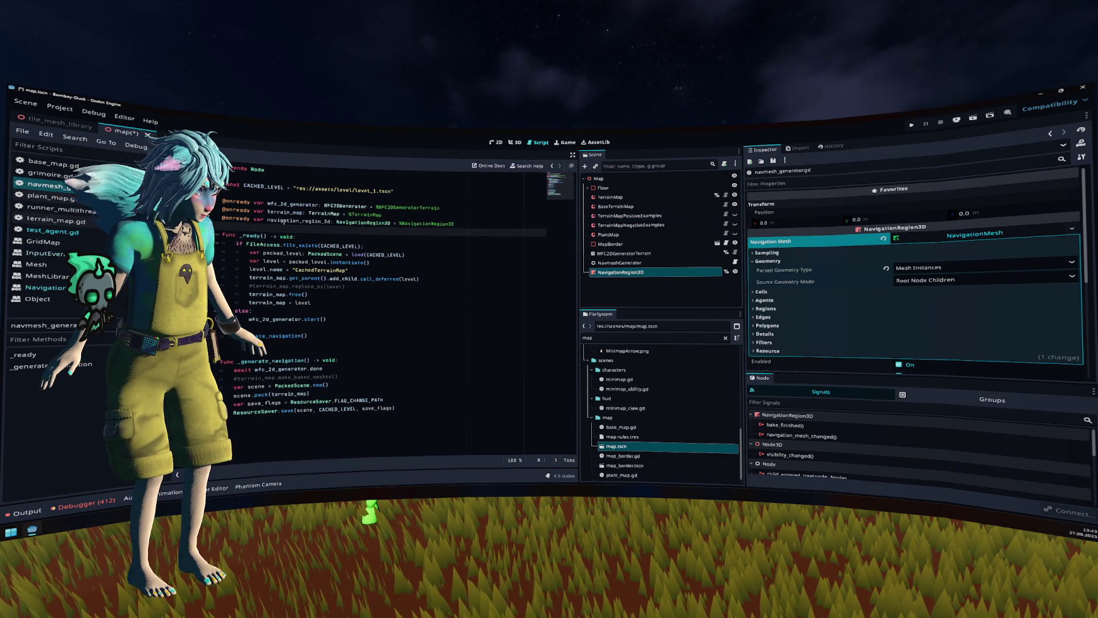
Step: Add navigation_region_3d.bake_navigation_mesh() on a new line after the await line
{"action": "left_click", "coordinate": [406, 369]}
{"action": "key", "text": "Return"}
{"action": "key", "text": "ctrl+v"}
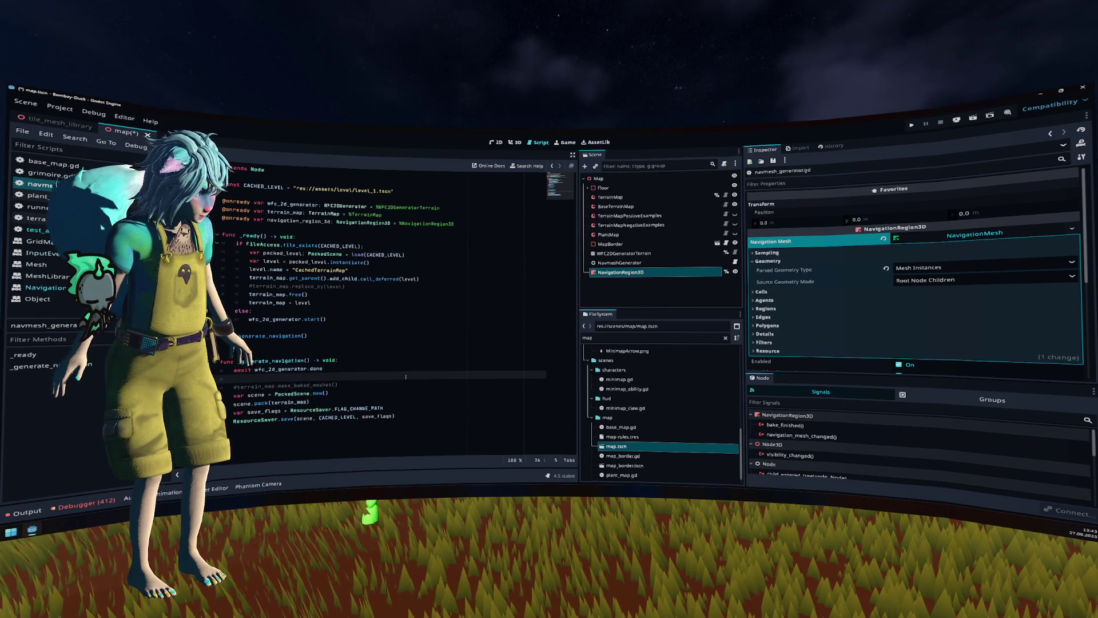
{"action": "type", "text": "."}
{"action": "key", "text": "Down"}
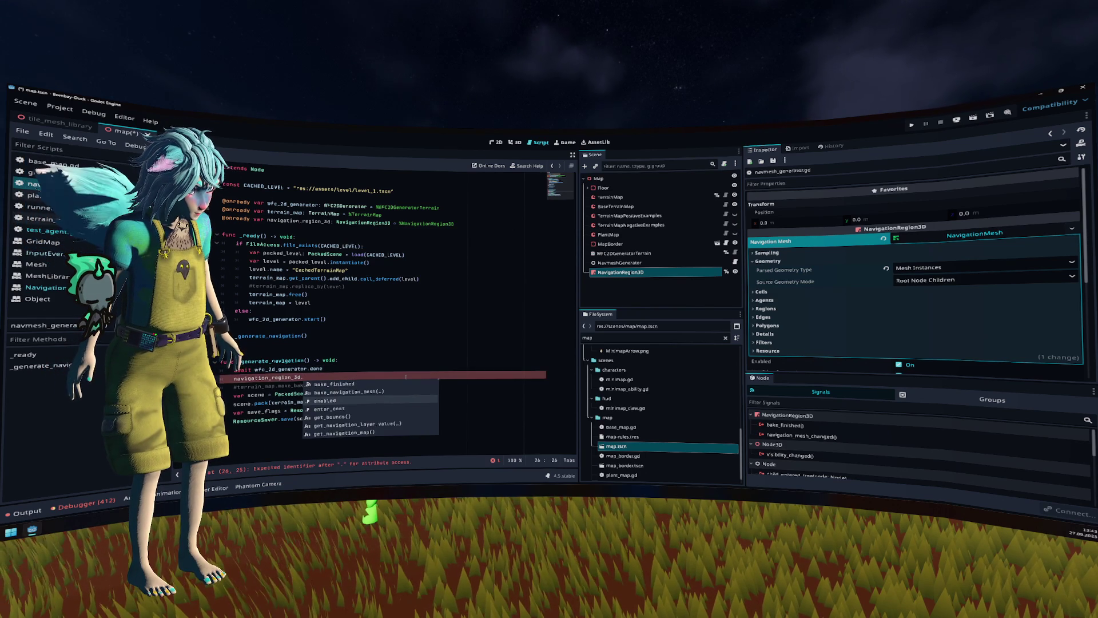
{"action": "key", "text": "Return"}
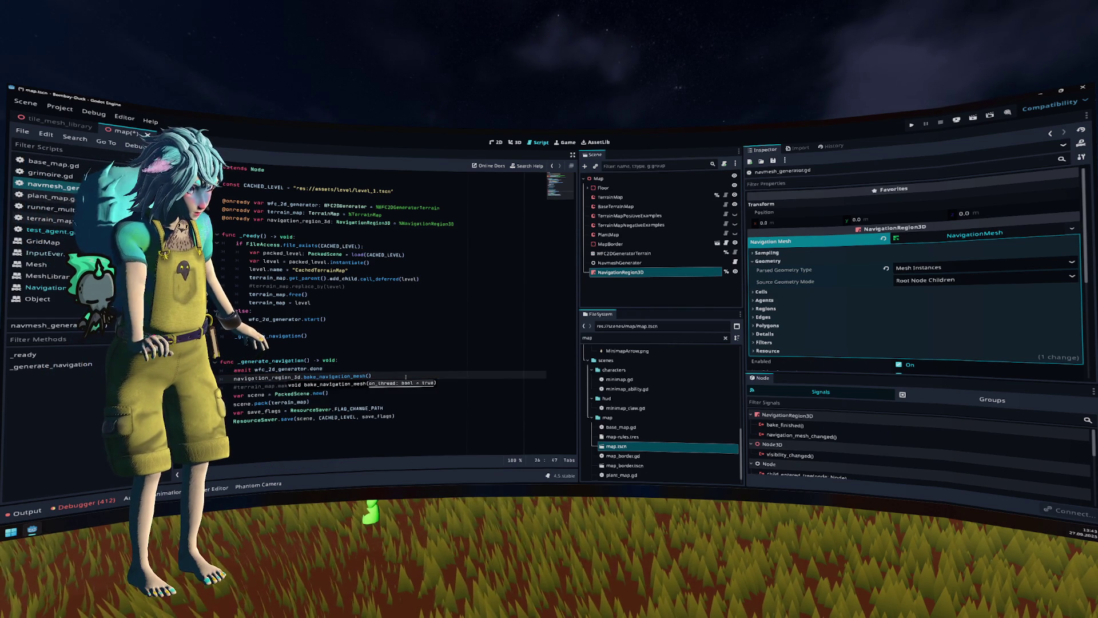
{"action": "key", "text": "Escape"}
Step: Save the script and run the project to test navigation
{"action": "key", "text": "ctrl+s"}
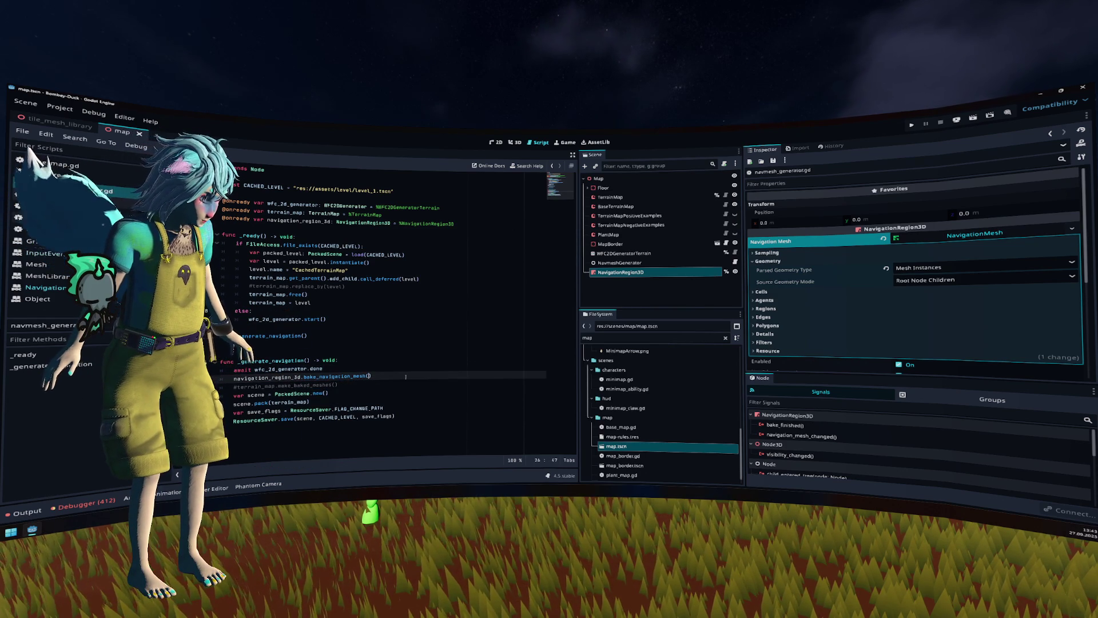
{"action": "double_click", "coordinate": [284, 378]}
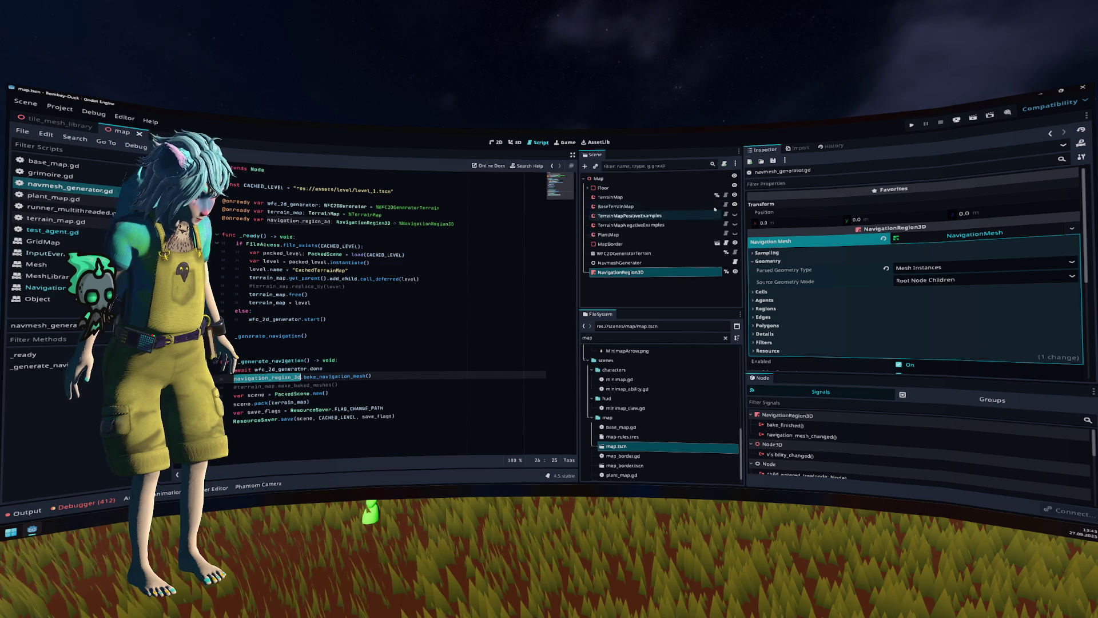
{"action": "left_click", "coordinate": [913, 126]}
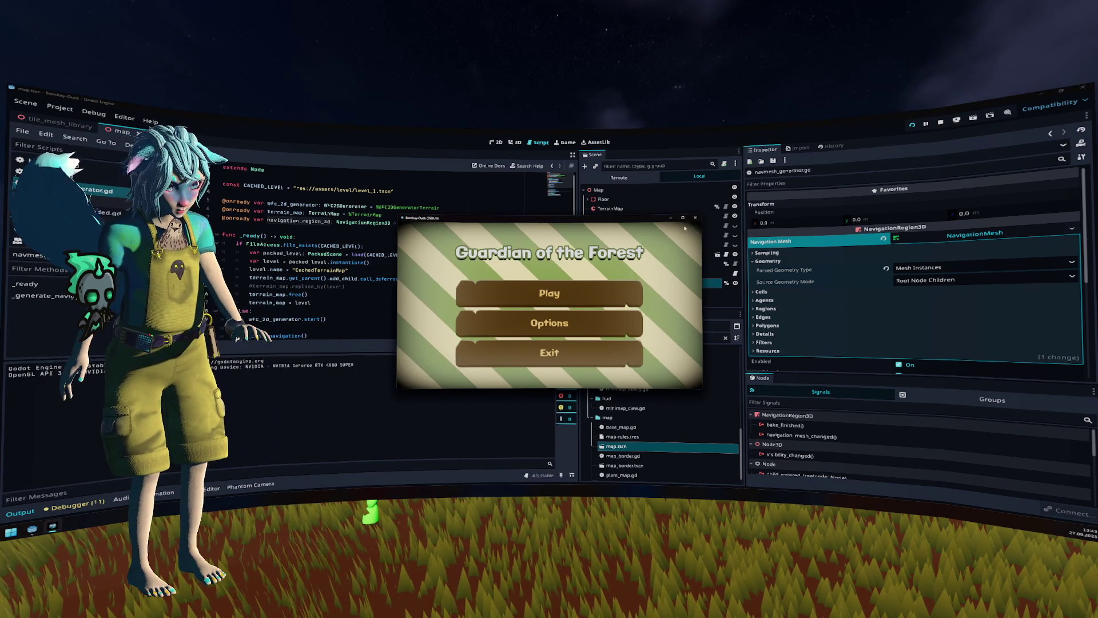
Step: Play from the main menu, inspect the generated navmesh from the overview camera, then quit the game
{"action": "left_click", "coordinate": [550, 293]}
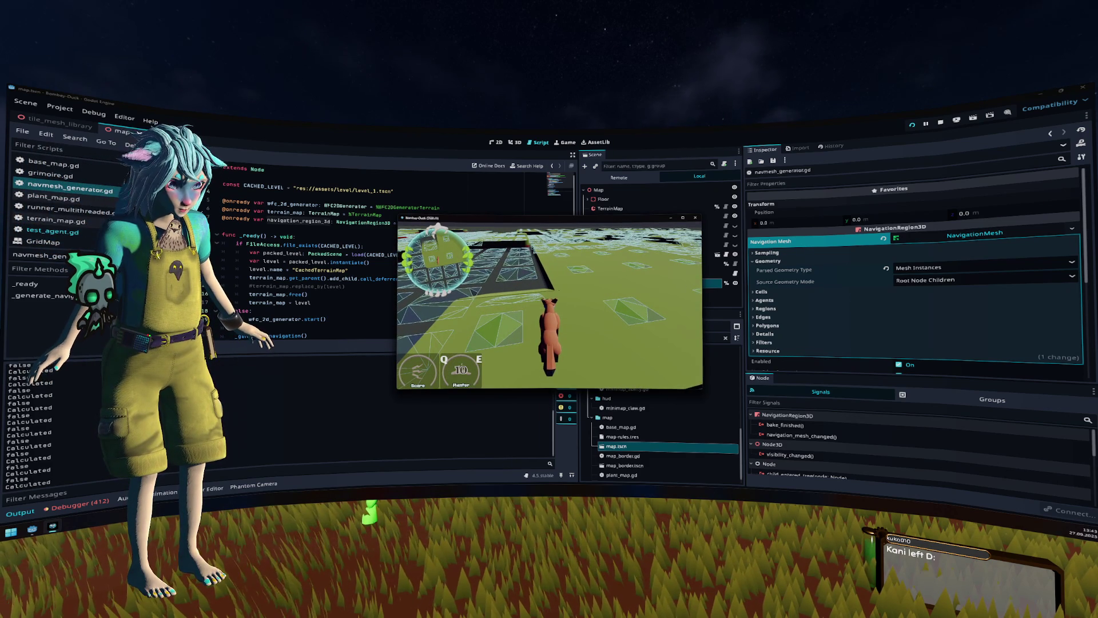
{"action": "key", "text": "Tab"}
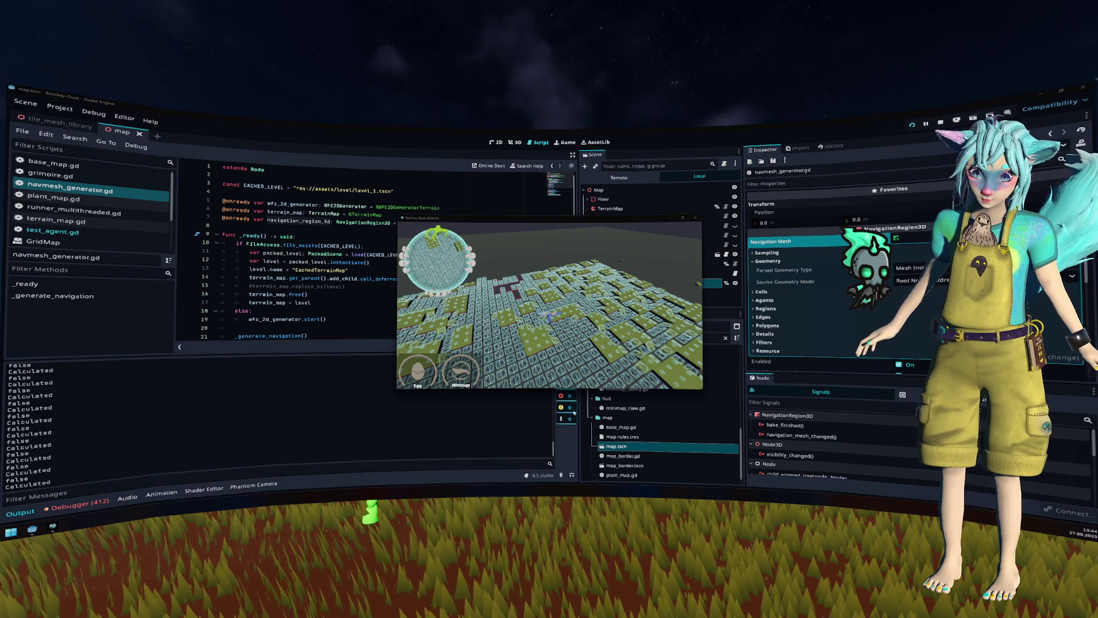
{"action": "key", "text": "alt+F4"}
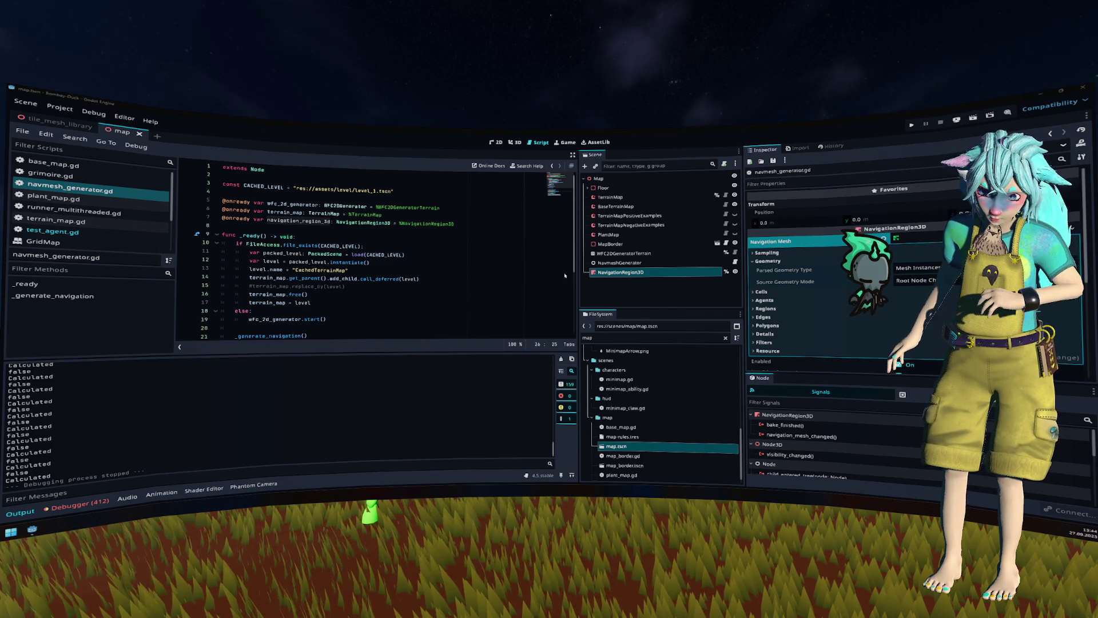
Step: Show the tile_mesh_library scene in the 3D view at a low angle over the tile
{"action": "left_click", "coordinate": [57, 124]}
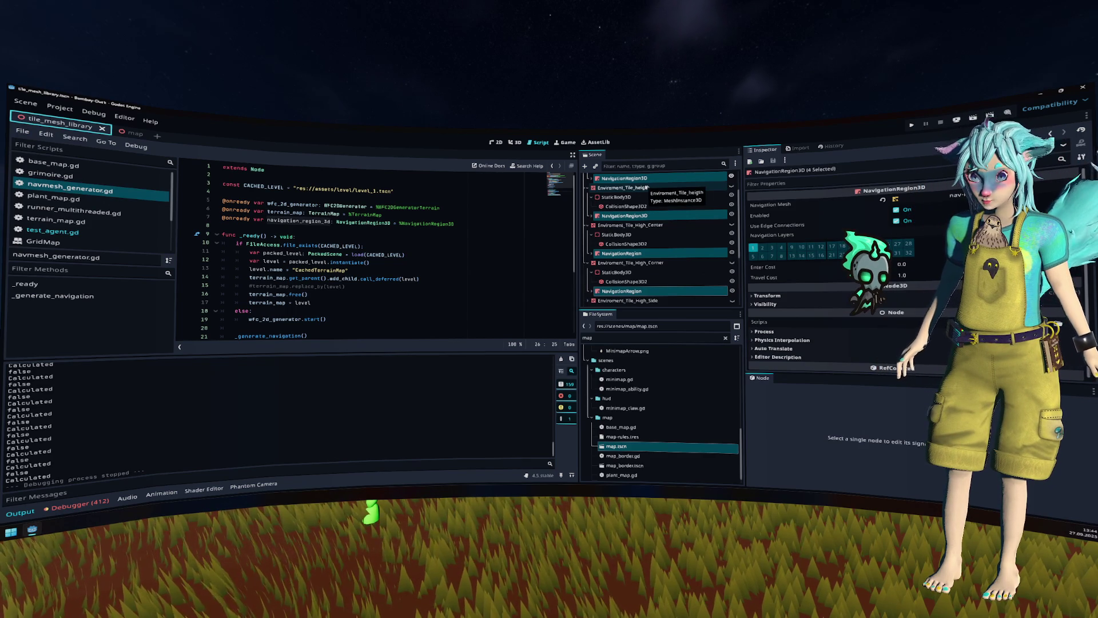
{"action": "left_click", "coordinate": [514, 142]}
{"action": "mouse_move", "coordinate": [519, 190]}
{"action": "left_mouse_down"}
{"action": "mouse_move", "coordinate": [466, 248]}
{"action": "mouse_move", "coordinate": [488, 218]}
{"action": "mouse_move", "coordinate": [477, 194]}
{"action": "left_mouse_up"}
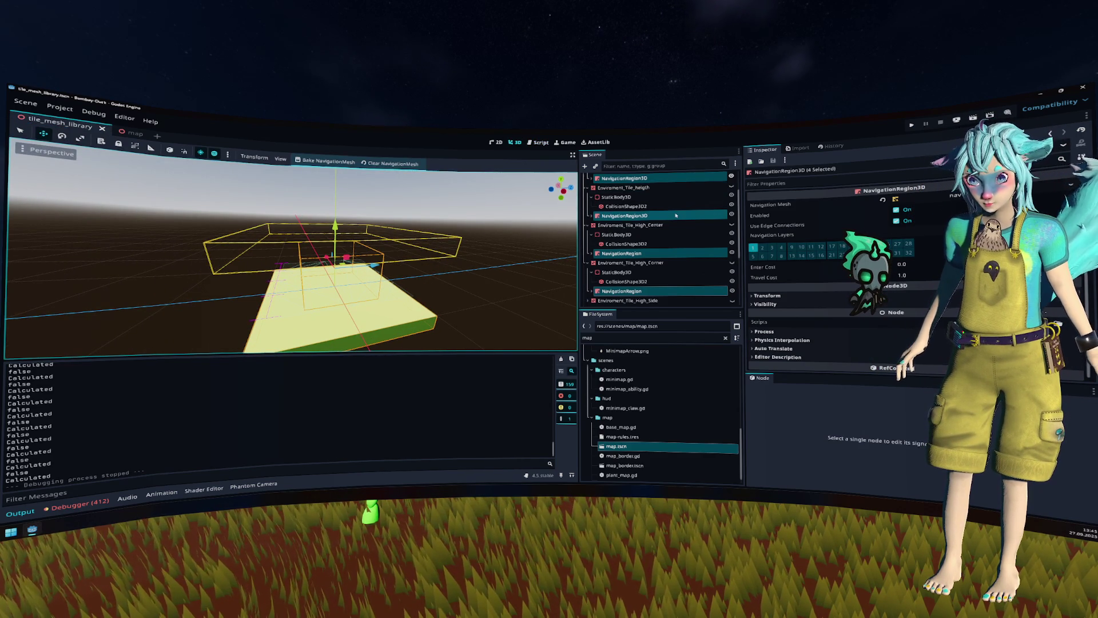
{"action": "scroll", "coordinate": [633, 194], "scroll_direction": "up", "scroll_amount": 2}
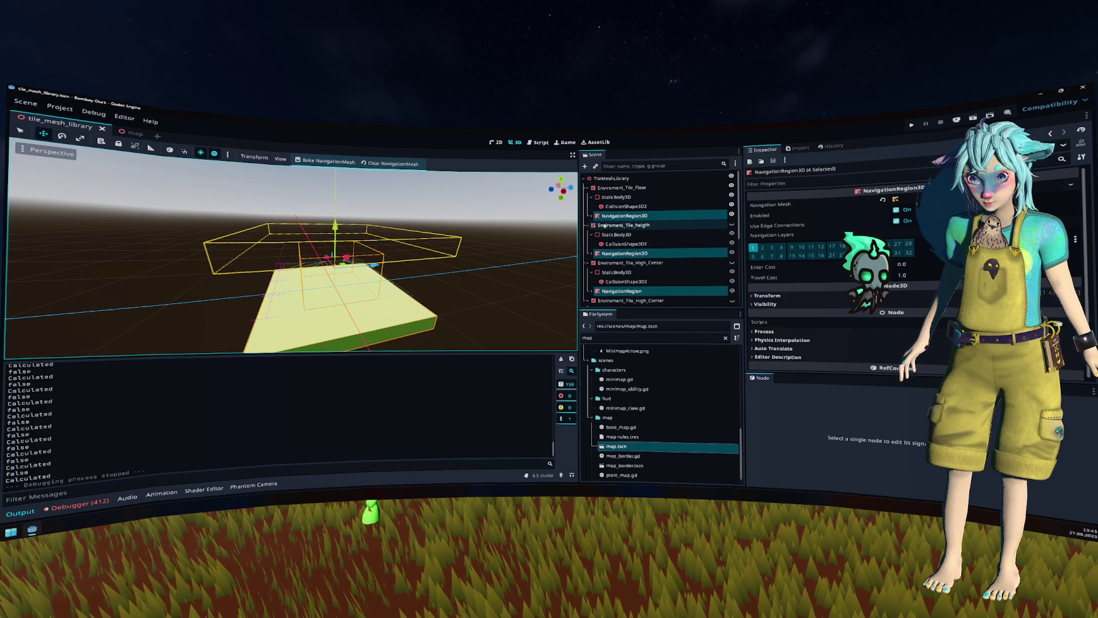
Step: Collapse the heigth, High_Center and High_Corner tiles and select the floor tile's NavigationRegion3D
{"action": "left_click", "coordinate": [586, 226]}
{"action": "left_click", "coordinate": [587, 234]}
{"action": "left_click", "coordinate": [588, 244]}
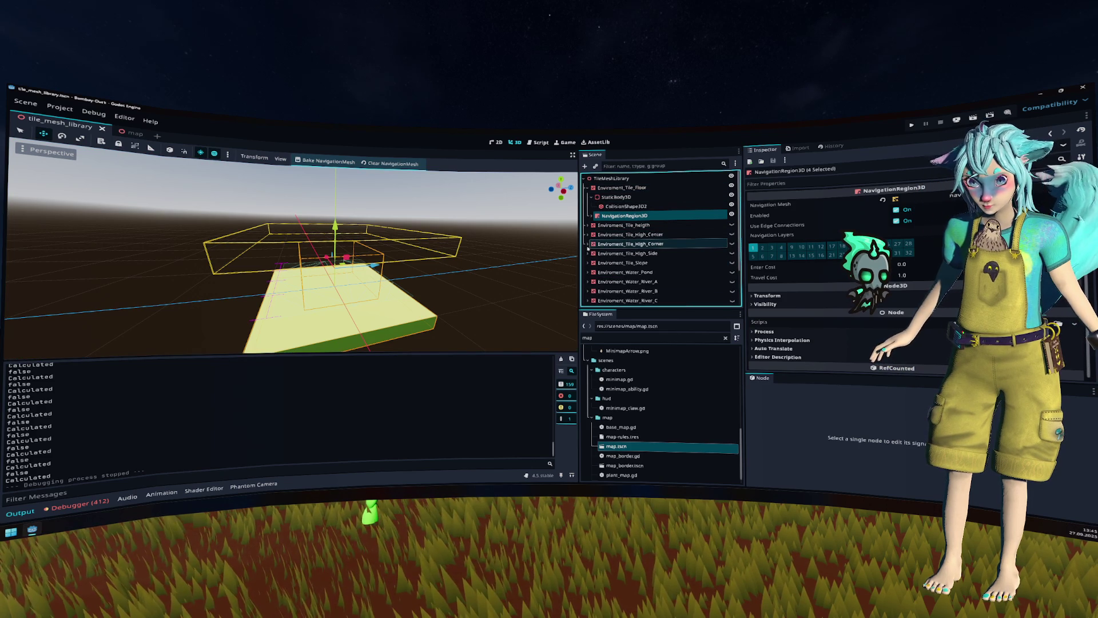
{"action": "left_click", "coordinate": [621, 188]}
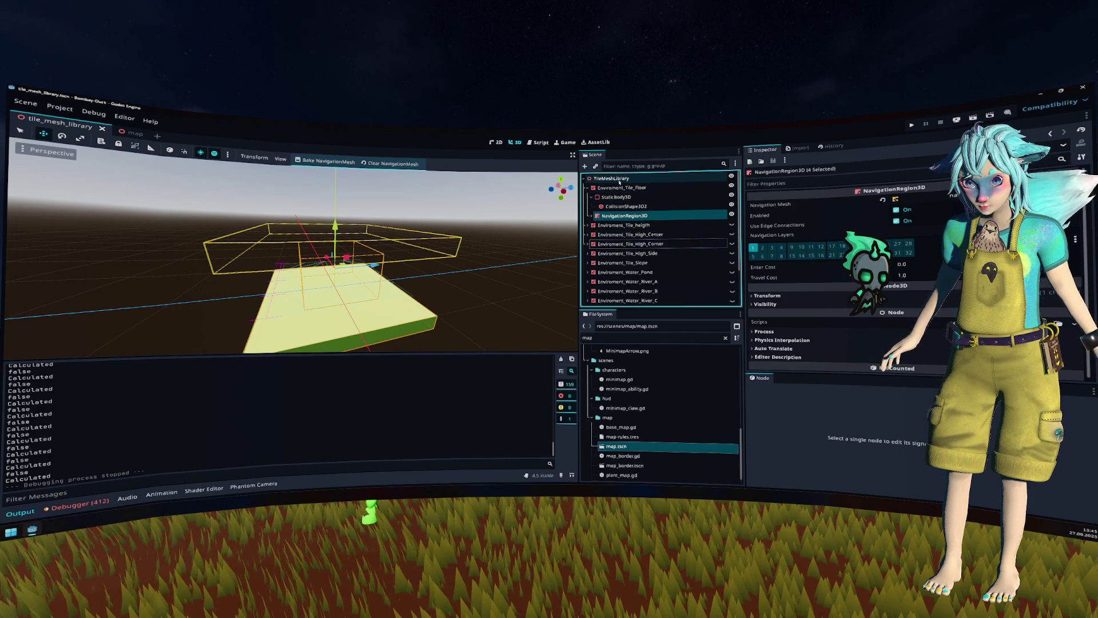
{"action": "left_click", "coordinate": [658, 216]}
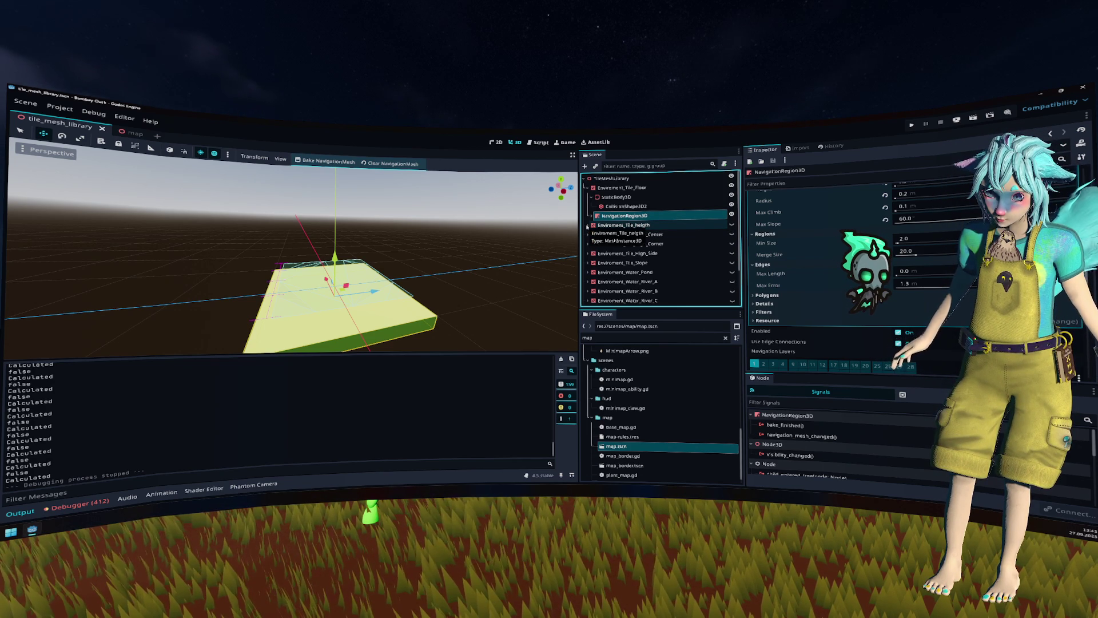
Step: Compare the height tile's NavigationRegion3D, then expand the floor tile's NavigationRegion3D
{"action": "scroll", "coordinate": [811, 263], "scroll_direction": "up", "scroll_amount": 5}
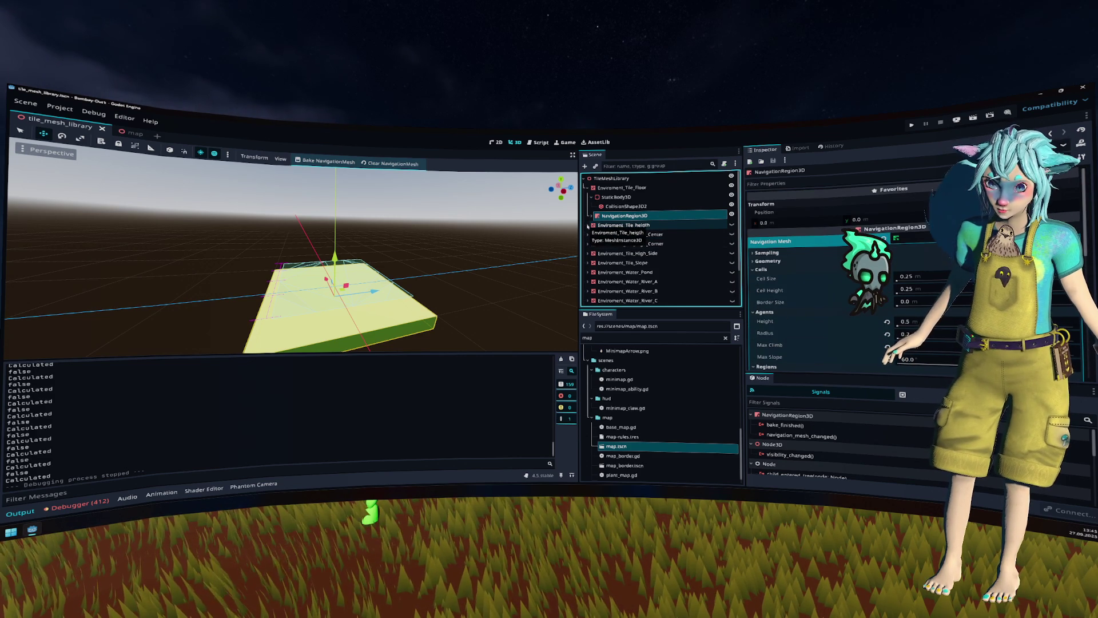
{"action": "left_click", "coordinate": [587, 225]}
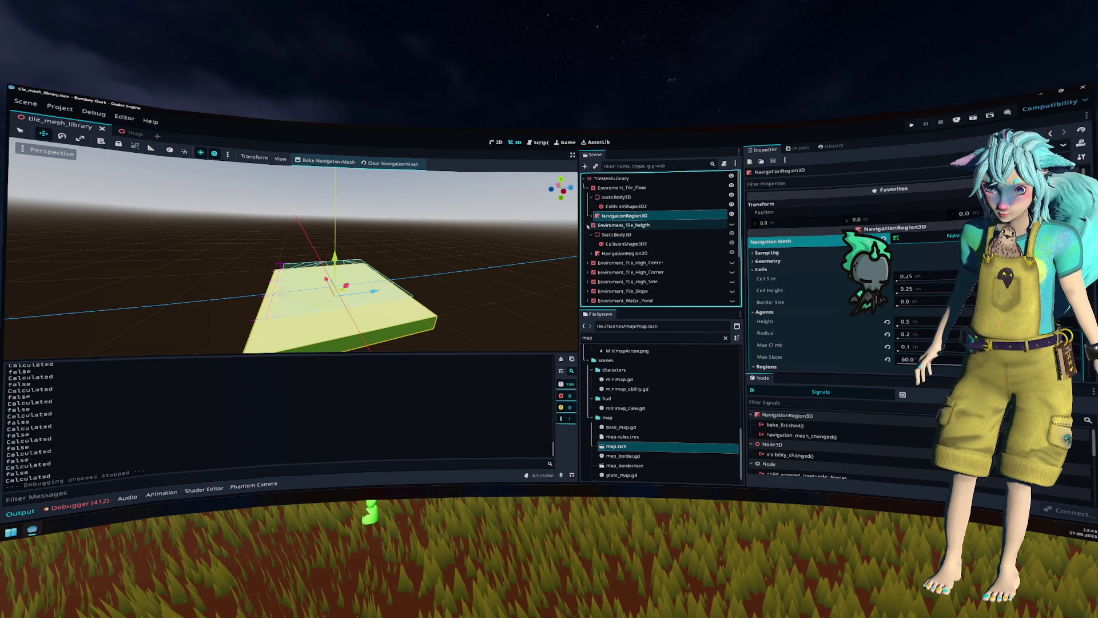
{"action": "left_click", "coordinate": [624, 254]}
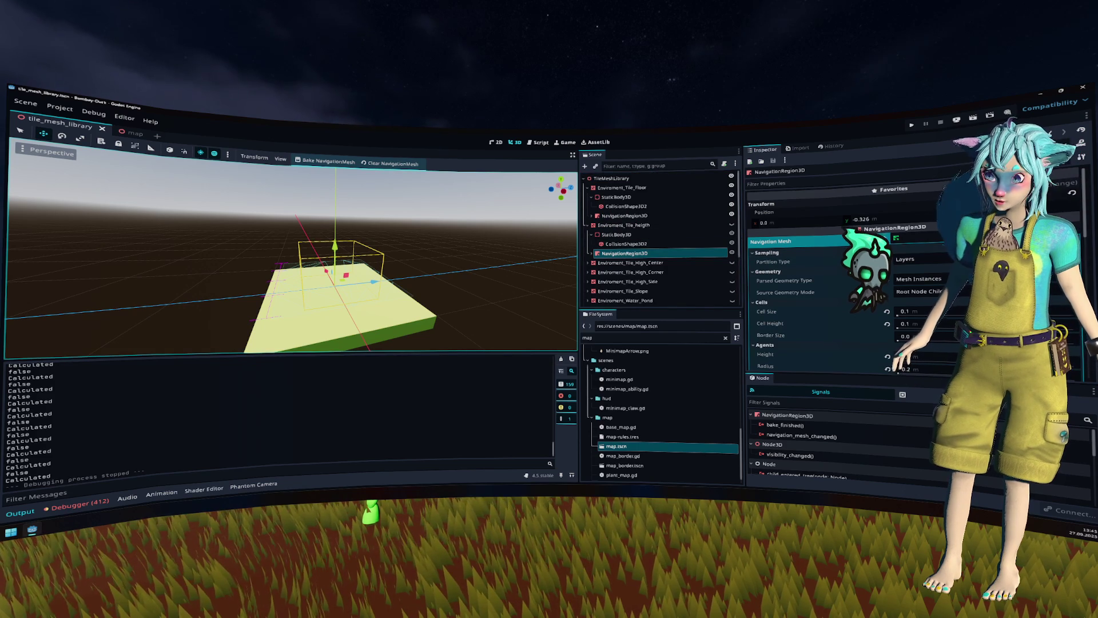
{"action": "left_click", "coordinate": [623, 215]}
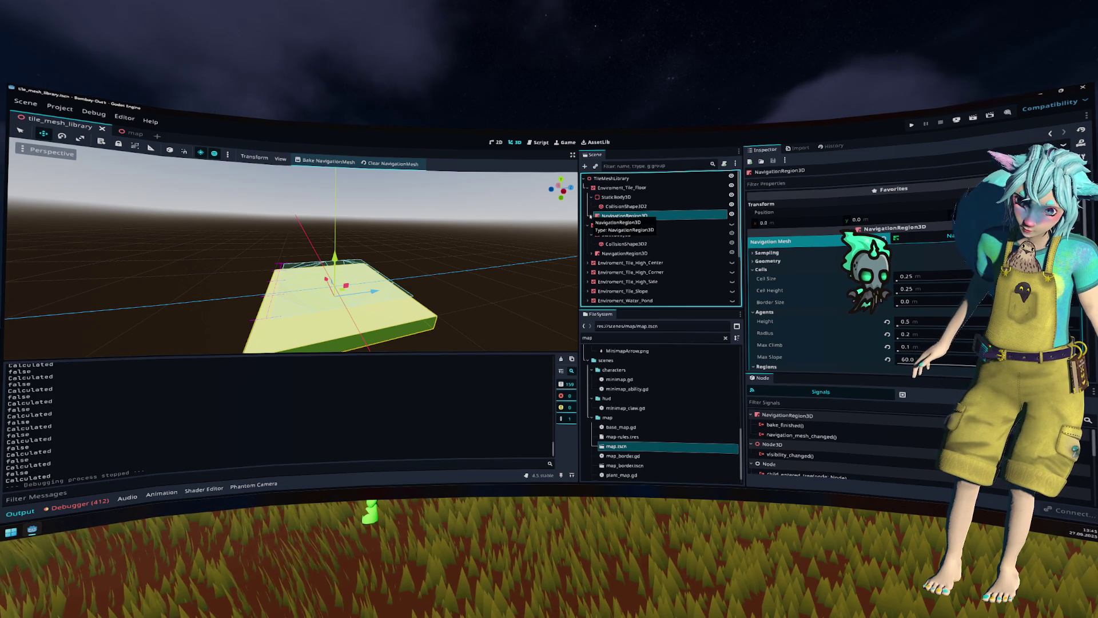
{"action": "left_click", "coordinate": [591, 216]}
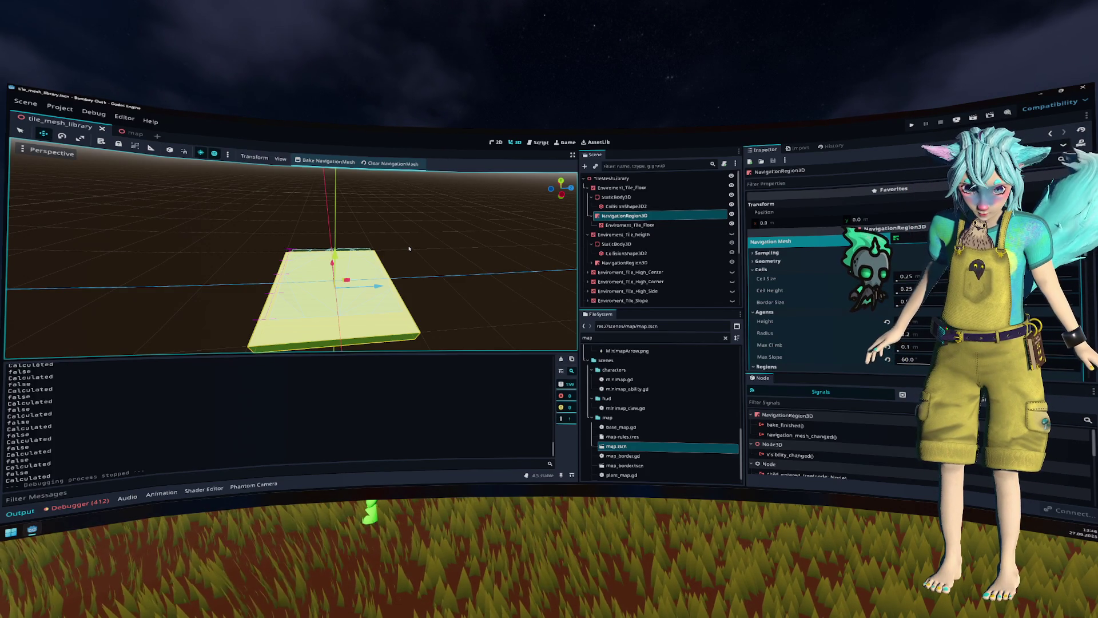
{"action": "left_click", "coordinate": [622, 226]}
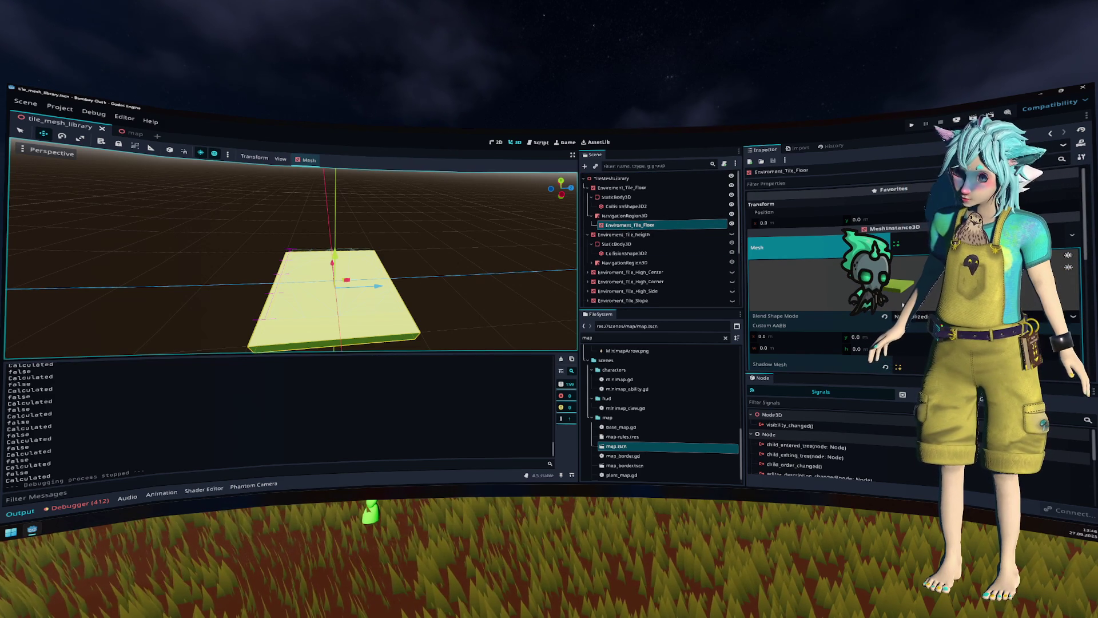
{"action": "mouse_move", "coordinate": [490, 294]}
{"action": "left_mouse_down"}
{"action": "mouse_move", "coordinate": [471, 230]}
{"action": "mouse_move", "coordinate": [498, 285]}
{"action": "left_mouse_up"}
{"action": "scroll", "coordinate": [470, 230], "scroll_direction": "down", "scroll_amount": 5}
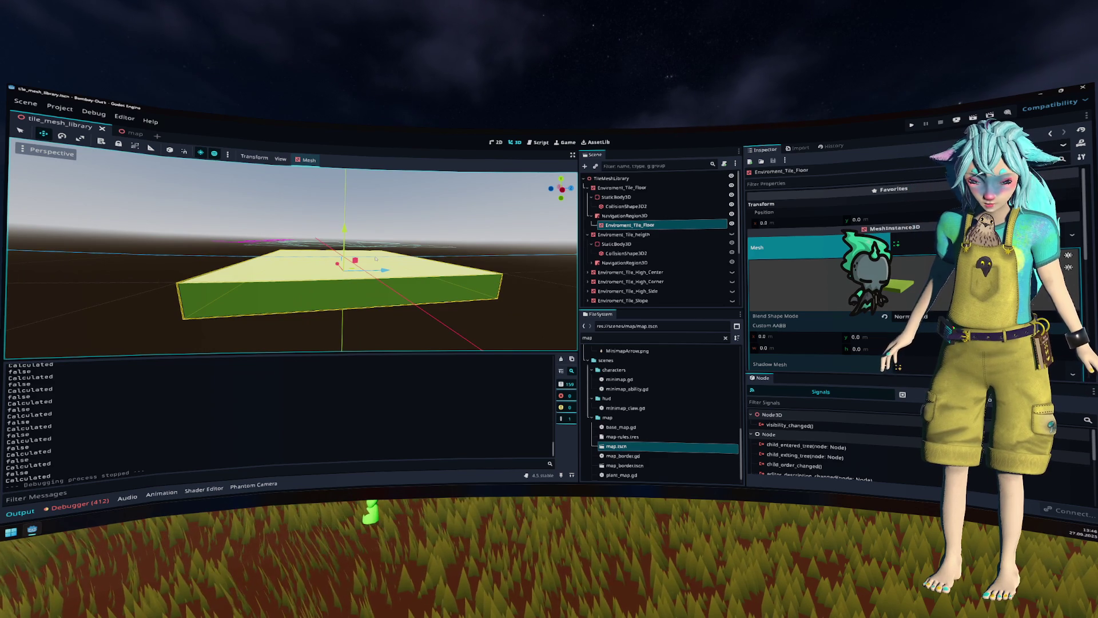
{"action": "left_click_drag", "start_coordinate": [375, 259], "coordinate": [433, 249]}
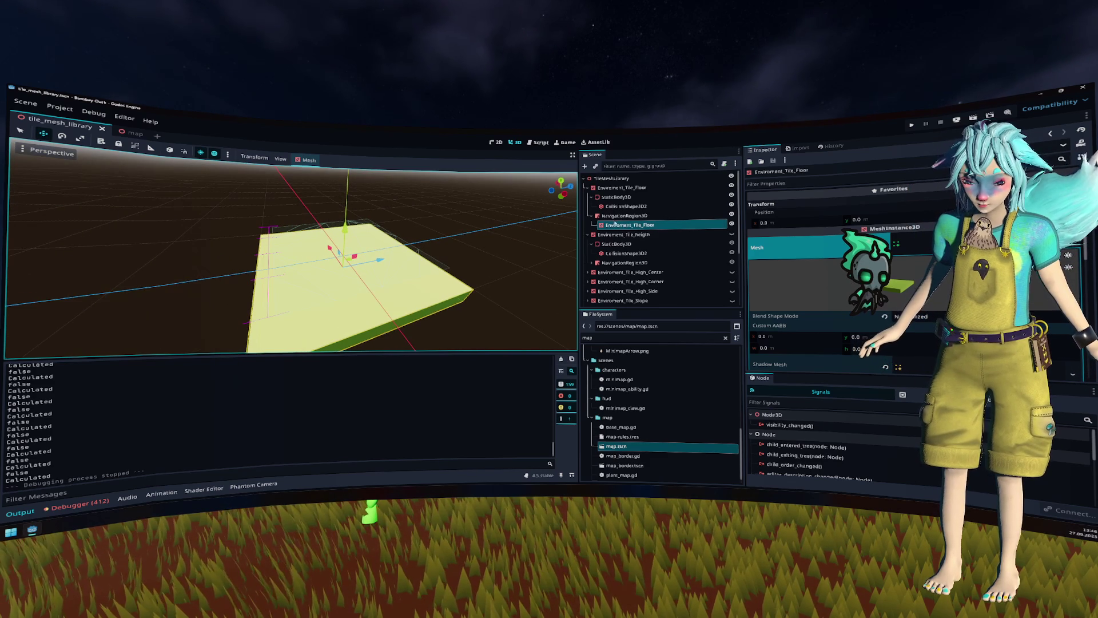
{"action": "left_click", "coordinate": [638, 224]}
{"action": "left_click", "coordinate": [625, 216]}
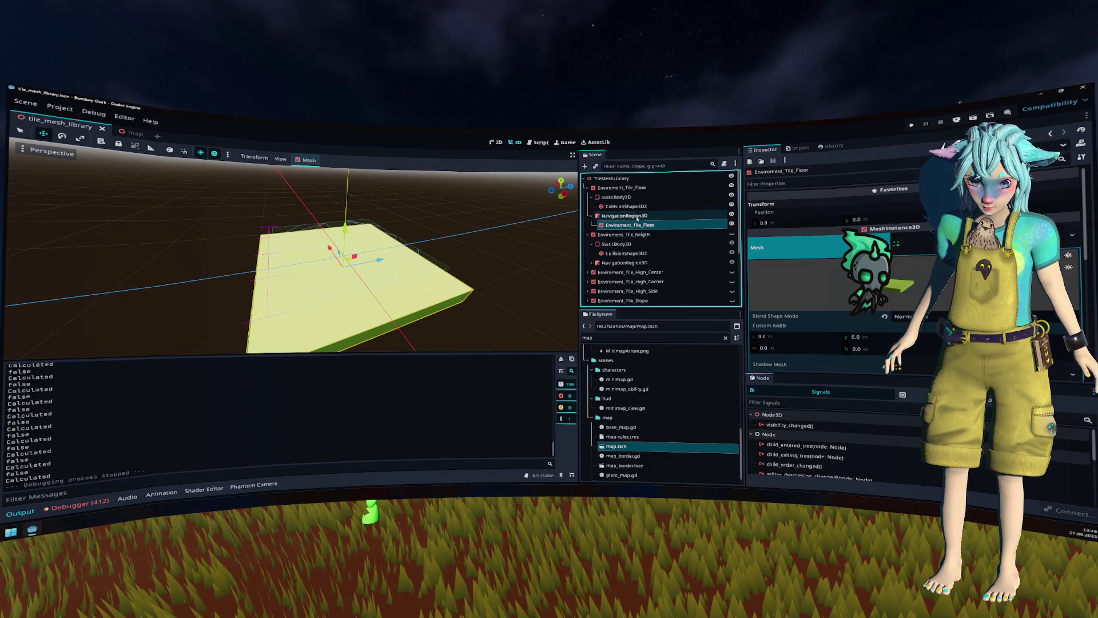
{"action": "left_click_drag", "start_coordinate": [424, 237], "coordinate": [477, 228]}
{"action": "left_click", "coordinate": [629, 225]}
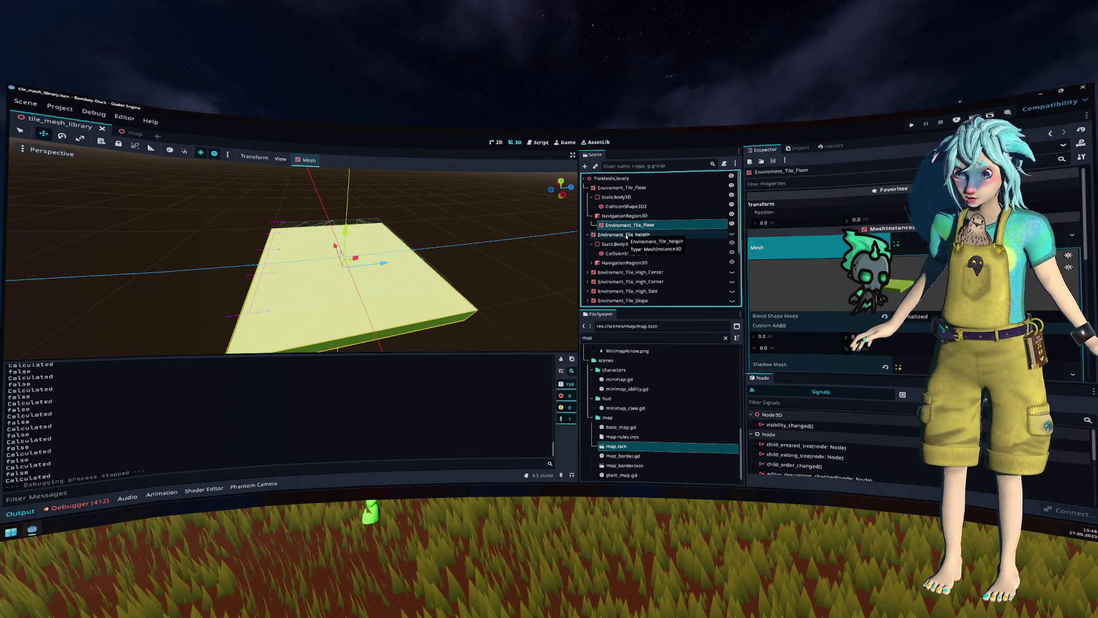
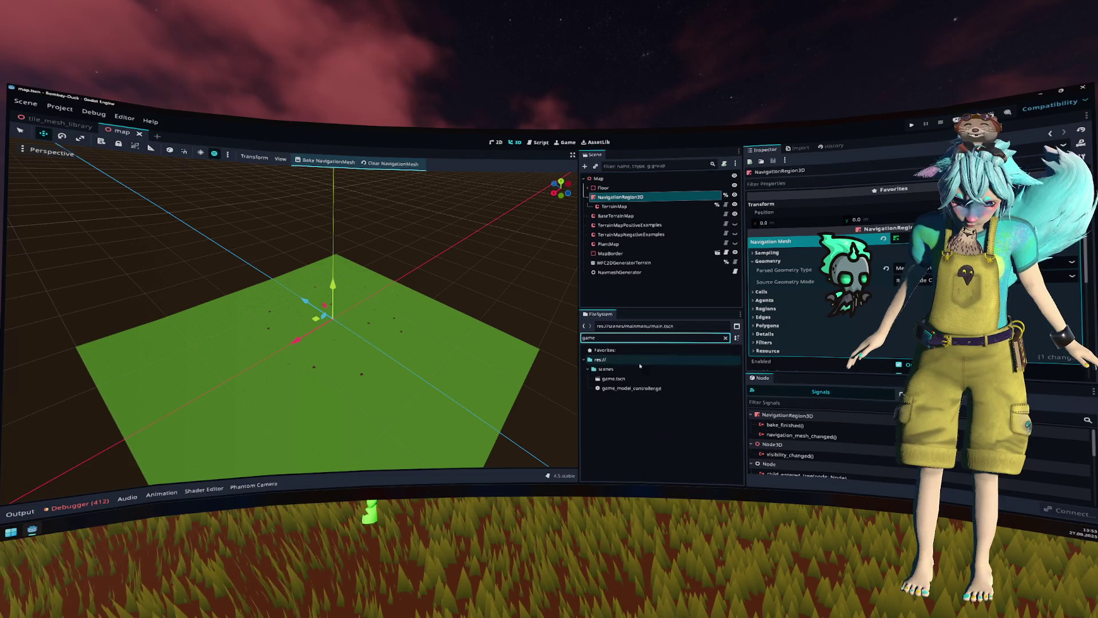
Step: Cut TestAgent from game.tscn, paste it under the map's NavigationRegion3D, then save and run
{"action": "double_click", "coordinate": [614, 378]}
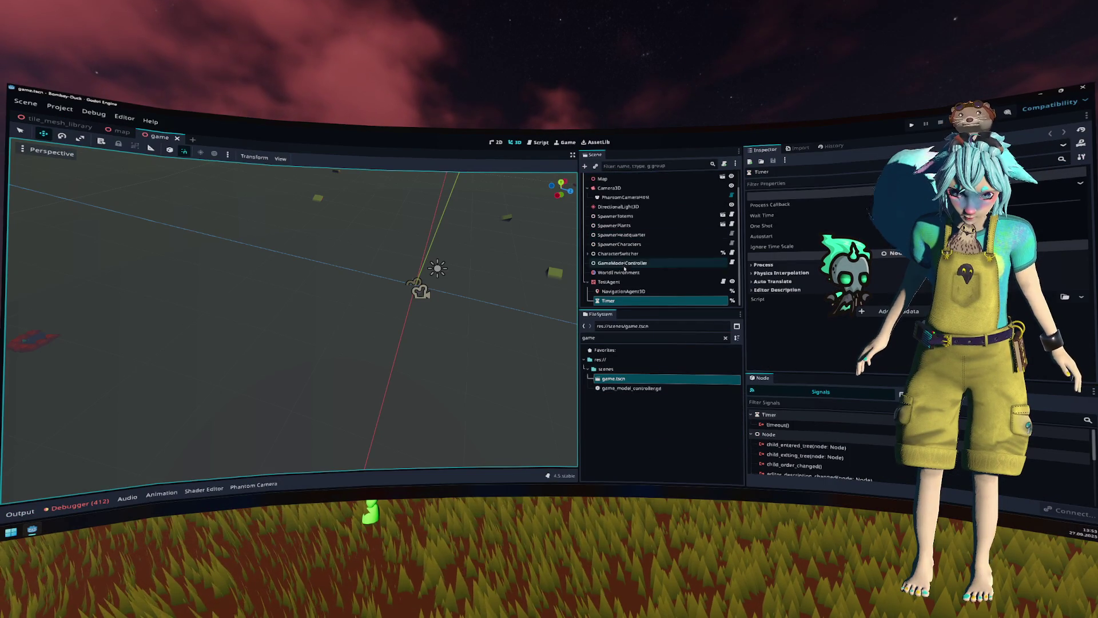
{"action": "left_click", "coordinate": [609, 281]}
{"action": "key", "text": "Delete"}
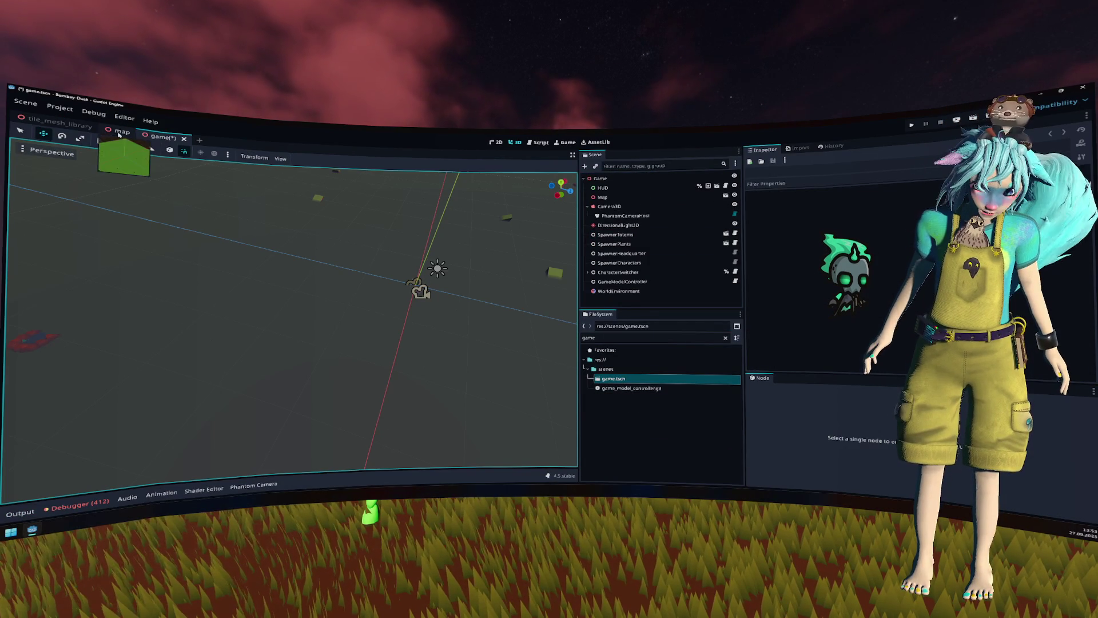
{"action": "left_click", "coordinate": [120, 132]}
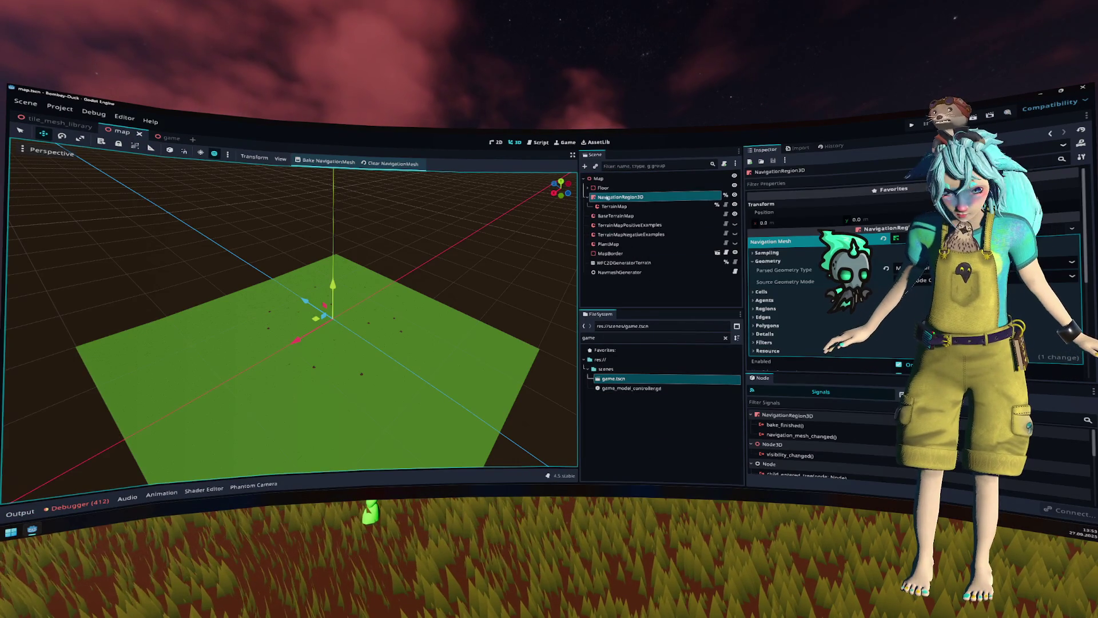
{"action": "key", "text": "ctrl+v"}
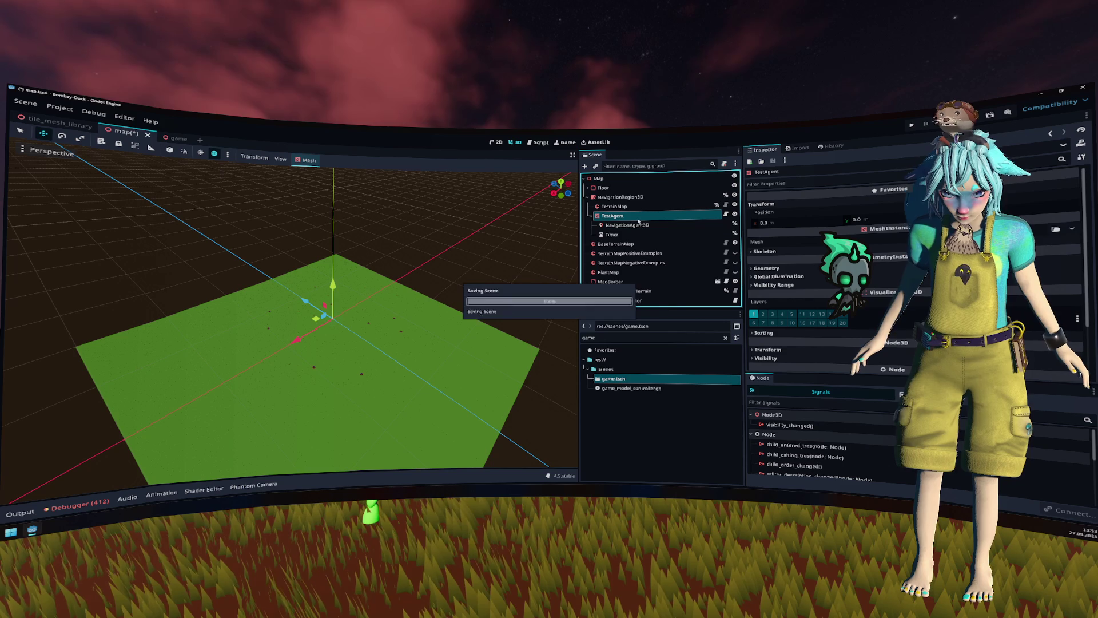
{"action": "key", "text": "F5"}
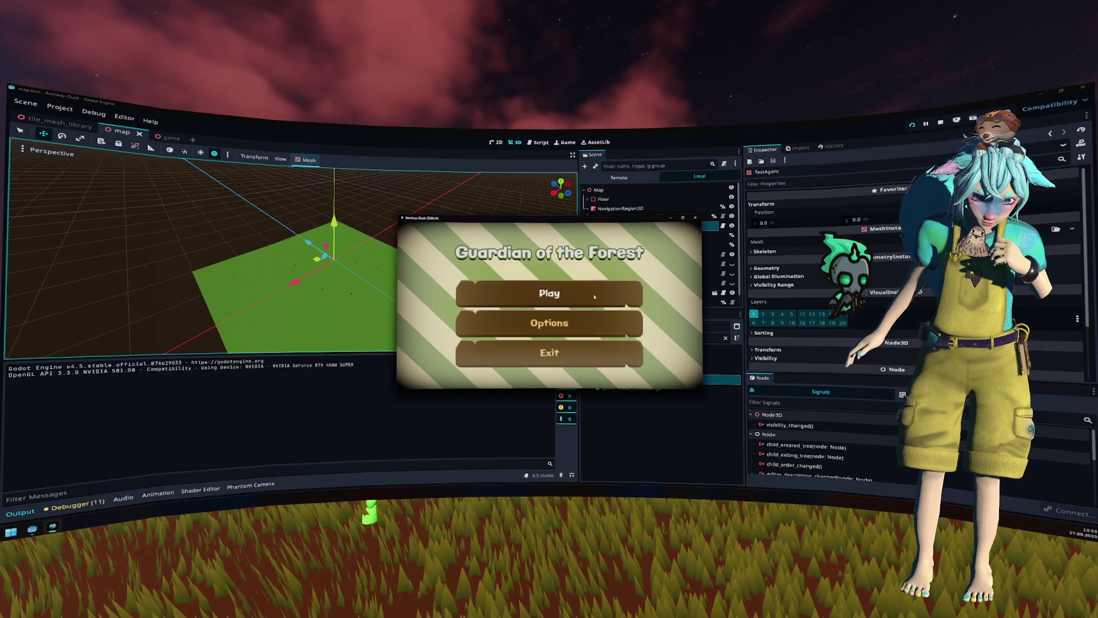
Step: Start a game from the main menu, switch to Merlin, then stop the game
{"action": "left_click", "coordinate": [495, 296]}
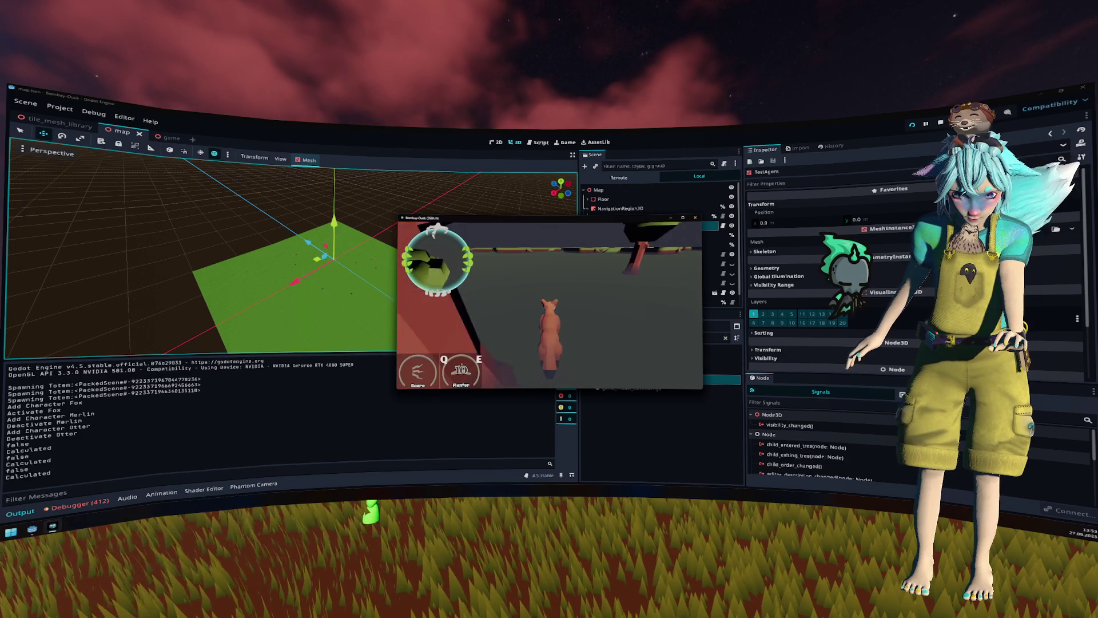
{"action": "key", "text": "e"}
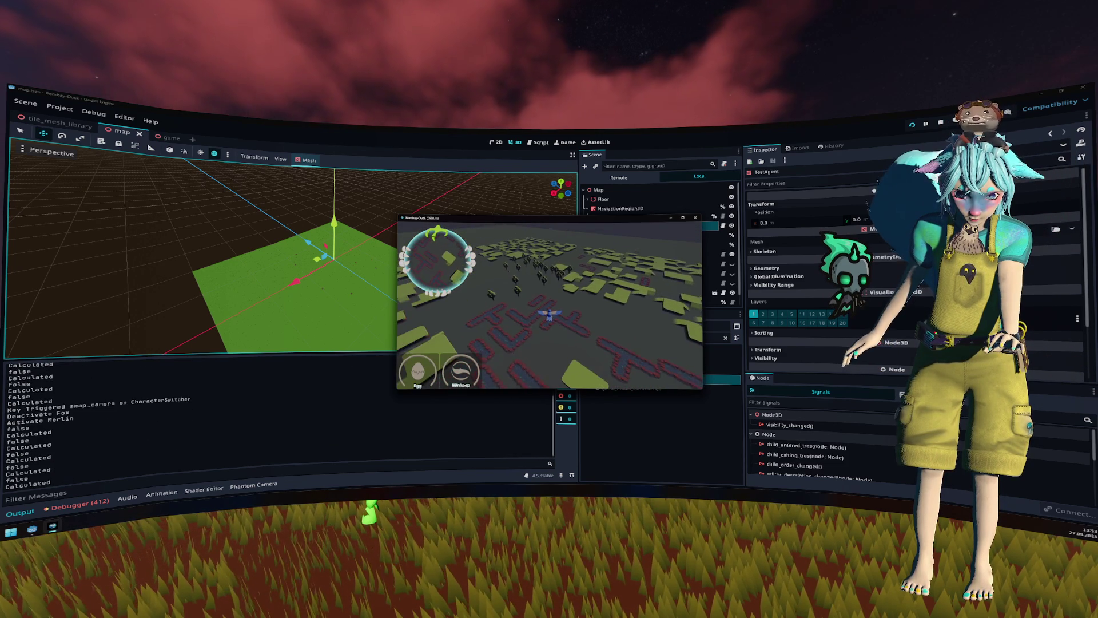
{"action": "key", "text": "F8"}
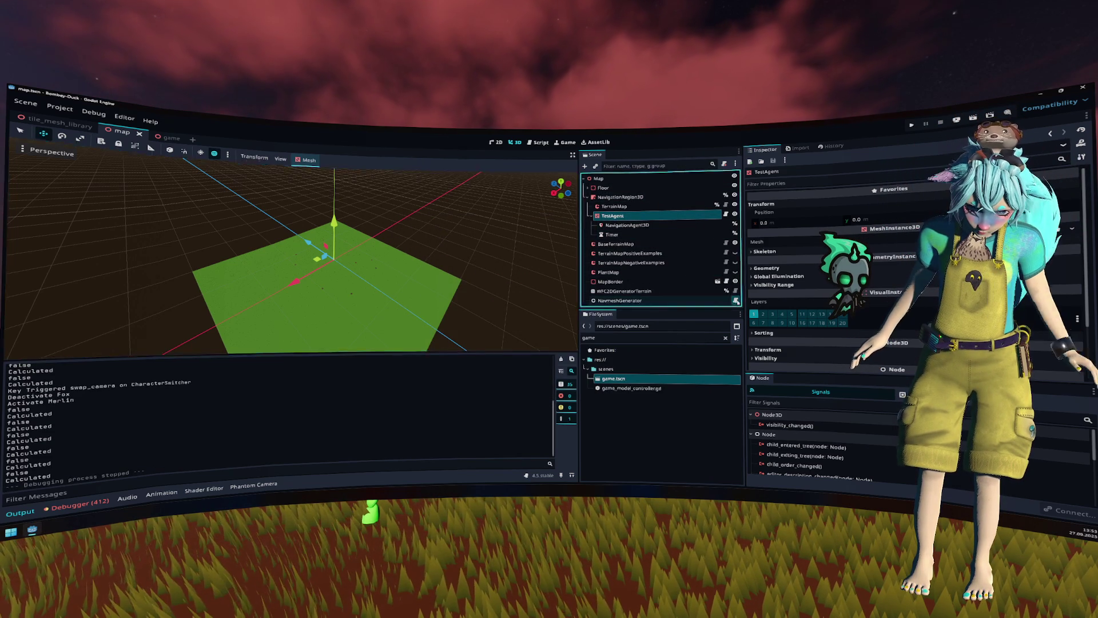
Step: In navmesh_generator.gd, comment out line 14 and uncomment line 15
{"action": "left_click", "coordinate": [735, 301]}
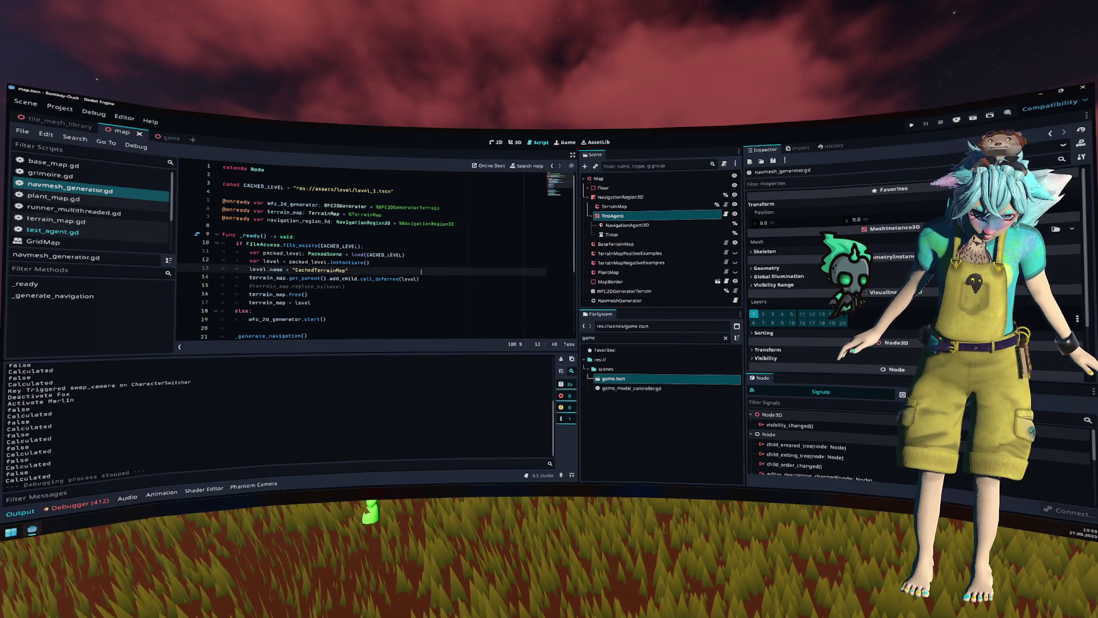
{"action": "key", "text": "Down"}
{"action": "key", "text": "Down"}
{"action": "key", "text": "Home"}
{"action": "key", "text": "ctrl+k"}
{"action": "key", "text": "Up"}
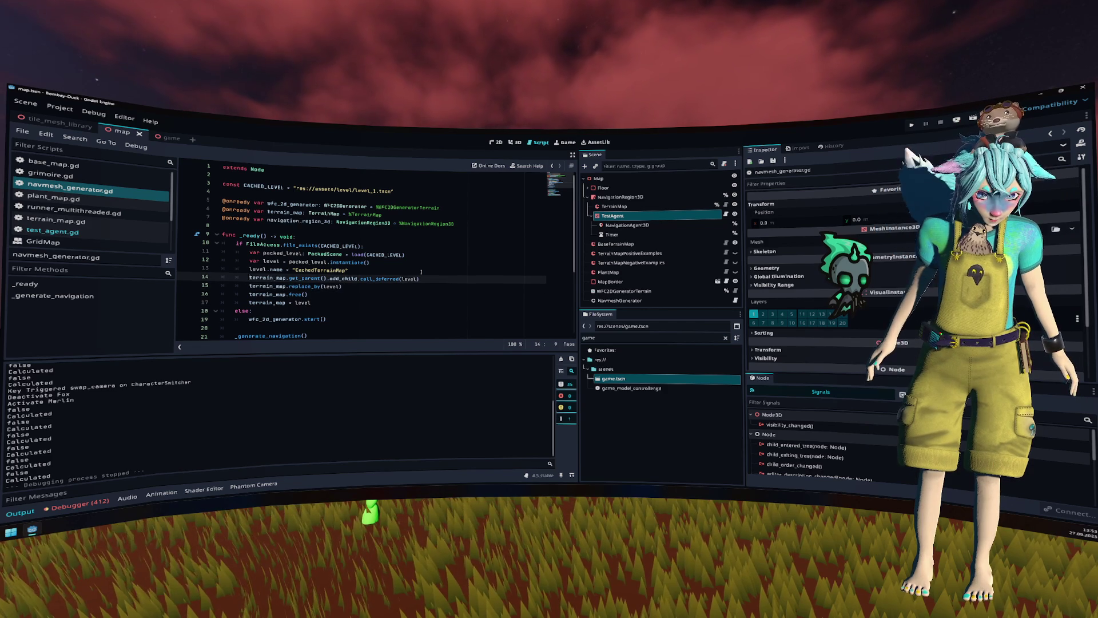
{"action": "key", "text": "ctrl+k"}
Step: Run the game, fly Merlin across the tile map, stop it, and select the TerrainMap
{"action": "left_click", "coordinate": [912, 124]}
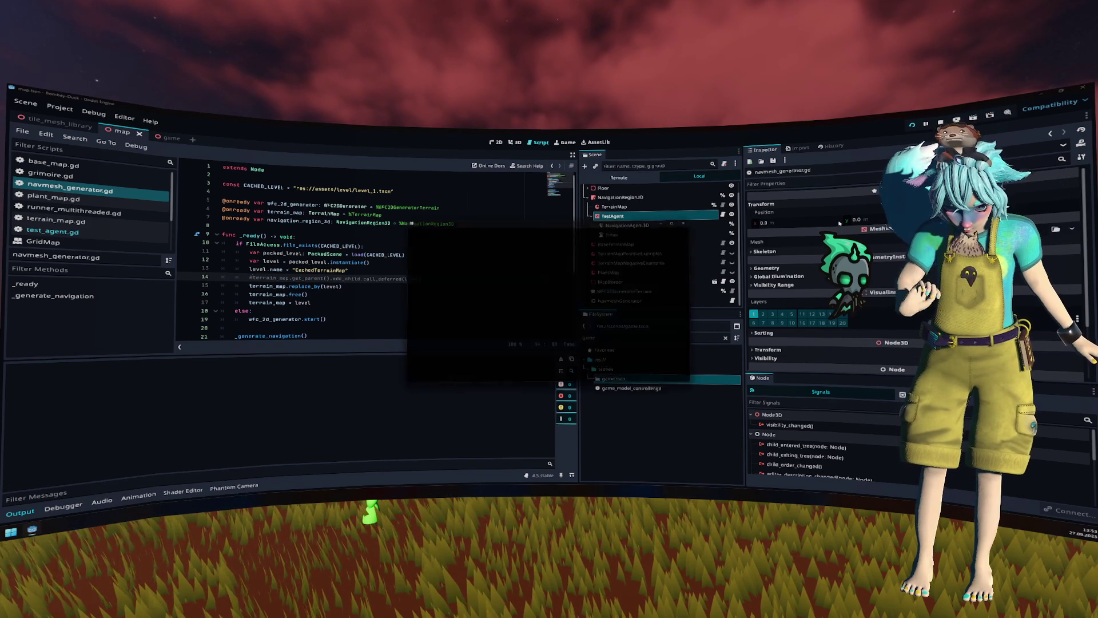
{"action": "left_click", "coordinate": [583, 286]}
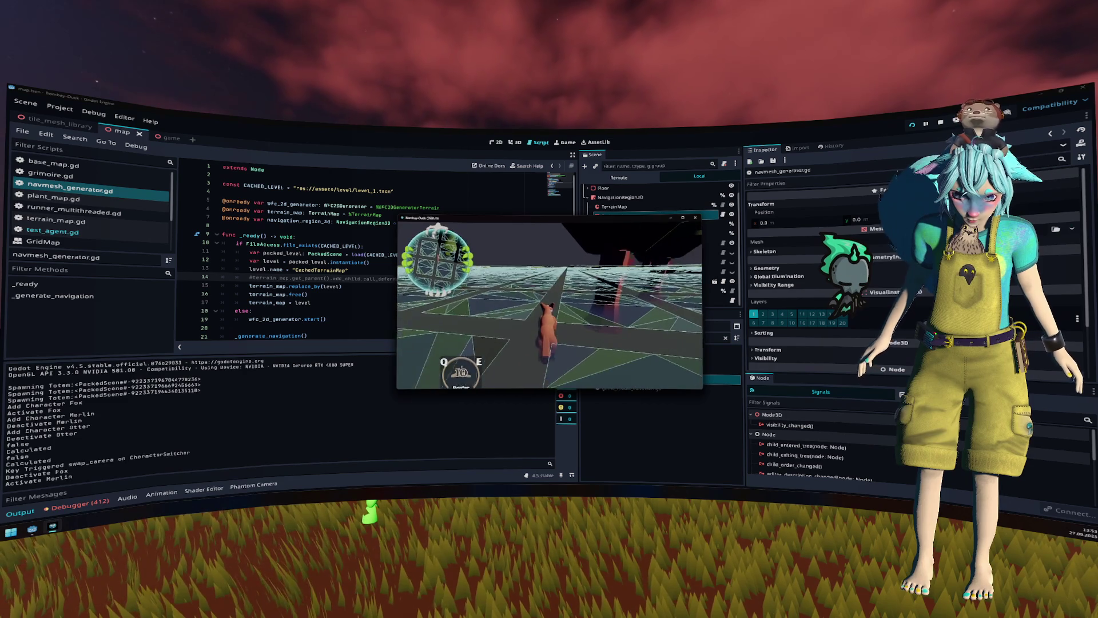
{"action": "key", "text": "Tab"}
{"action": "key", "text": "w"}
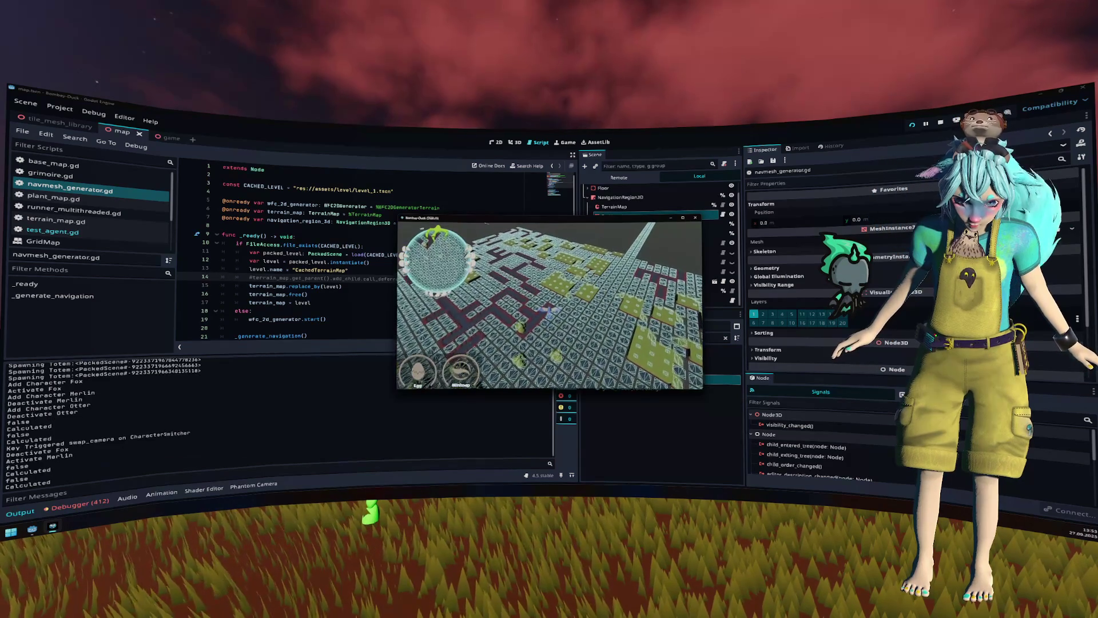
{"action": "key", "text": "w"}
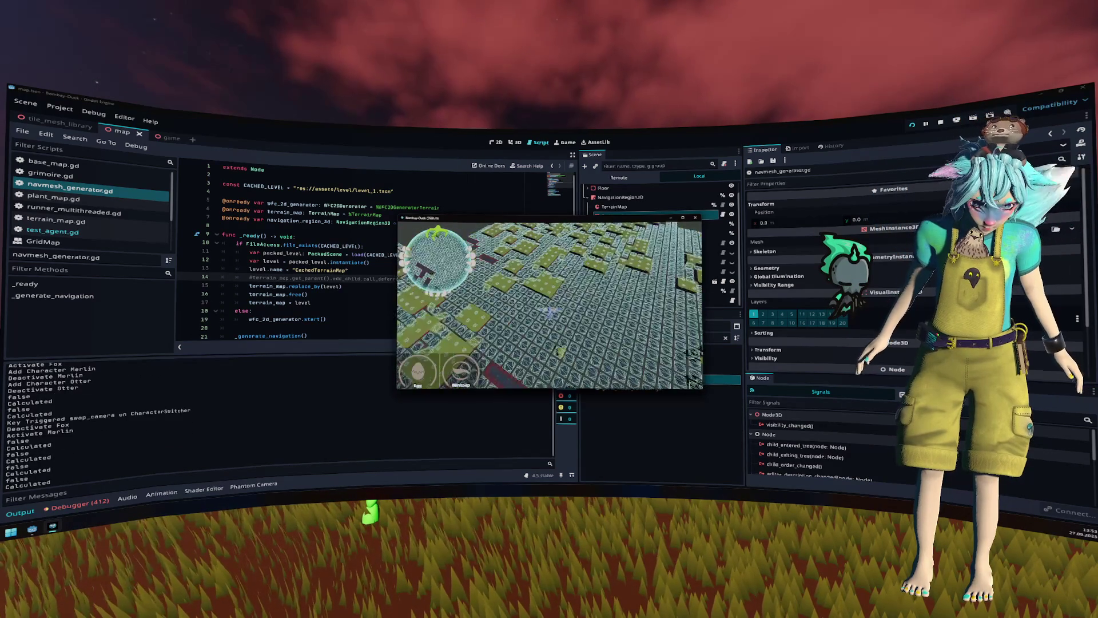
{"action": "key", "text": "w"}
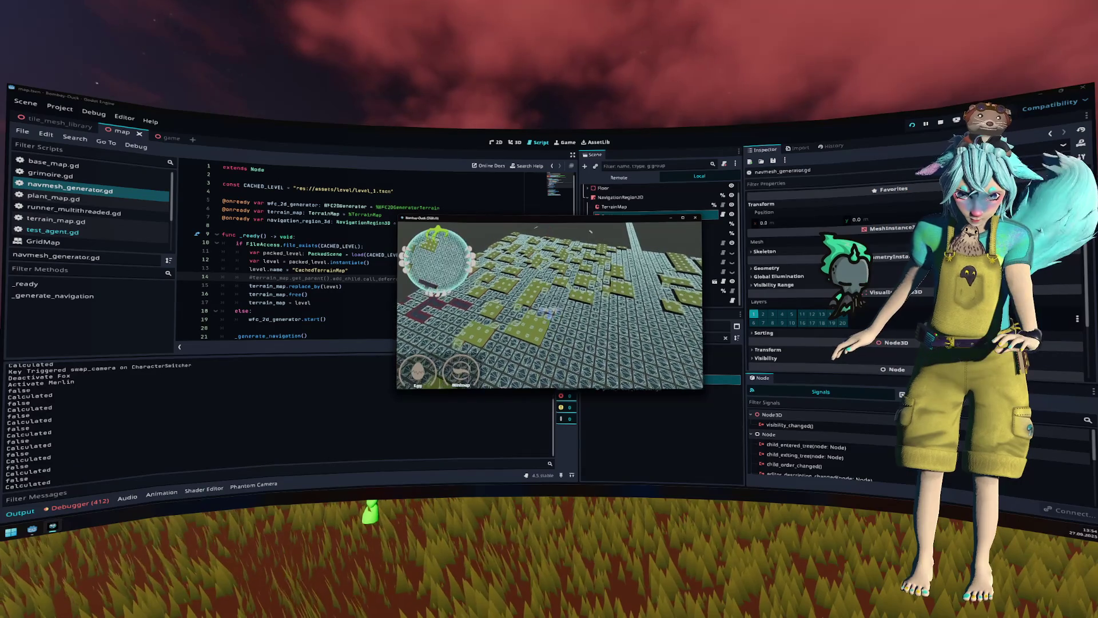
{"action": "key", "text": "F8"}
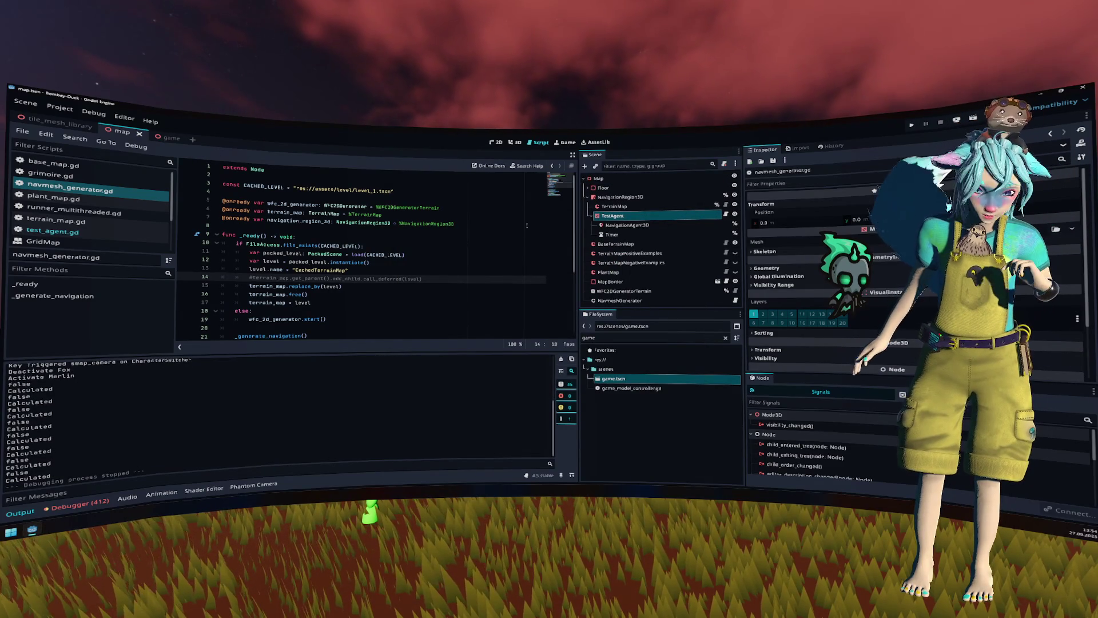
{"action": "left_click", "coordinate": [640, 198]}
{"action": "left_click", "coordinate": [639, 206]}
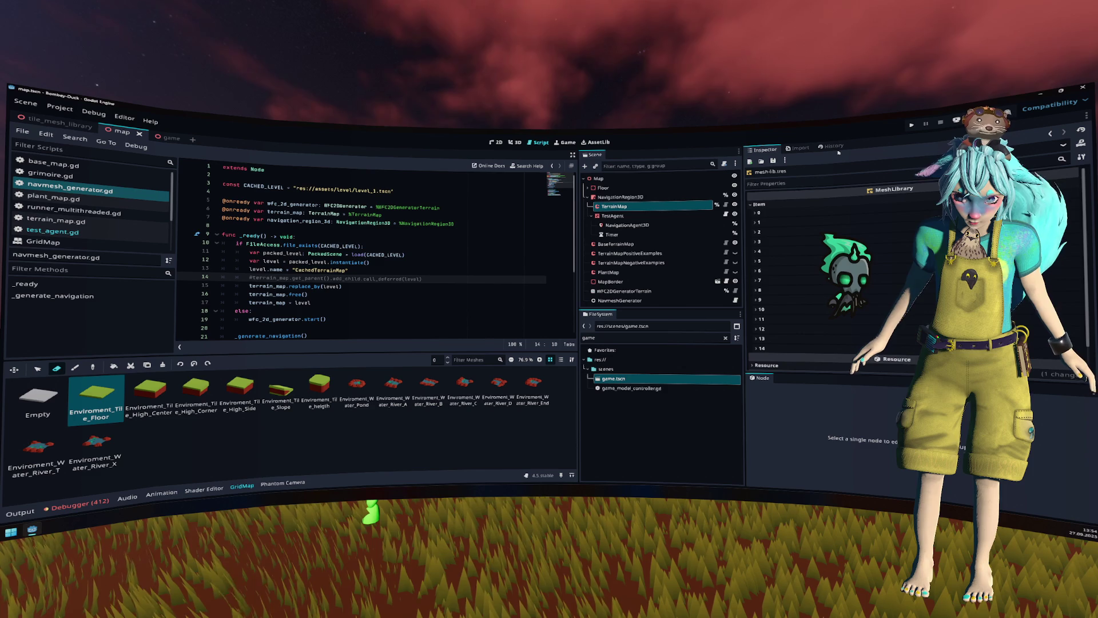
Step: Import the TerrainMap's MeshLibrary items from tile_mesh_library.tscn
{"action": "left_click", "coordinate": [515, 142]}
{"action": "left_click", "coordinate": [57, 124]}
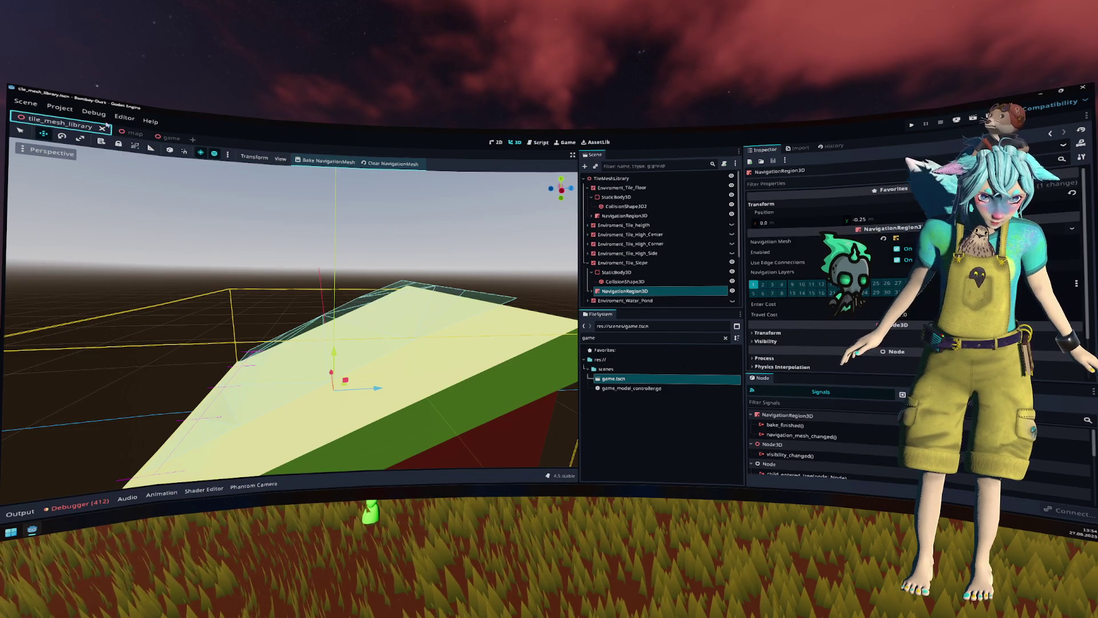
{"action": "left_click", "coordinate": [121, 131]}
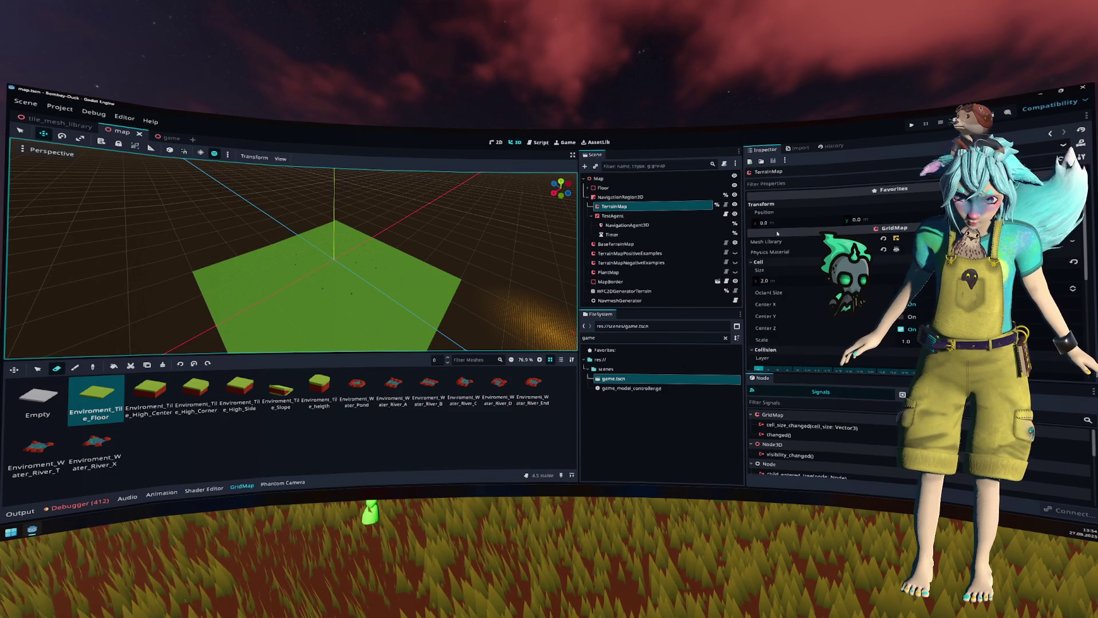
{"action": "left_click", "coordinate": [800, 241]}
{"action": "left_click", "coordinate": [315, 161]}
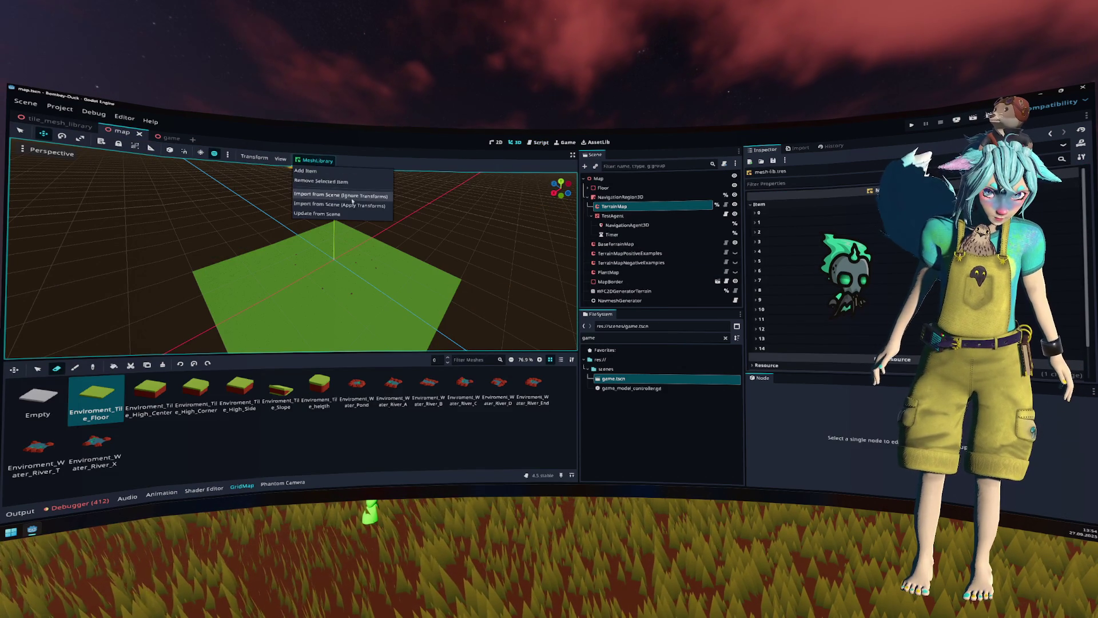
{"action": "left_click", "coordinate": [353, 205]}
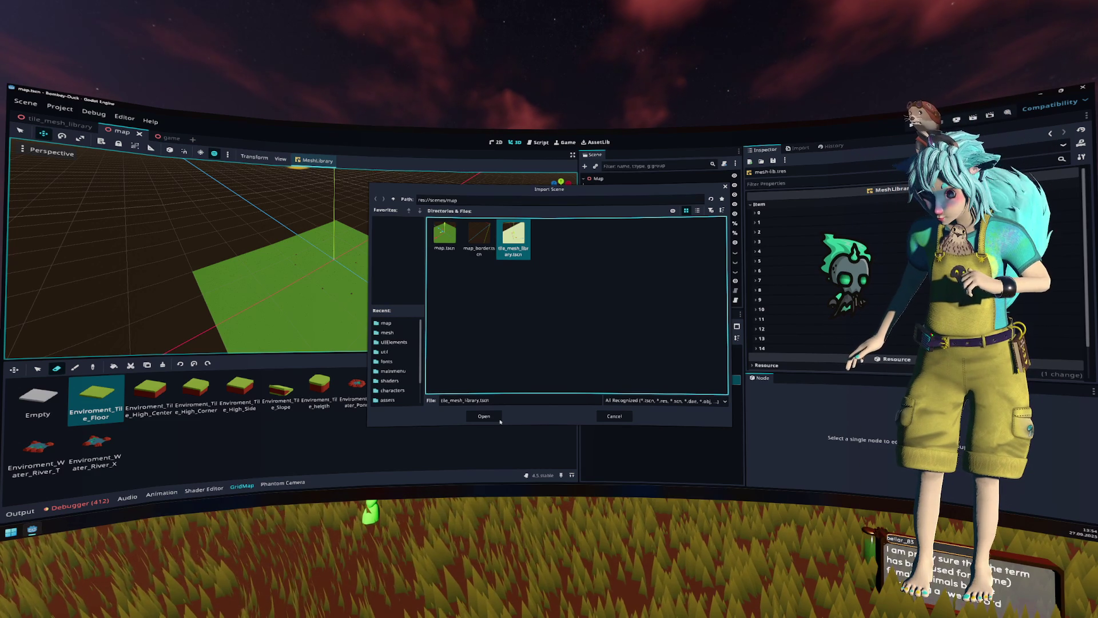
{"action": "left_click", "coordinate": [484, 417]}
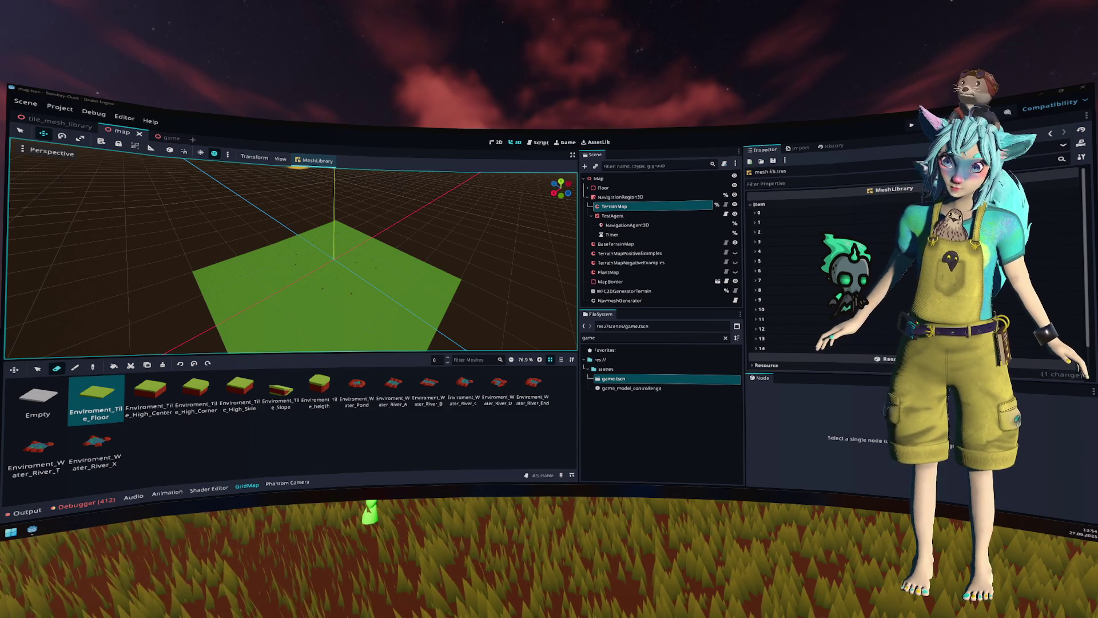
Step: Save the updated mesh library resource from the map scene
{"action": "left_click", "coordinate": [122, 131]}
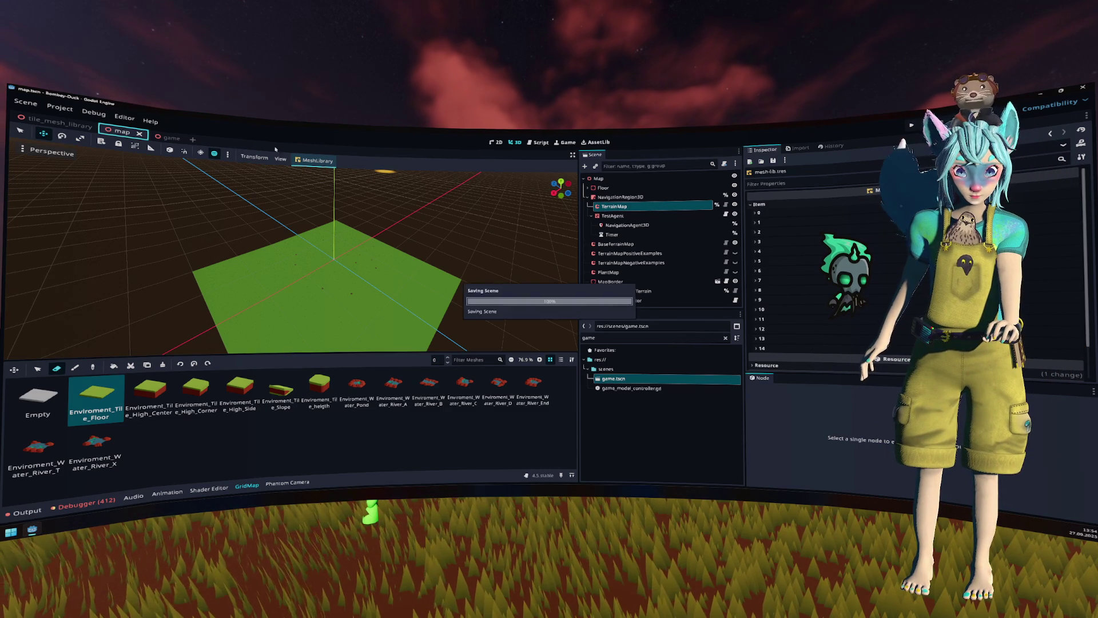
{"action": "left_click", "coordinate": [773, 161]}
{"action": "left_click", "coordinate": [775, 171]}
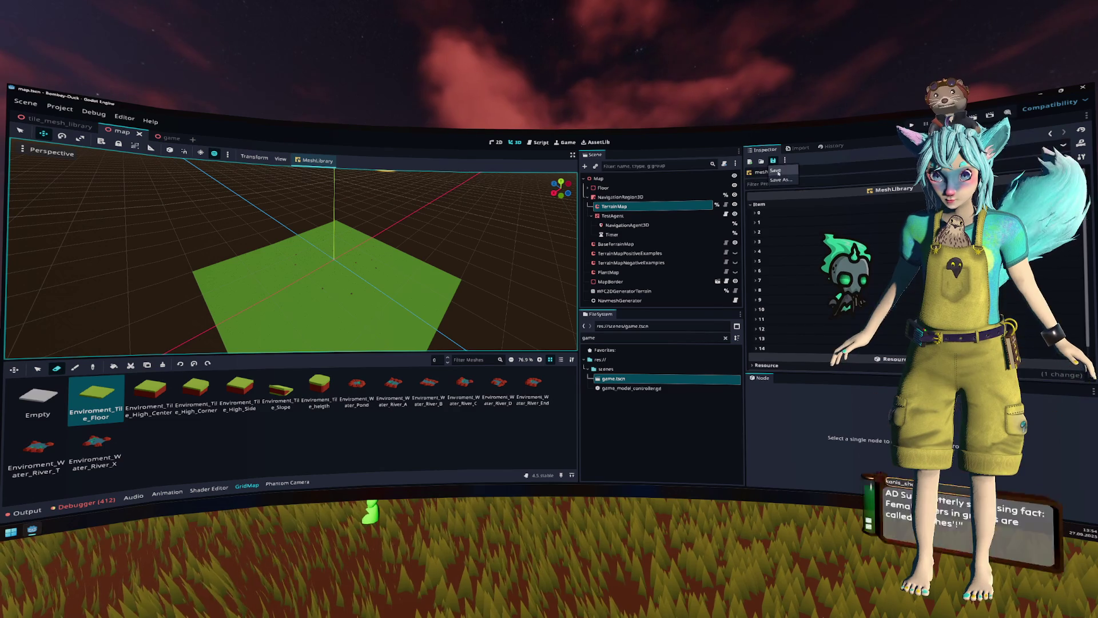
Step: Close the map, tile_mesh_library and game scenes
{"action": "key", "text": "ctrl+w"}
{"action": "left_click", "coordinate": [101, 128]}
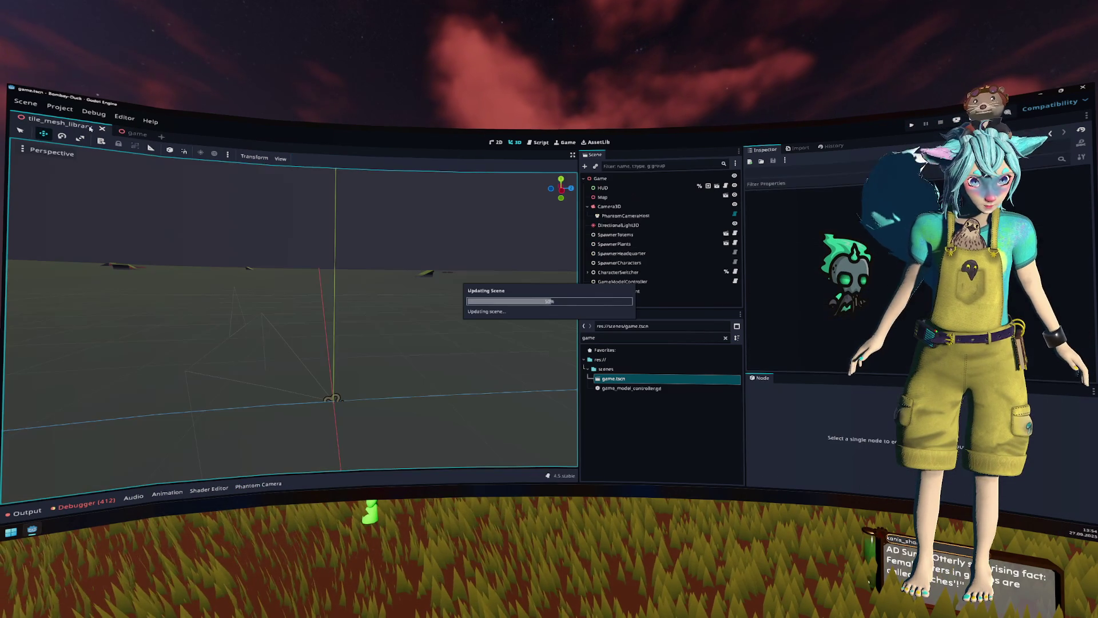
{"action": "key", "text": "ctrl+w"}
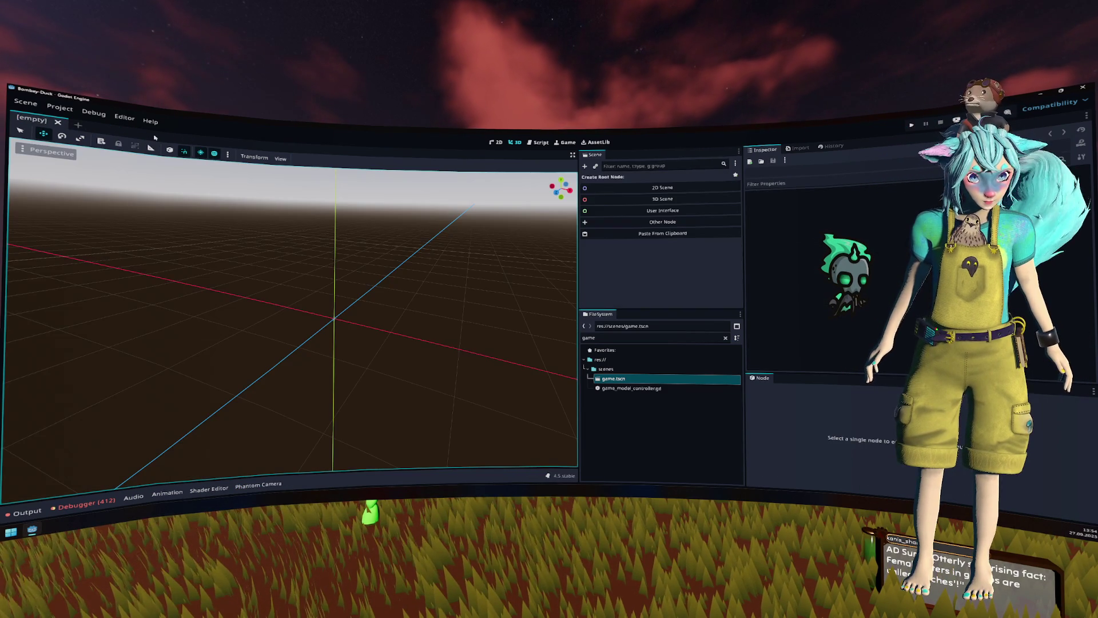
Step: Playtest the game, swapping to Merlin and then the otter, stop it, and clear the file filter
{"action": "left_click", "coordinate": [912, 125]}
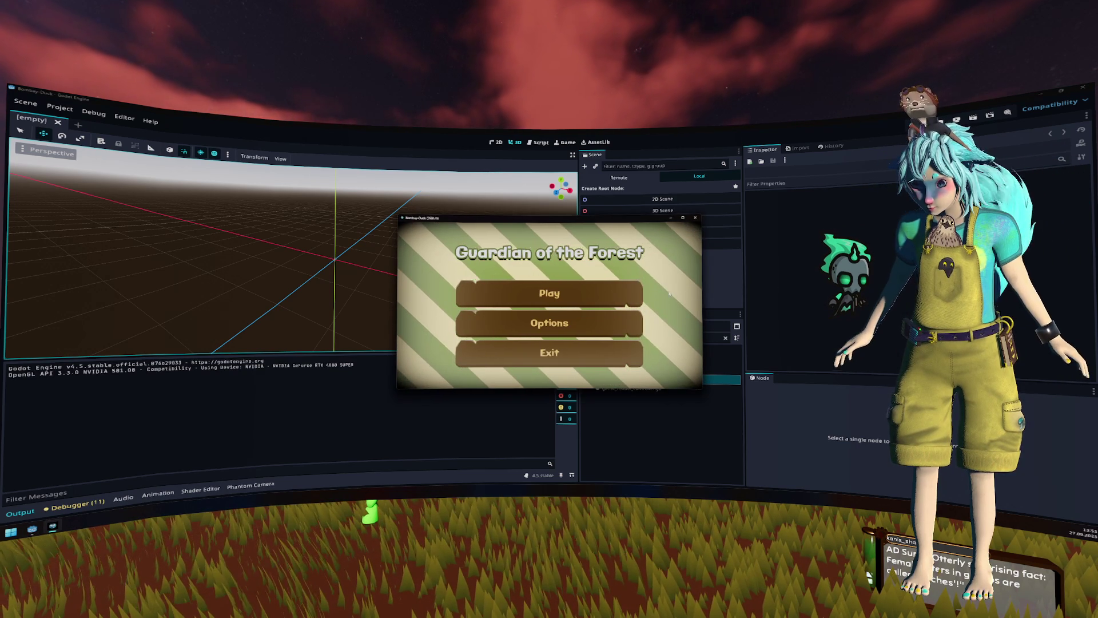
{"action": "left_click", "coordinate": [550, 293]}
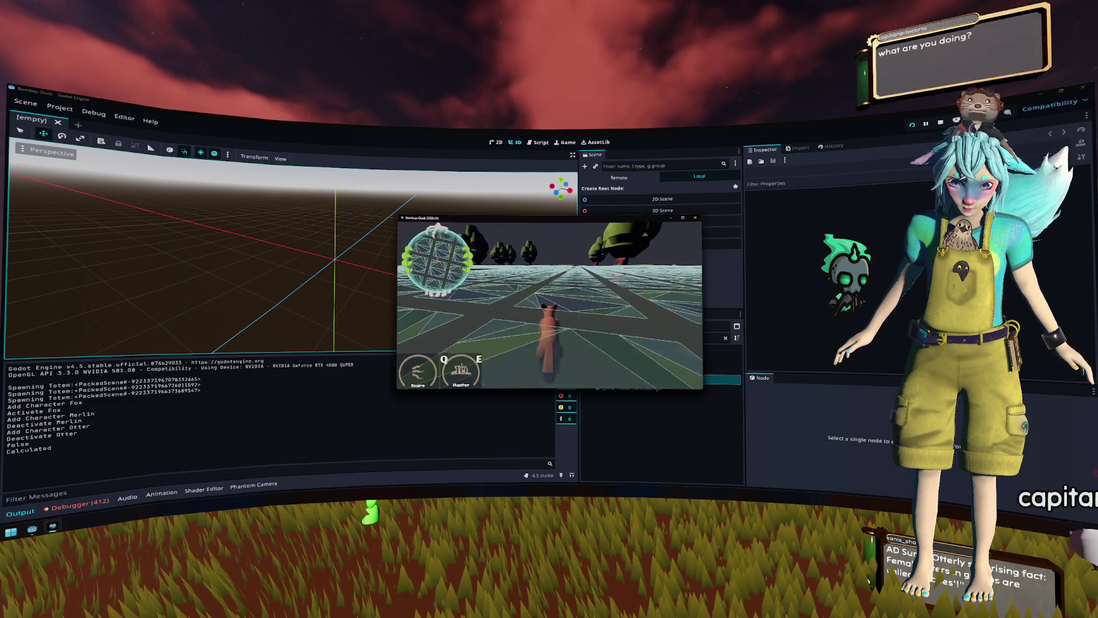
{"action": "key", "text": "e"}
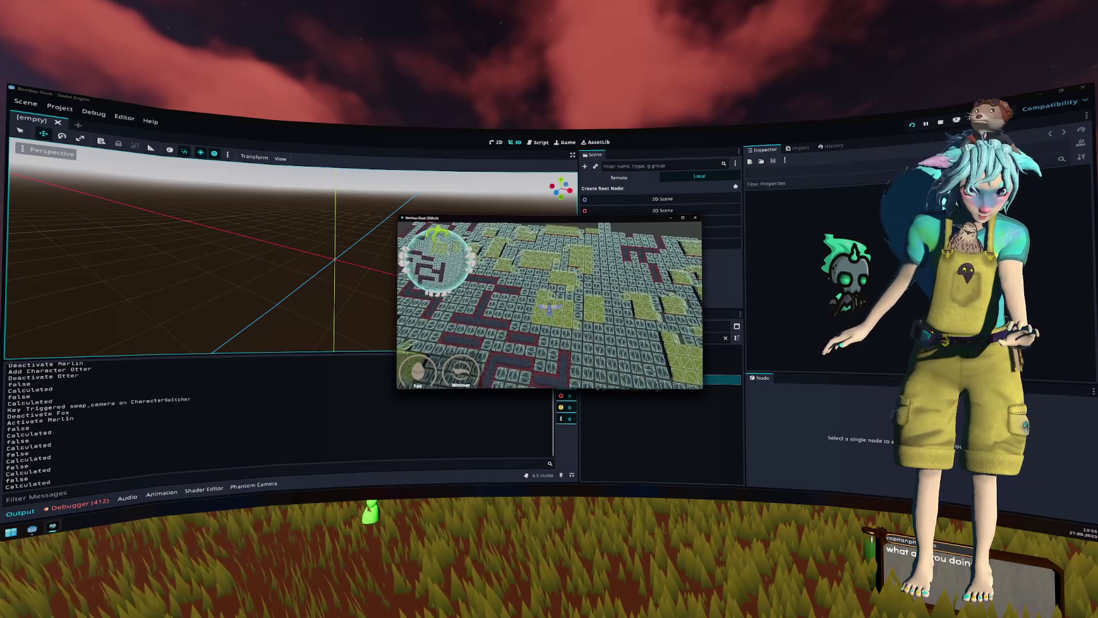
{"action": "key", "text": "e"}
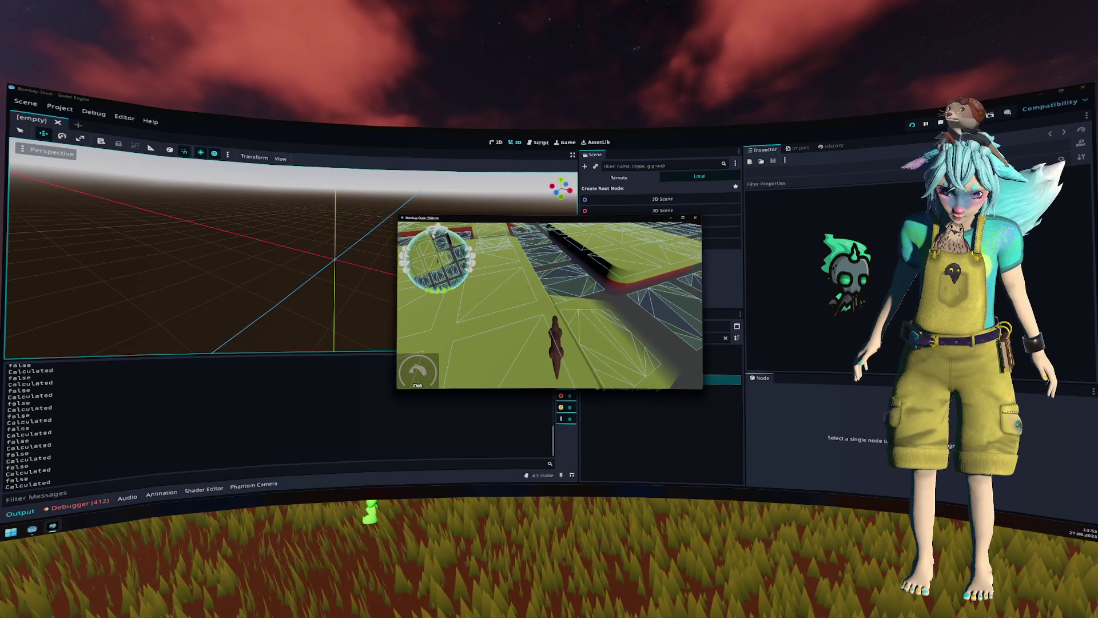
{"action": "key", "text": "F8"}
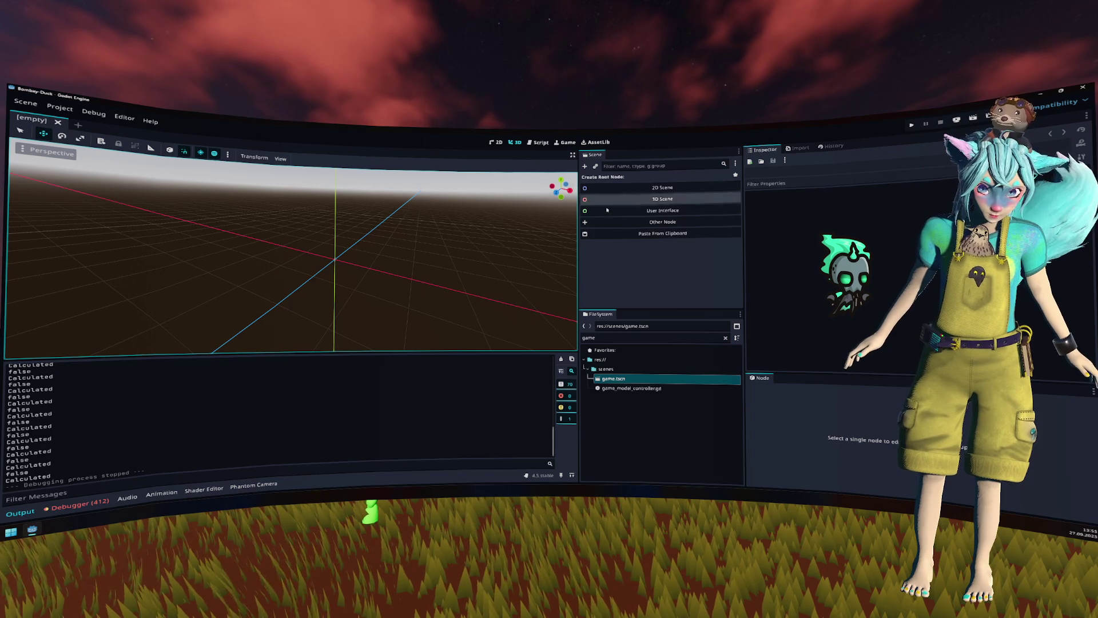
{"action": "left_click", "coordinate": [725, 338]}
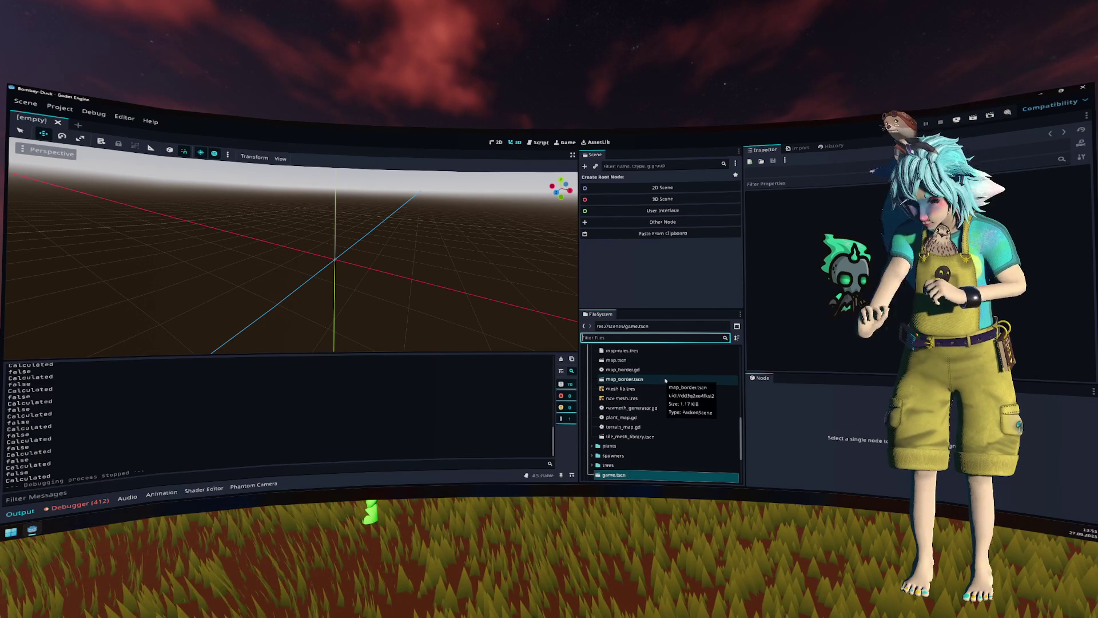
Step: Scroll the FileSystem dock to the top and expand the assets folder to show its subfolders
{"action": "scroll", "coordinate": [665, 381], "scroll_direction": "up", "scroll_amount": 5}
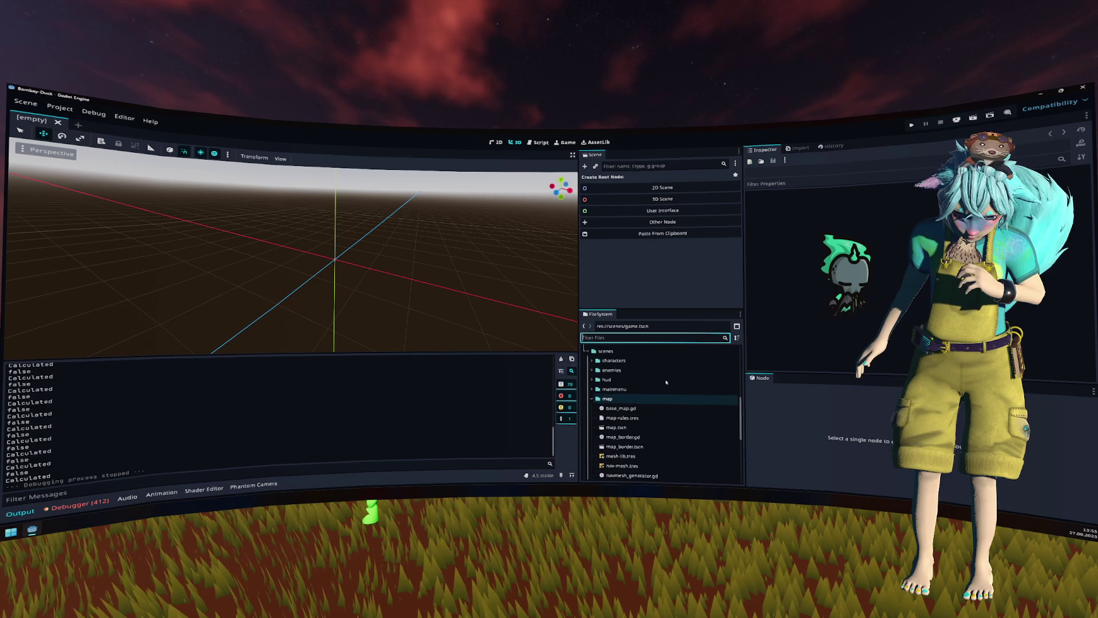
{"action": "scroll", "coordinate": [666, 380], "scroll_direction": "up", "scroll_amount": 3}
{"action": "double_click", "coordinate": [636, 378]}
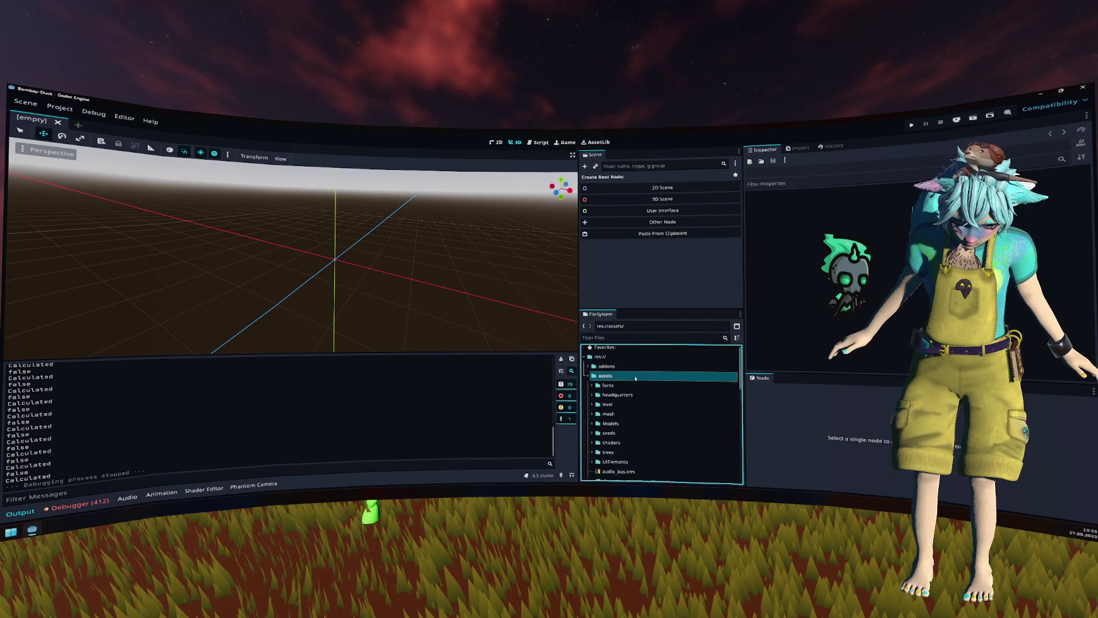
{"action": "double_click", "coordinate": [635, 377]}
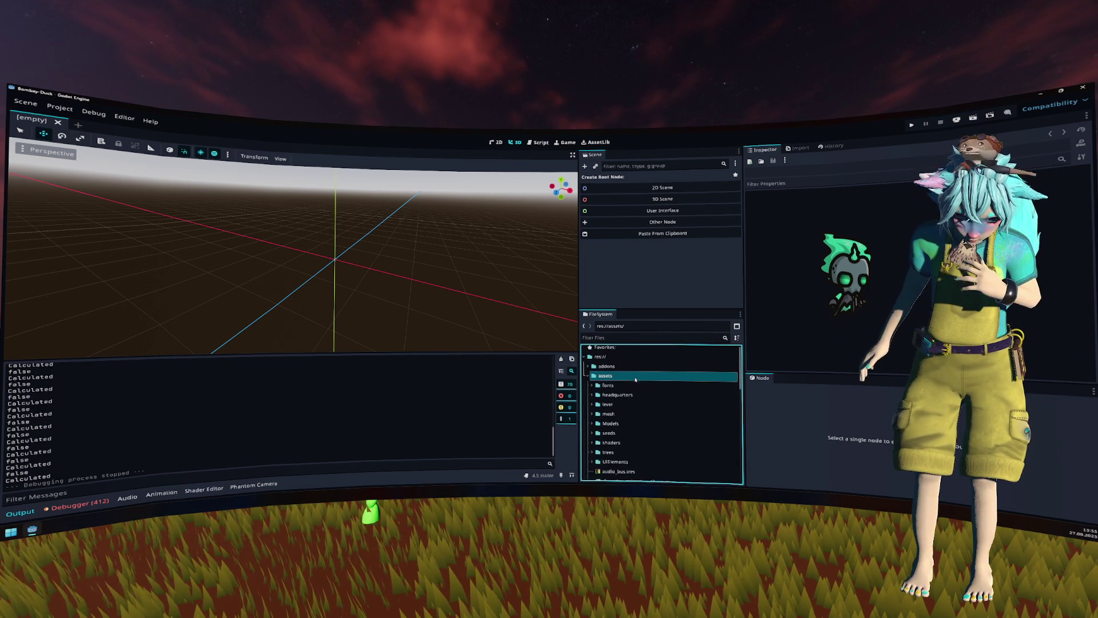
{"action": "scroll", "coordinate": [638, 380], "scroll_direction": "down", "scroll_amount": 3}
{"action": "scroll", "coordinate": [638, 386], "scroll_direction": "up", "scroll_amount": 1}
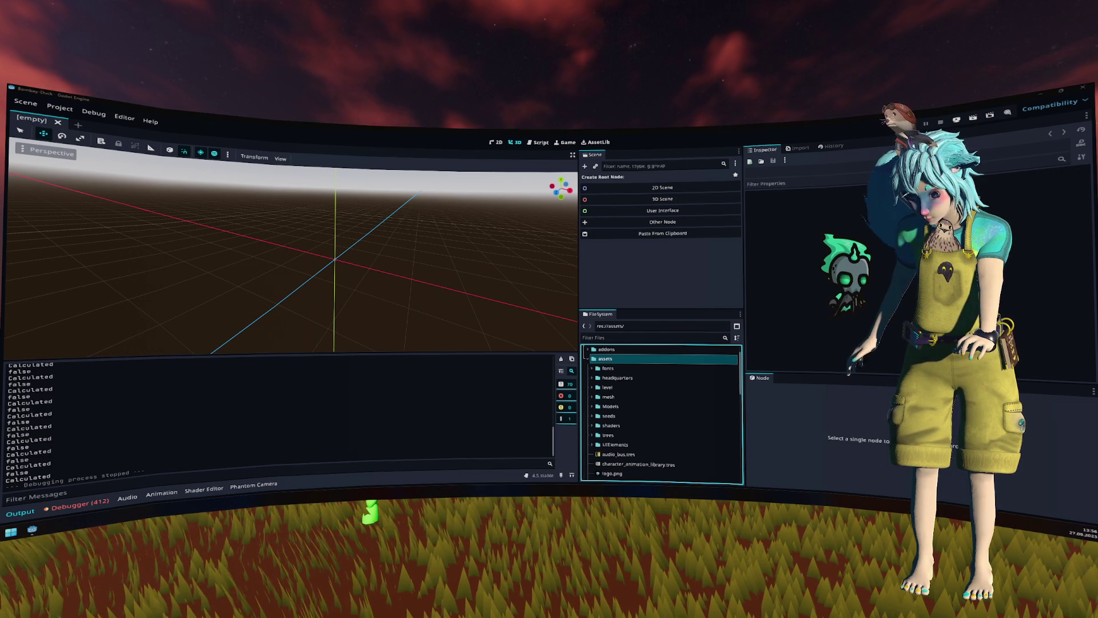
{"action": "left_click", "coordinate": [394, 260]}
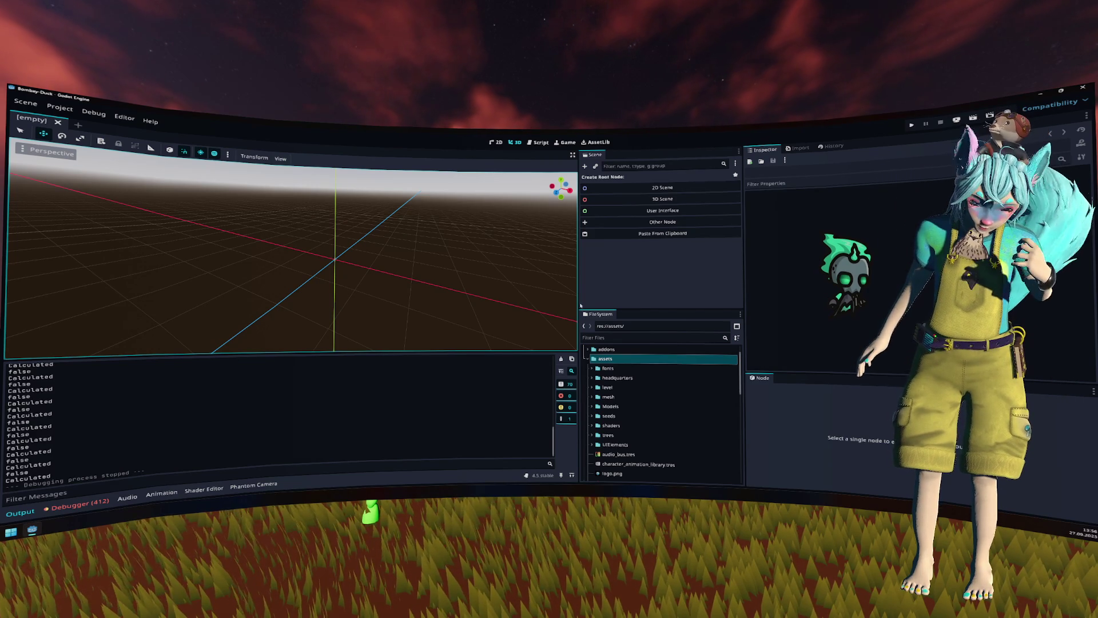
{"action": "scroll", "coordinate": [647, 364], "scroll_direction": "down", "scroll_amount": 2}
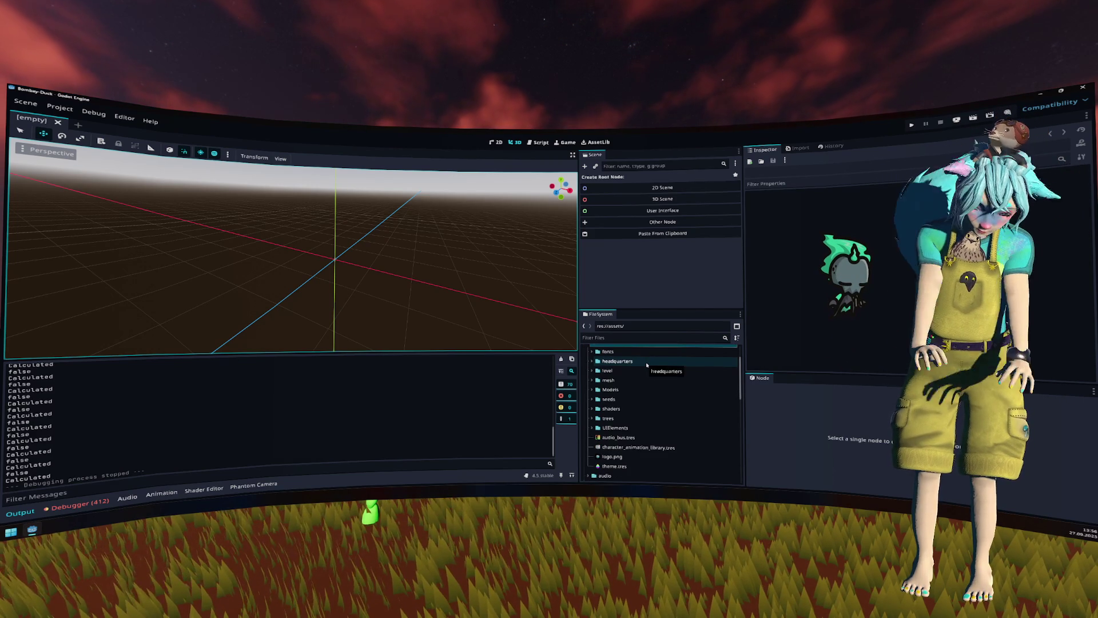
Step: Open tile_mesh_library.tscn via quick open and select the floor tile's NavigationRegion3D
{"action": "key", "text": "ctrl+shift+o"}
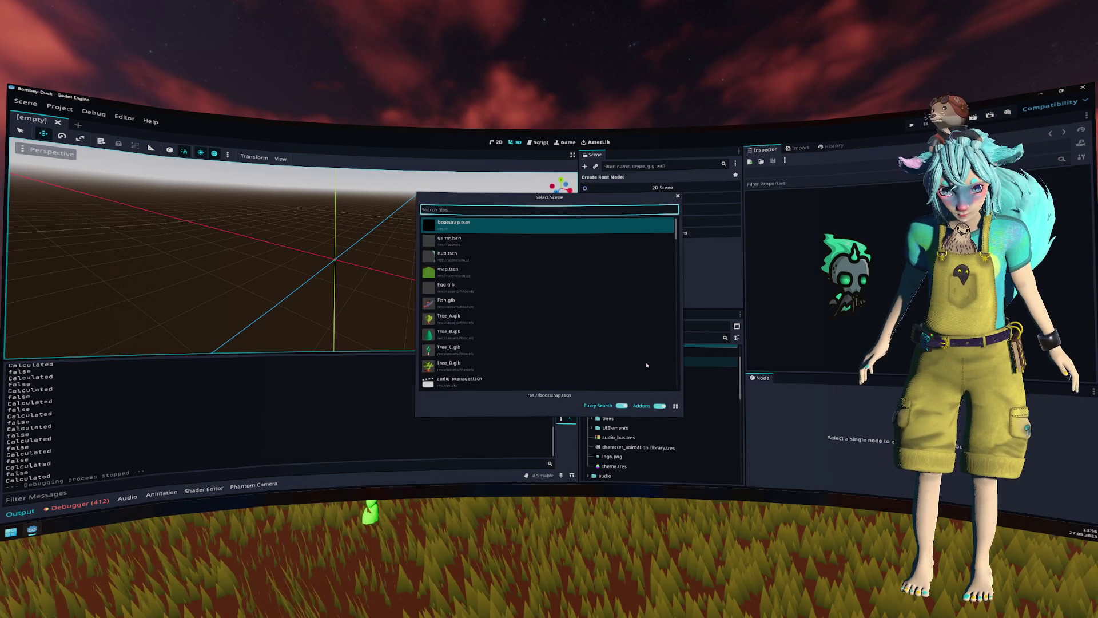
{"action": "type", "text": "mesh"}
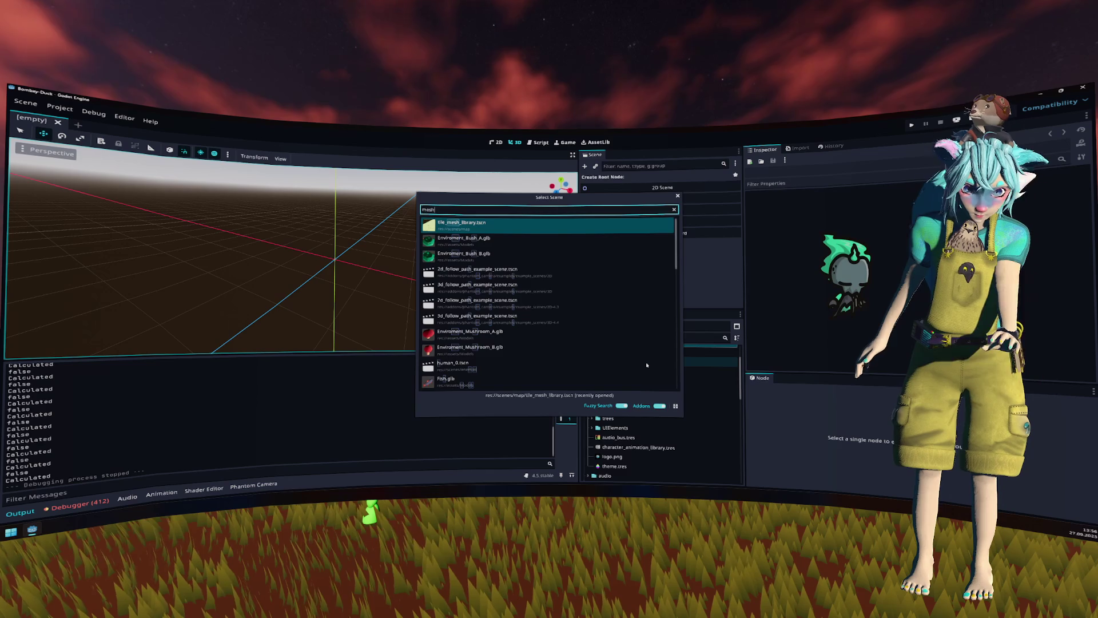
{"action": "key", "text": "Return"}
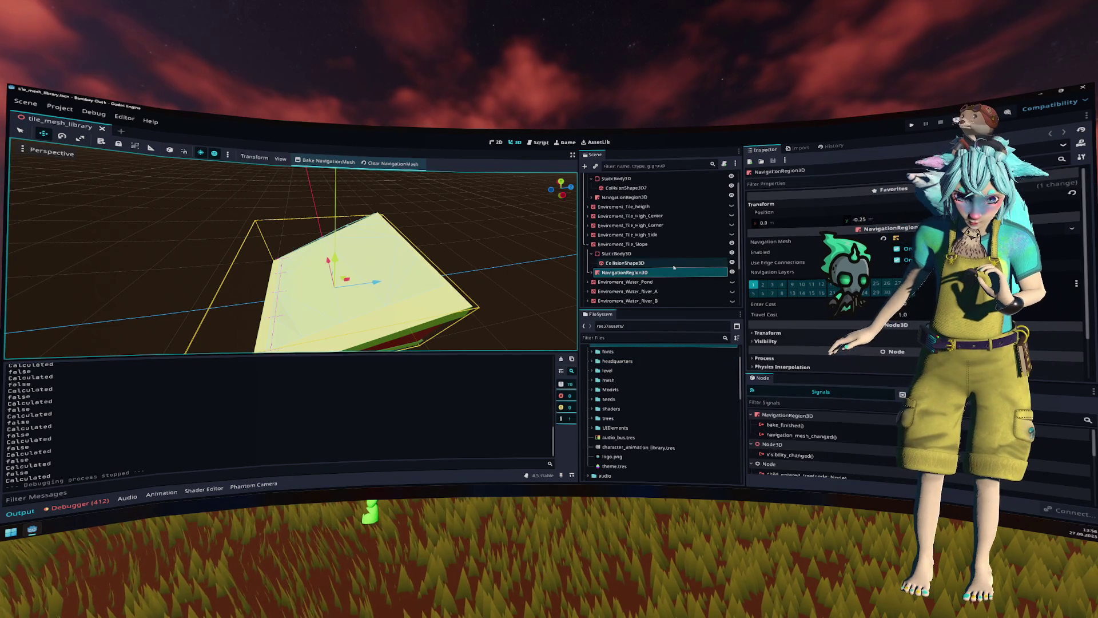
{"action": "scroll", "coordinate": [635, 217], "scroll_direction": "up", "scroll_amount": 1}
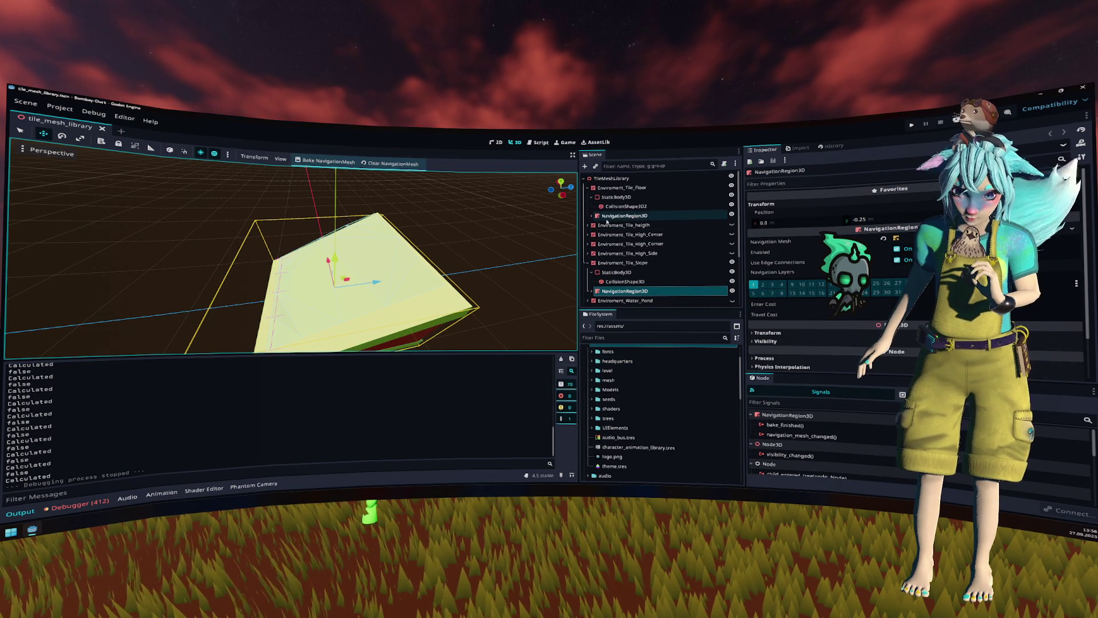
{"action": "left_click", "coordinate": [588, 262]}
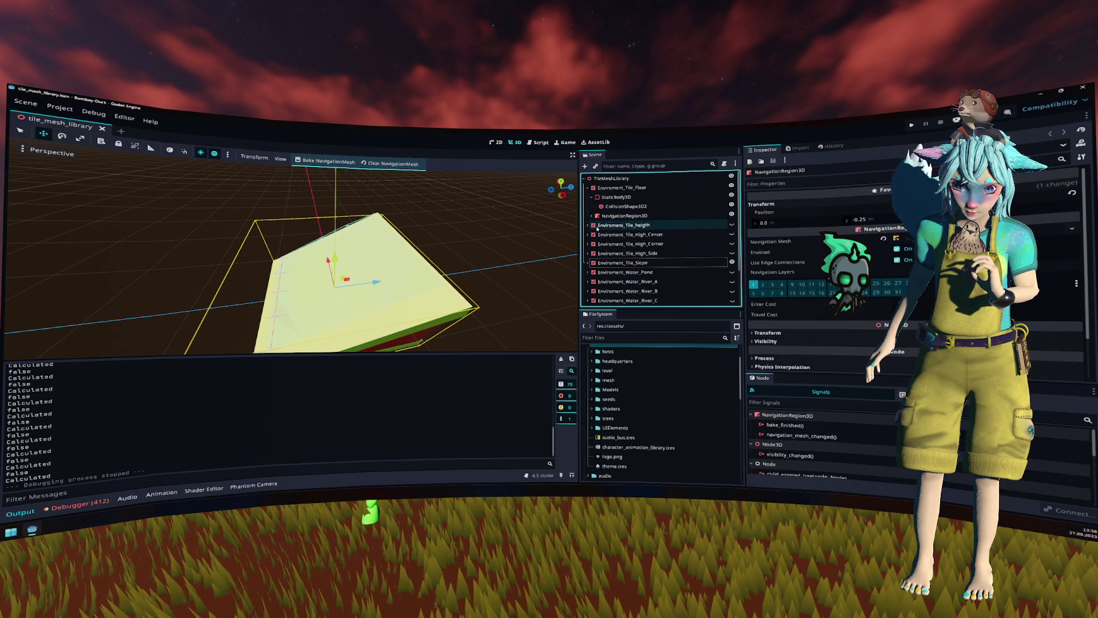
{"action": "left_click", "coordinate": [595, 215]}
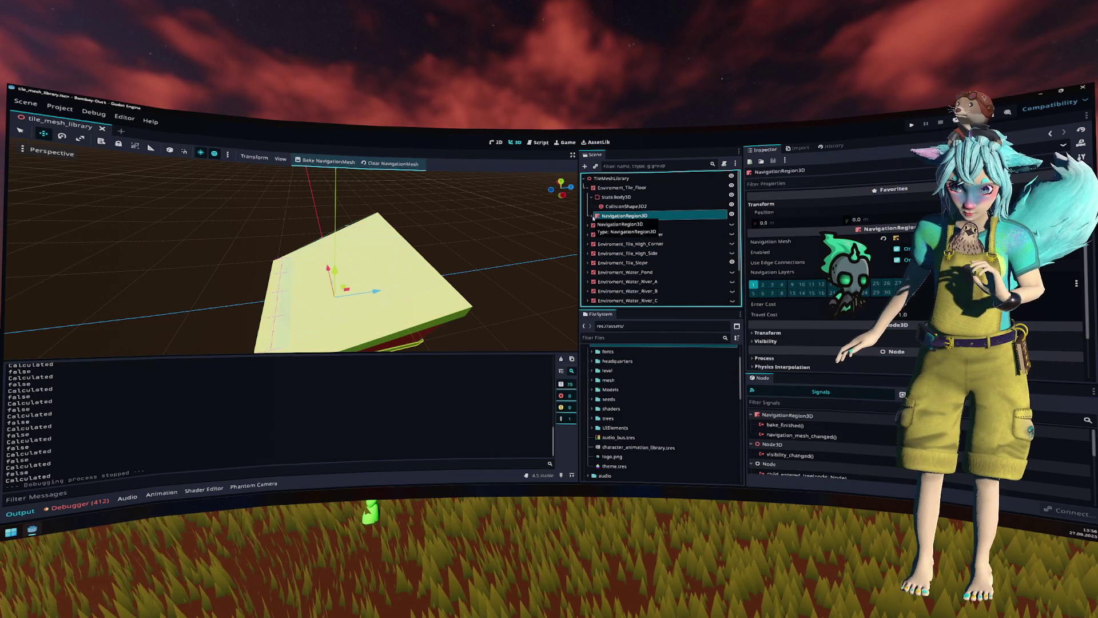
{"action": "left_click", "coordinate": [588, 225]}
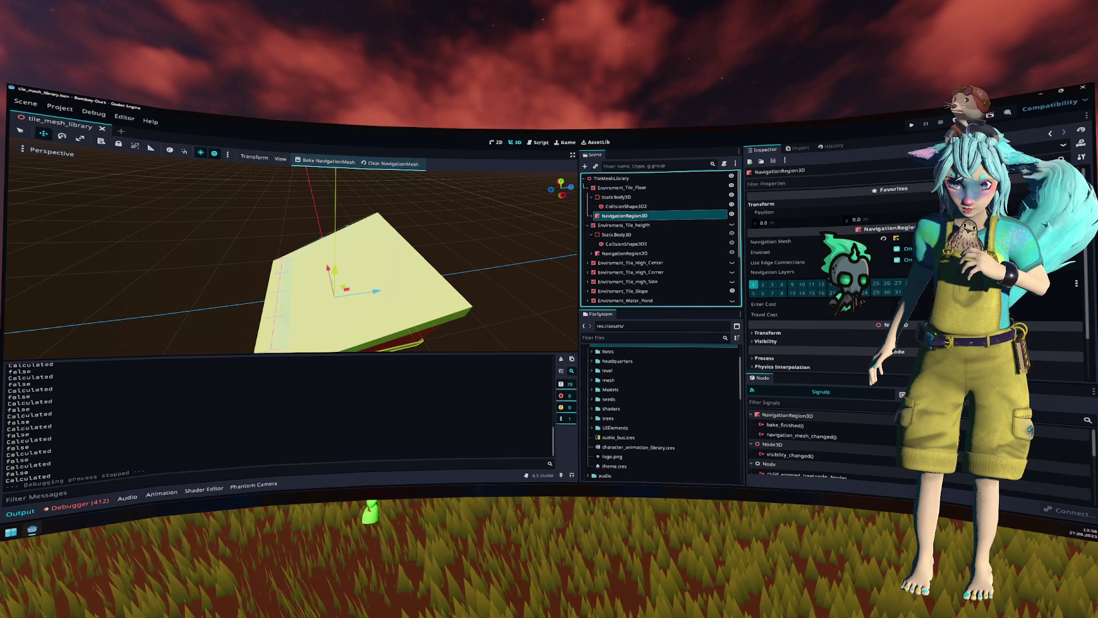
{"action": "left_click", "coordinate": [896, 238]}
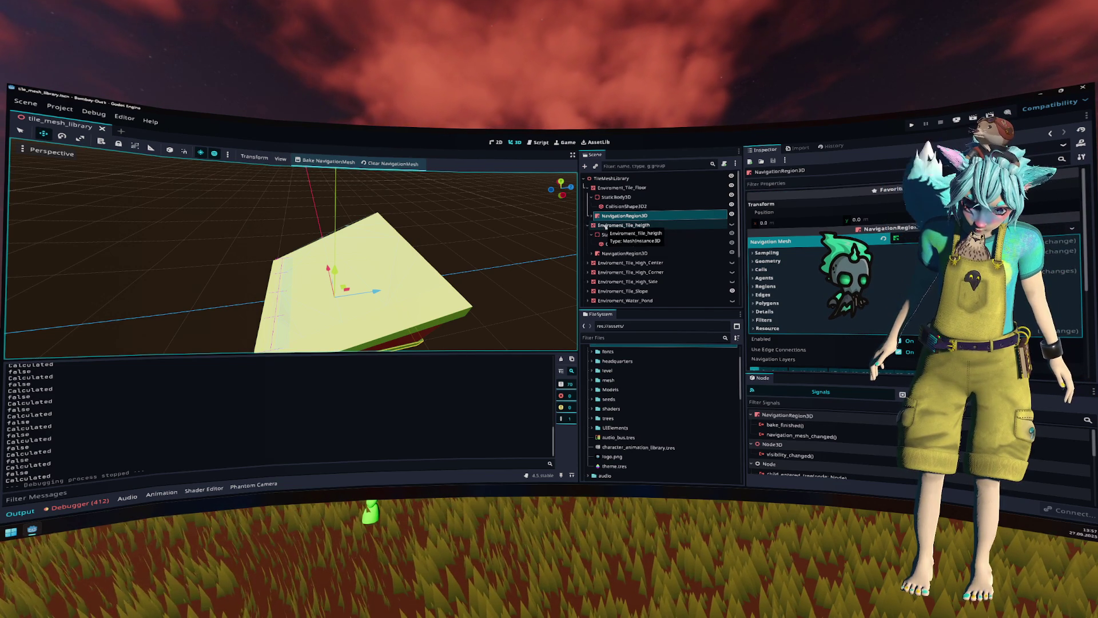
Step: Paste a copy of the floor mesh under the floor tile's NavigationRegion3D
{"action": "key", "text": "ctrl+v"}
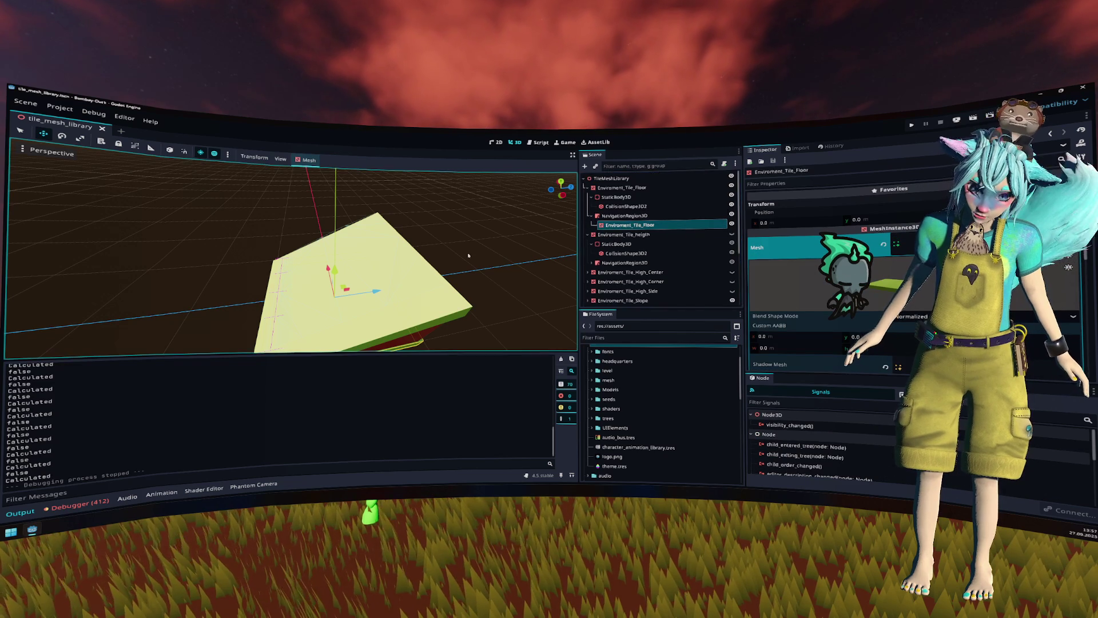
{"action": "left_click_drag", "start_coordinate": [468, 255], "coordinate": [421, 293]}
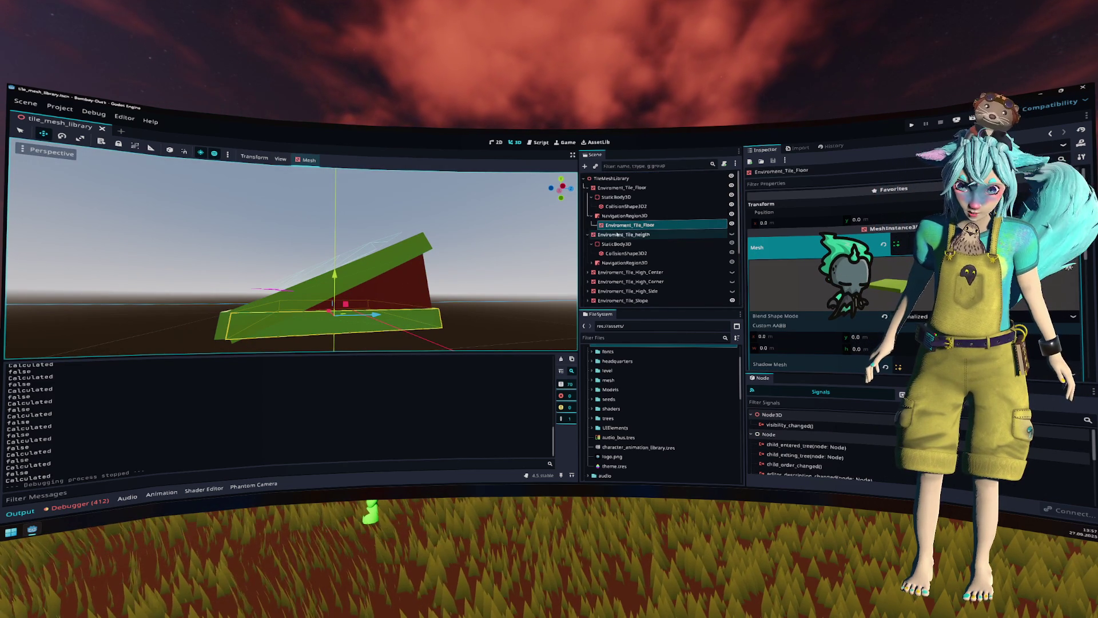
{"action": "left_click", "coordinate": [625, 216]}
Step: Browse the navmesh Sampling, Geometry, Cells and Agents settings and change the Edges Max Length
{"action": "left_click", "coordinate": [1072, 228]}
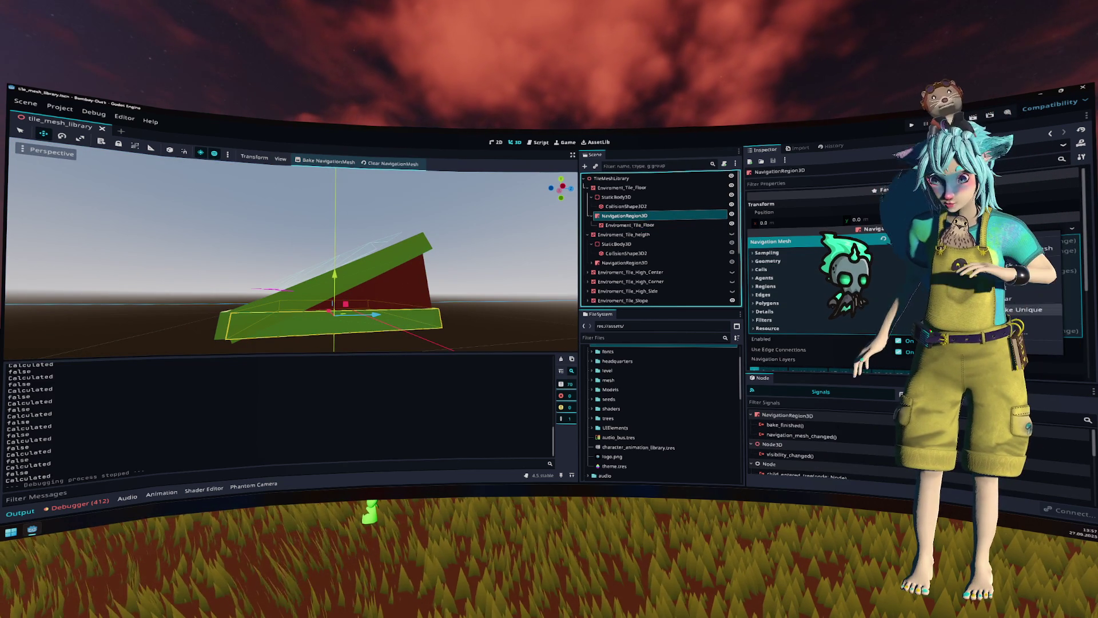
{"action": "left_click", "coordinate": [812, 259]}
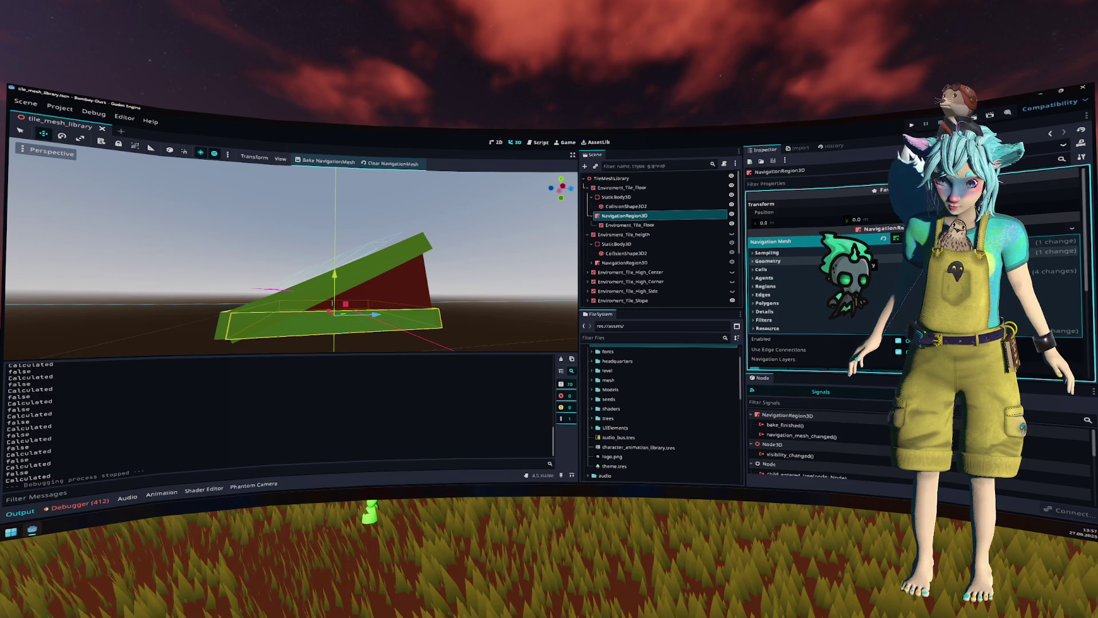
{"action": "left_click", "coordinate": [767, 253]}
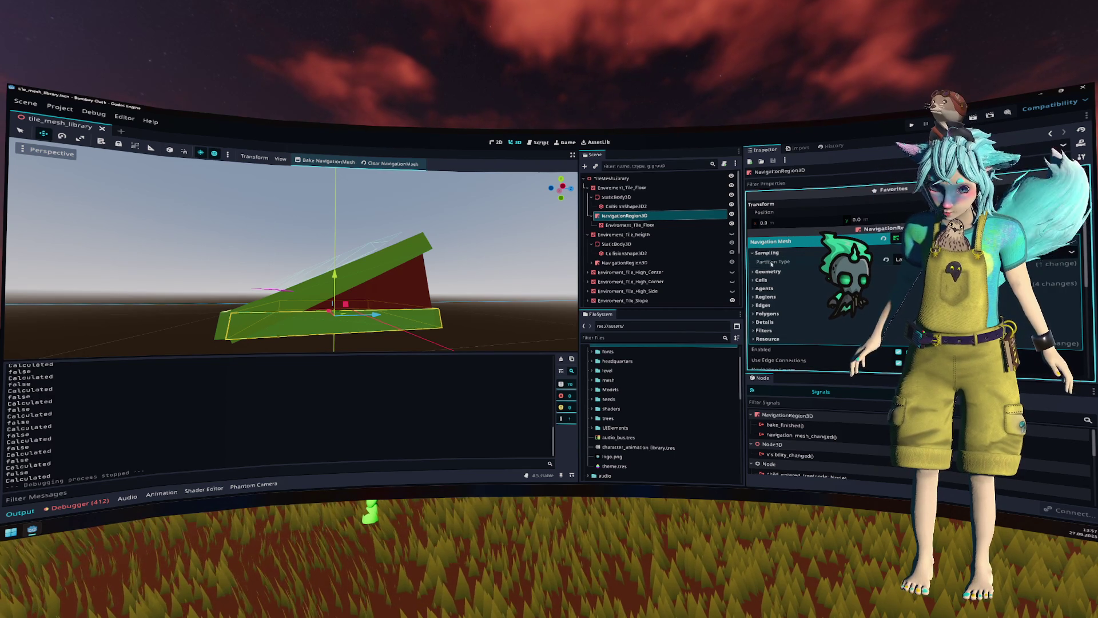
{"action": "mouse_move", "coordinate": [772, 264]}
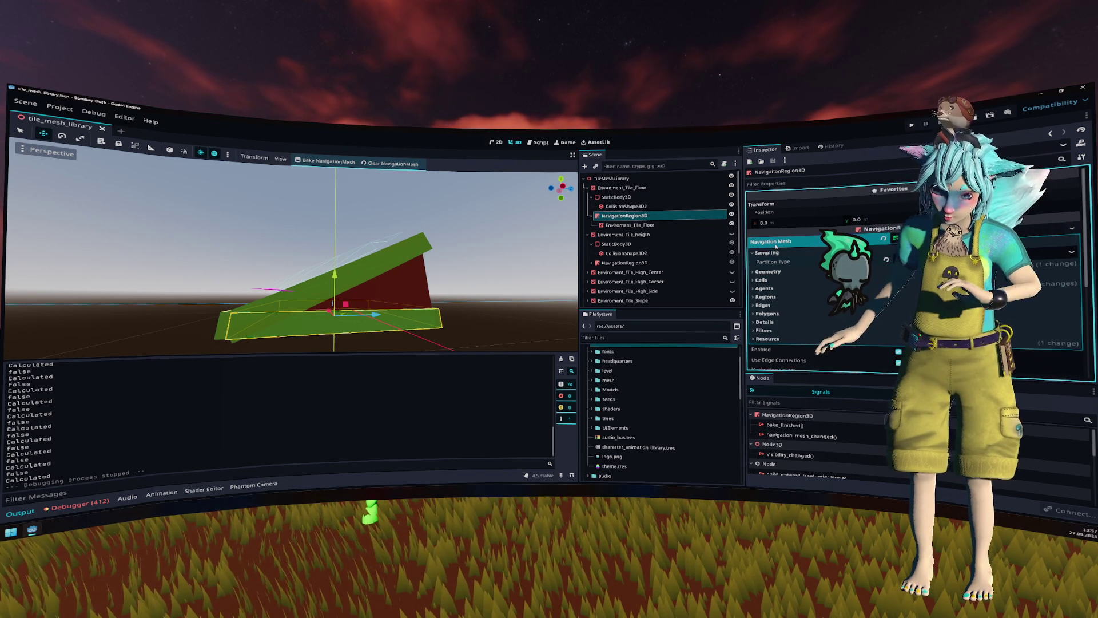
{"action": "left_click", "coordinate": [776, 252]}
{"action": "left_click", "coordinate": [794, 260]}
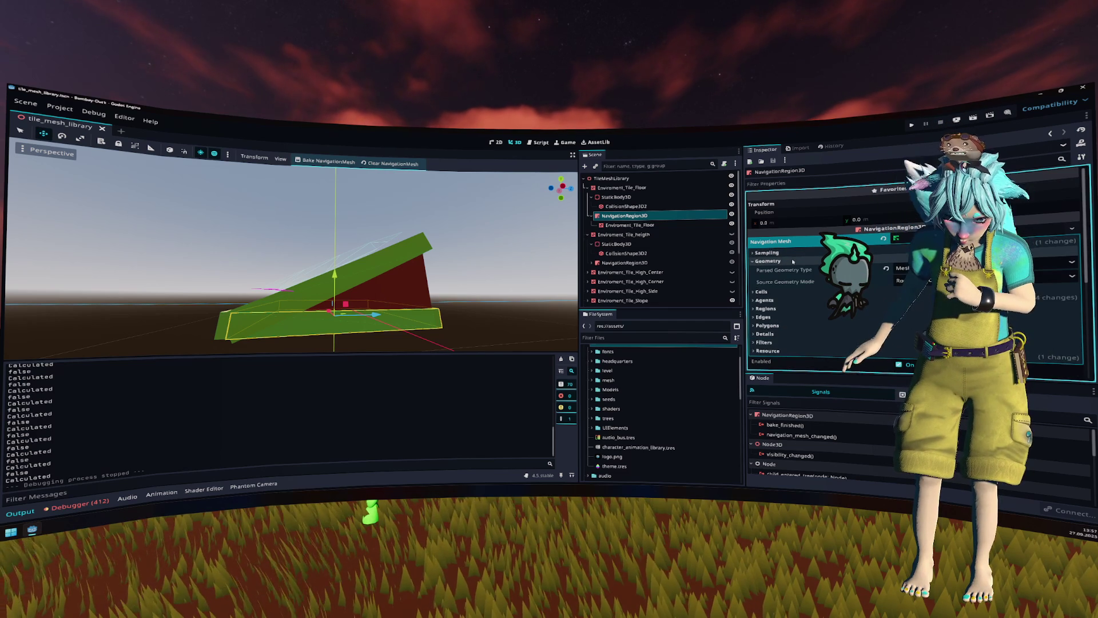
{"action": "left_click", "coordinate": [769, 261]}
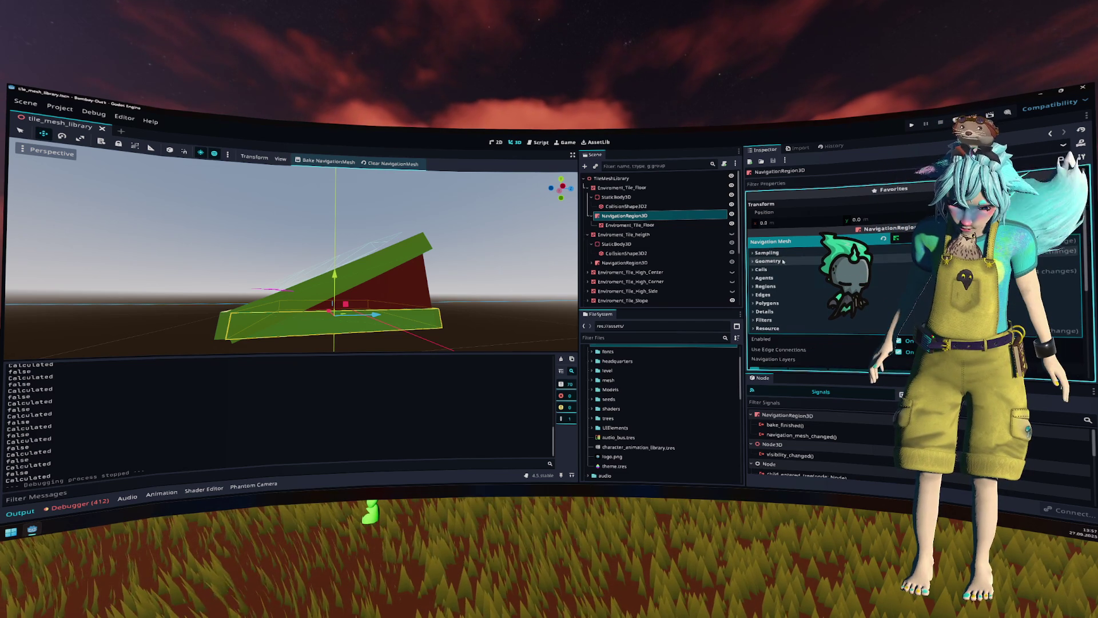
{"action": "left_click", "coordinate": [786, 270]}
{"action": "left_click", "coordinate": [785, 270]}
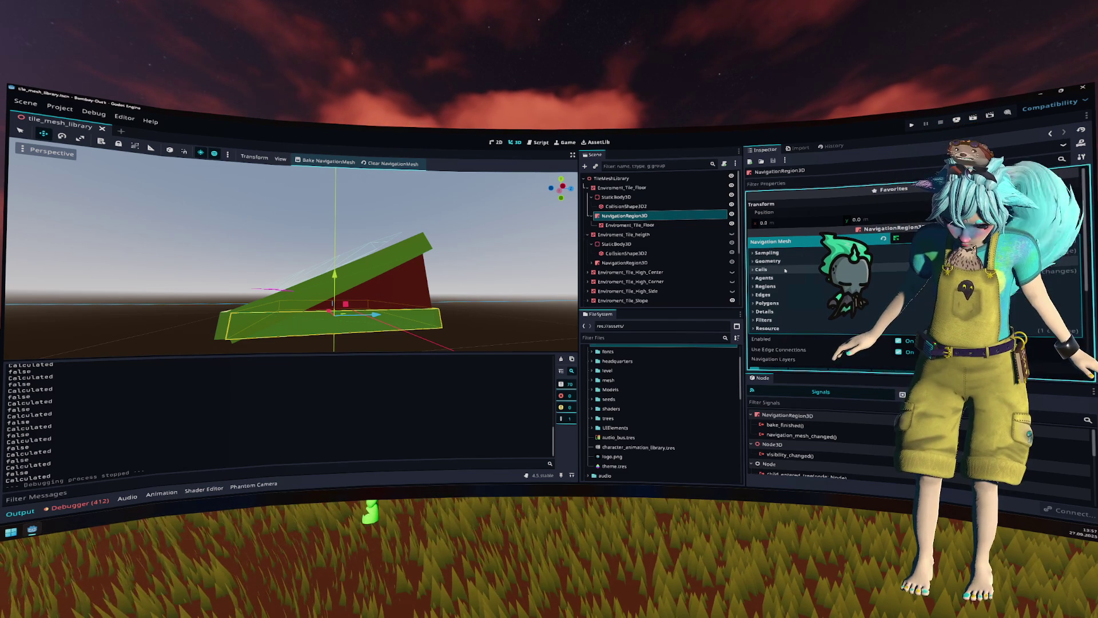
{"action": "left_click", "coordinate": [789, 277]}
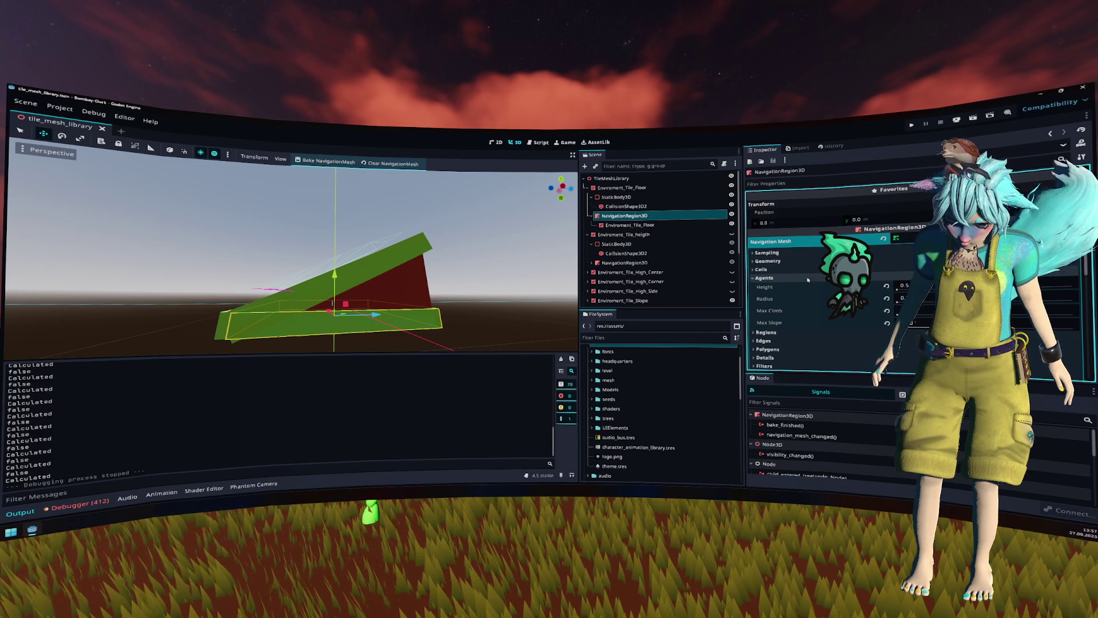
{"action": "scroll", "coordinate": [813, 274], "scroll_direction": "down", "scroll_amount": 4}
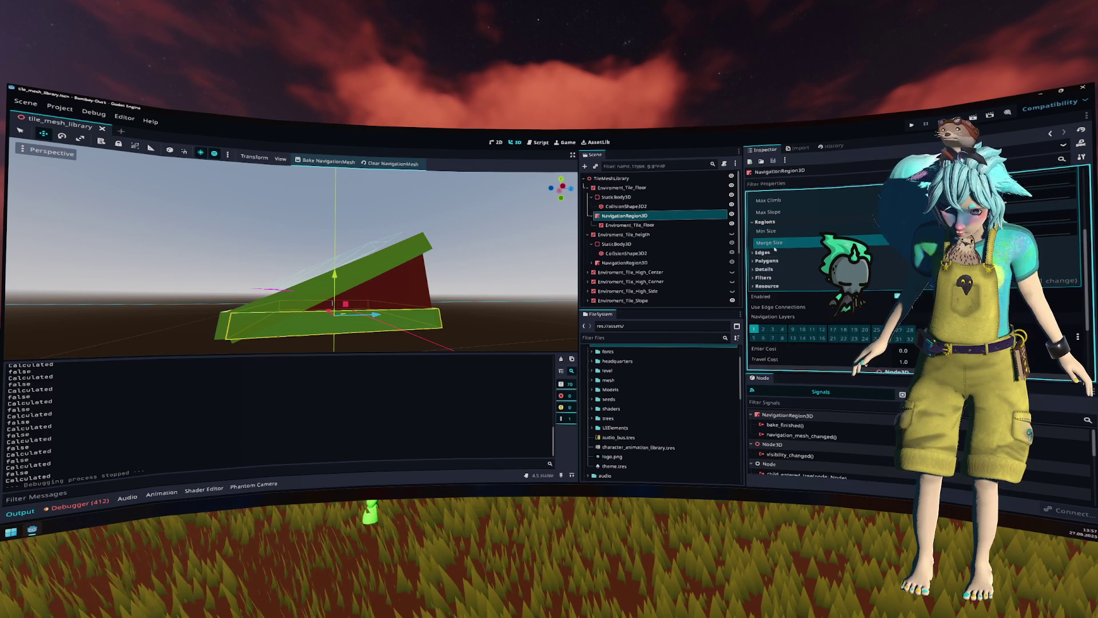
{"action": "left_click", "coordinate": [765, 252]}
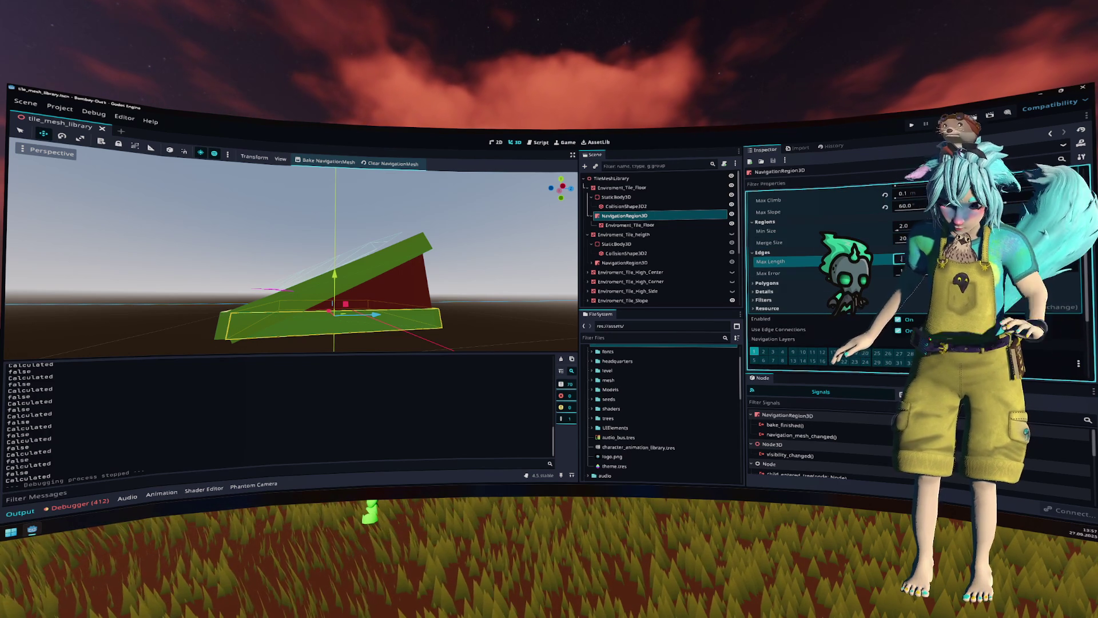
{"action": "key", "text": "Return"}
Step: Save the tile_mesh_library scene
{"action": "key", "text": "ctrl+s"}
{"action": "left_click_drag", "start_coordinate": [435, 269], "coordinate": [536, 297]}
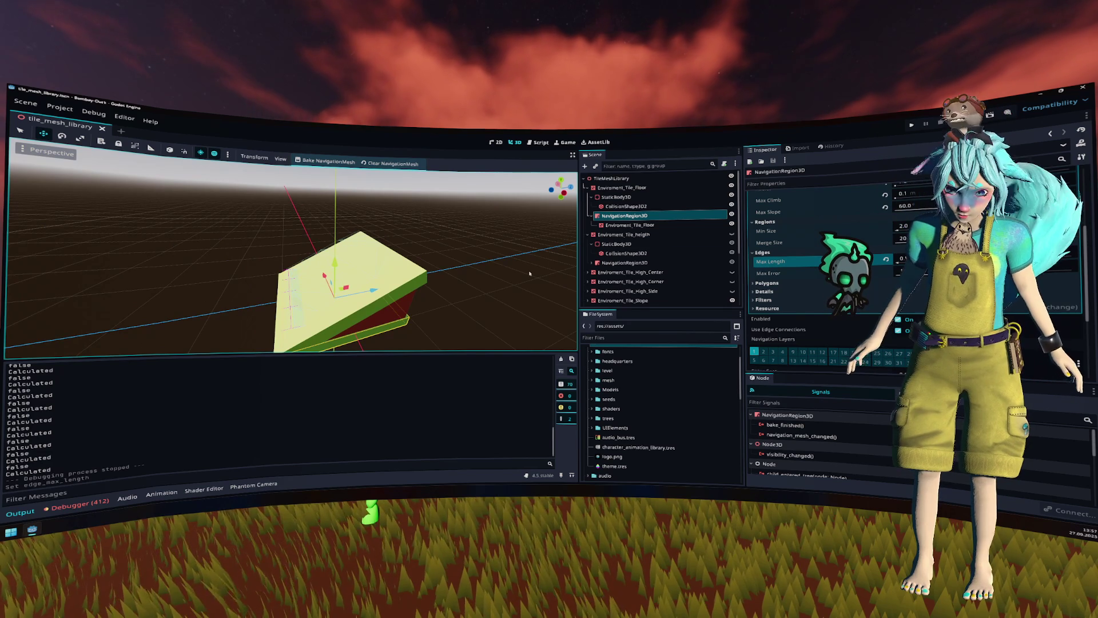
{"action": "left_click", "coordinate": [624, 215]}
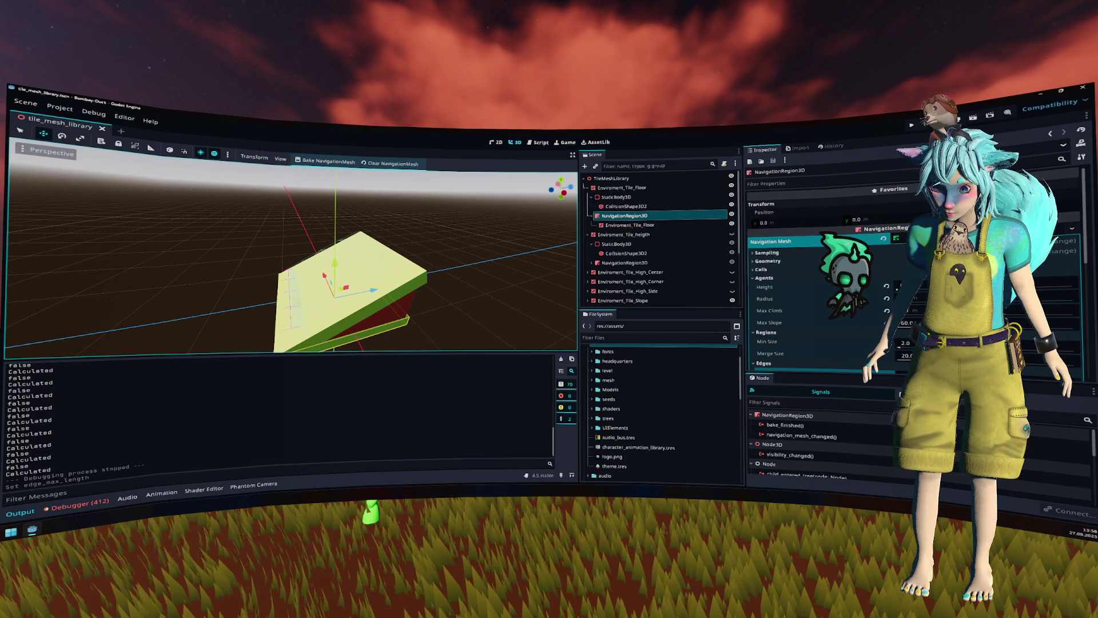
Step: Filter the tree for 'nav', give all six NavigationRegion3D nodes a new NavigationMesh, and bake
{"action": "left_click", "coordinate": [587, 273]}
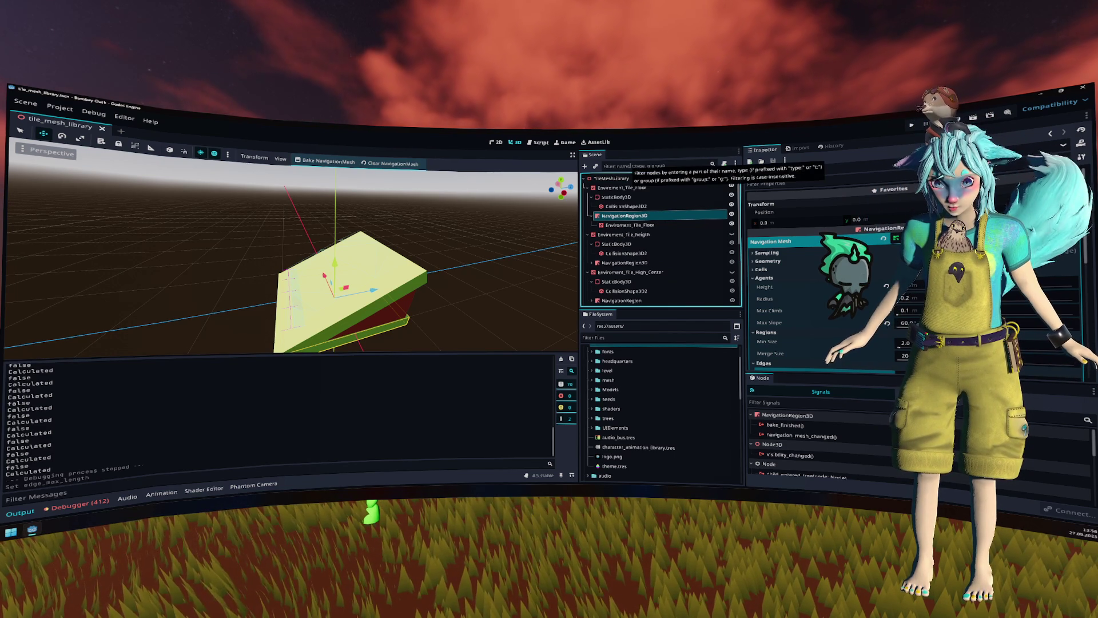
{"action": "left_click", "coordinate": [622, 166]}
{"action": "type", "text": "nav"}
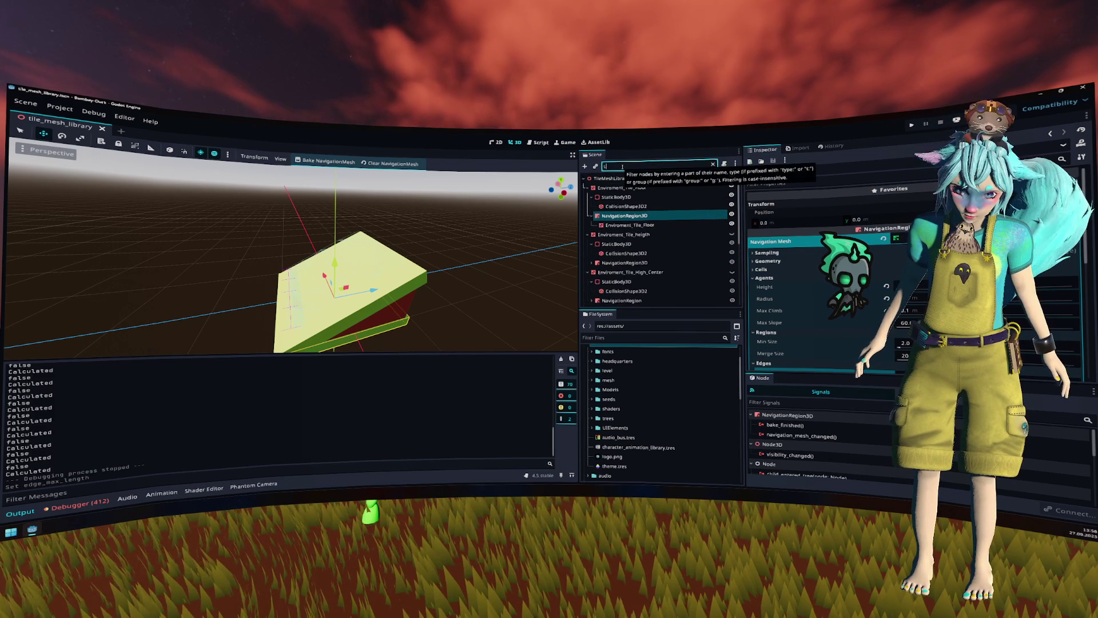
{"action": "left_click", "coordinate": [674, 248]}
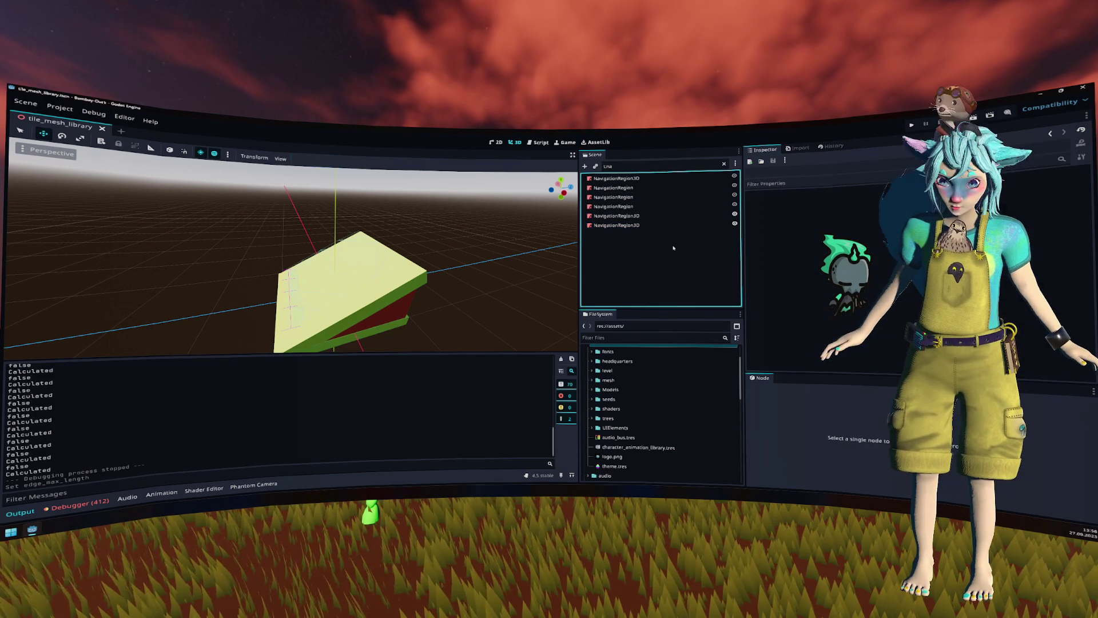
{"action": "left_click", "coordinate": [625, 178]}
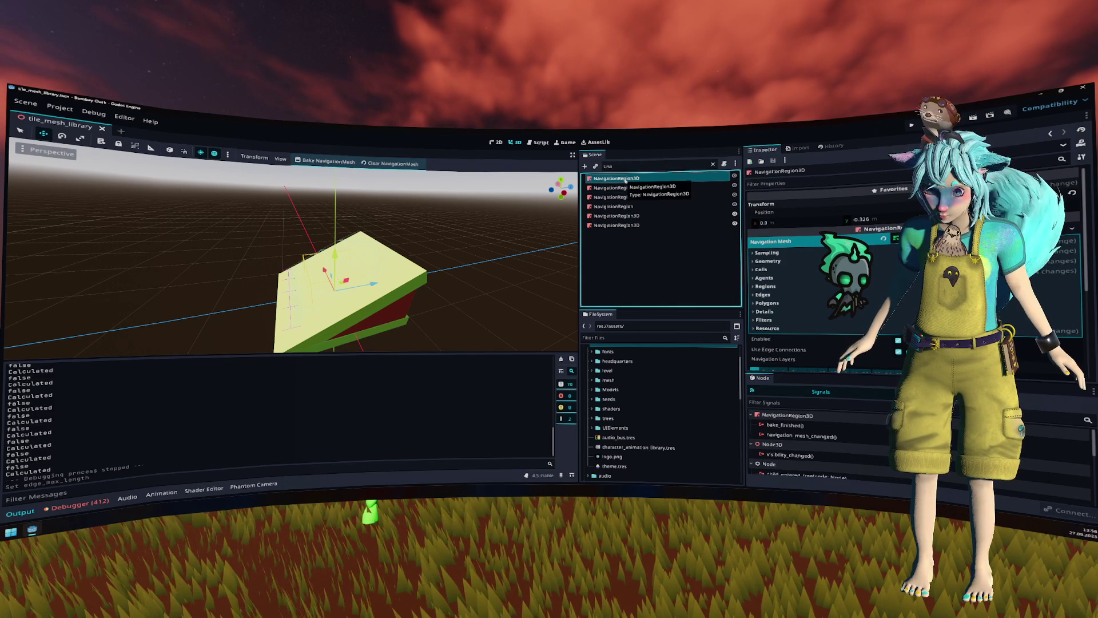
{"action": "left_click", "coordinate": [644, 225], "text": "shift"}
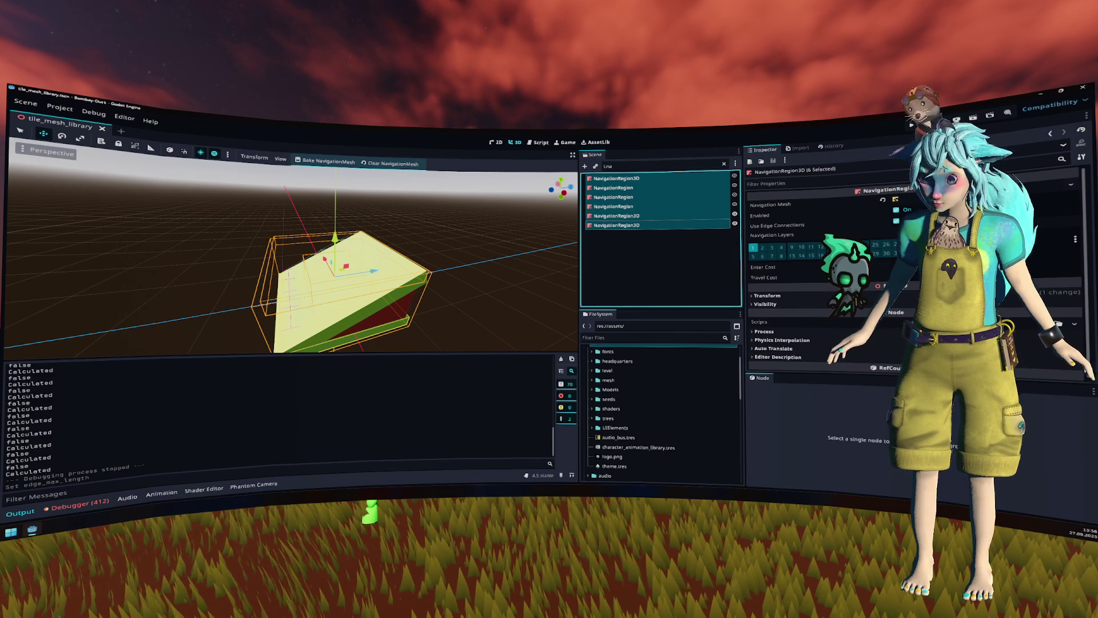
{"action": "left_click", "coordinate": [1001, 199]}
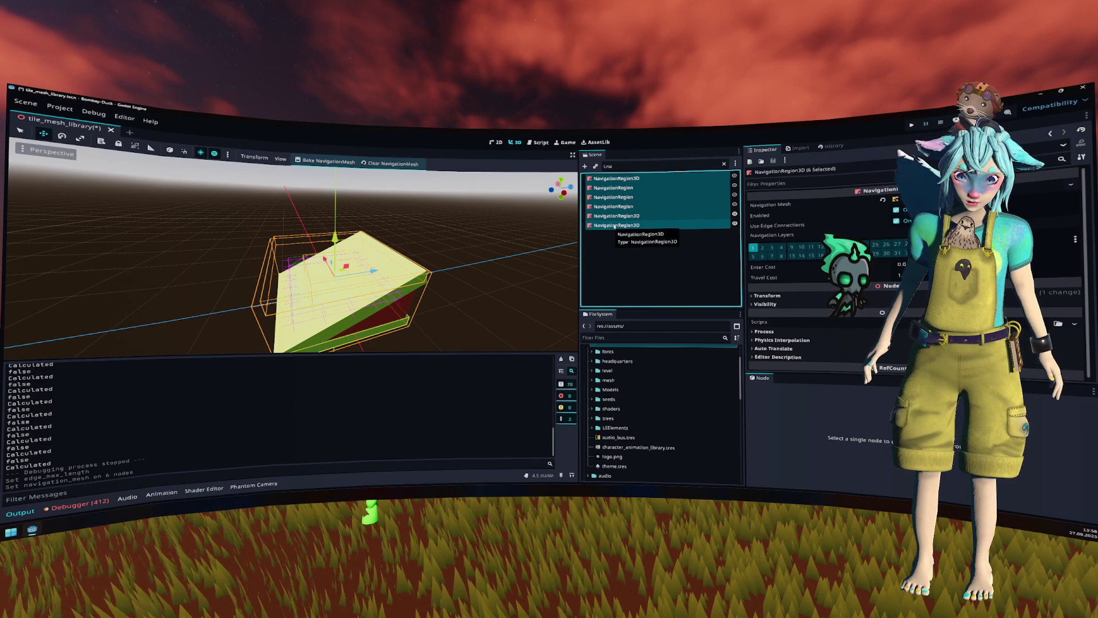
{"action": "left_click", "coordinate": [326, 160]}
{"action": "mouse_move", "coordinate": [377, 246]}
{"action": "left_mouse_down"}
{"action": "mouse_move", "coordinate": [416, 239]}
{"action": "mouse_move", "coordinate": [366, 240]}
{"action": "mouse_move", "coordinate": [420, 237]}
{"action": "mouse_move", "coordinate": [420, 262]}
{"action": "left_mouse_up"}
{"action": "left_click", "coordinate": [617, 178]}
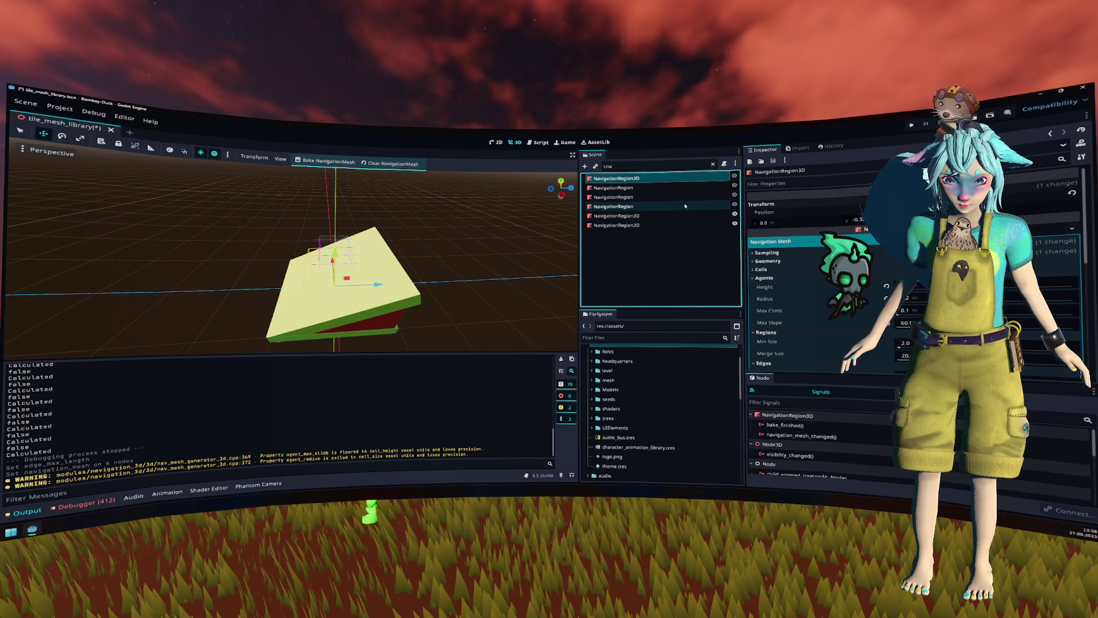
Step: Clear the scene filter and hide the Enviroment_Tile_Slope tile
{"action": "left_click", "coordinate": [713, 164]}
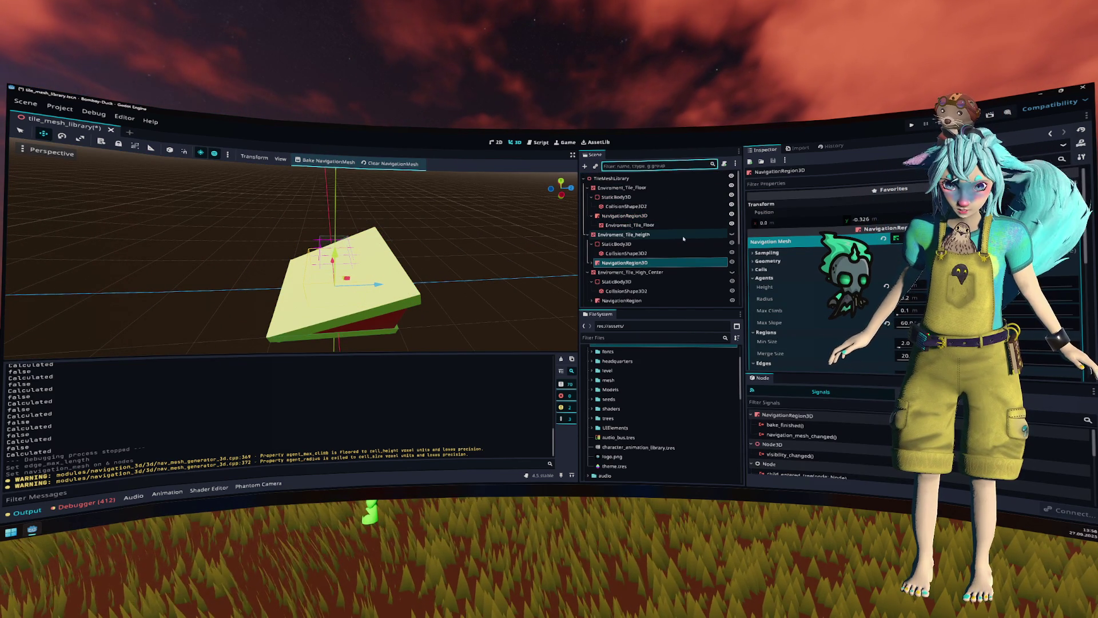
{"action": "mouse_move", "coordinate": [466, 245]}
{"action": "left_mouse_down"}
{"action": "mouse_move", "coordinate": [522, 207]}
{"action": "mouse_move", "coordinate": [550, 212]}
{"action": "left_mouse_up"}
{"action": "left_click", "coordinate": [715, 188]}
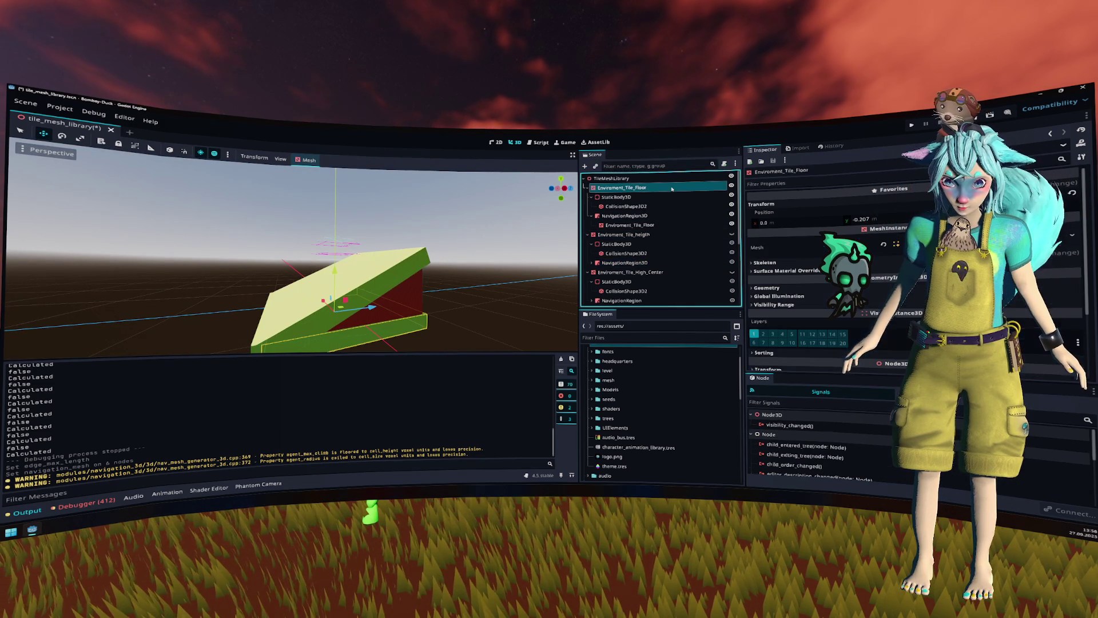
{"action": "left_click", "coordinate": [588, 234]}
{"action": "left_click", "coordinate": [588, 244]}
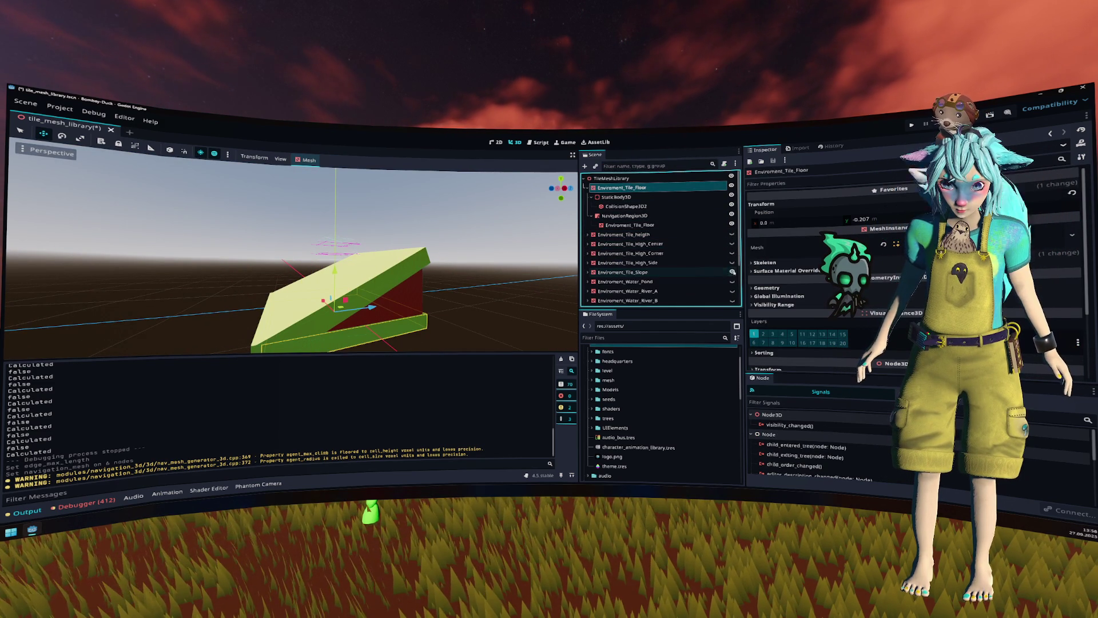
{"action": "left_click", "coordinate": [733, 272]}
{"action": "mouse_move", "coordinate": [469, 269]}
{"action": "left_mouse_down"}
{"action": "mouse_move", "coordinate": [429, 289]}
{"action": "mouse_move", "coordinate": [364, 262]}
{"action": "mouse_move", "coordinate": [369, 212]}
{"action": "left_mouse_up"}
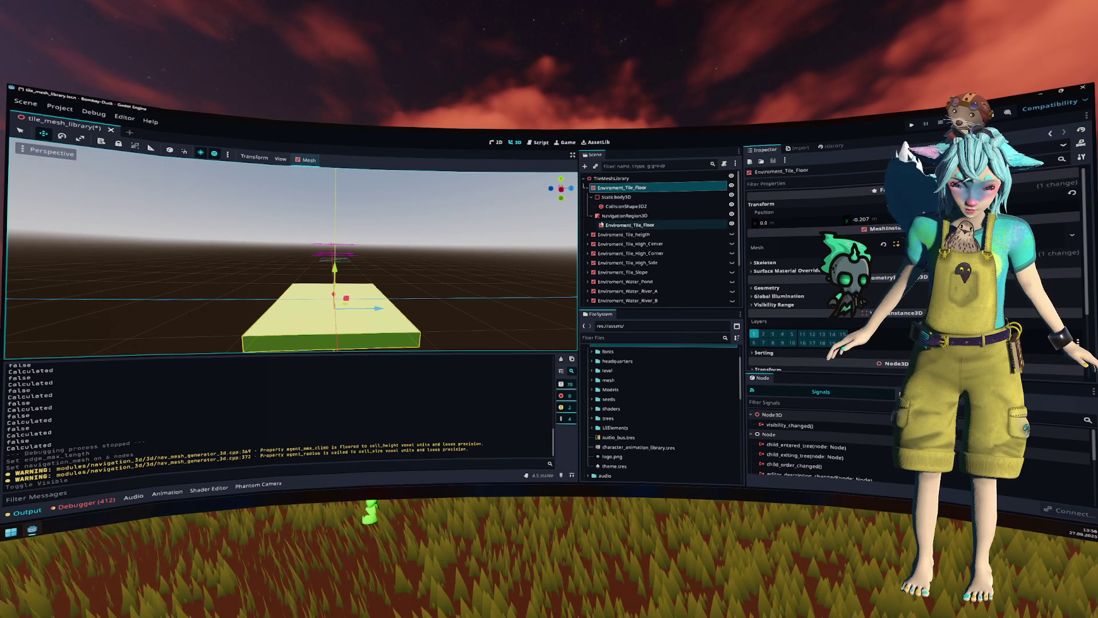
Step: Bake the floor tile's navigation mesh
{"action": "left_click", "coordinate": [625, 216]}
{"action": "left_click", "coordinate": [341, 162]}
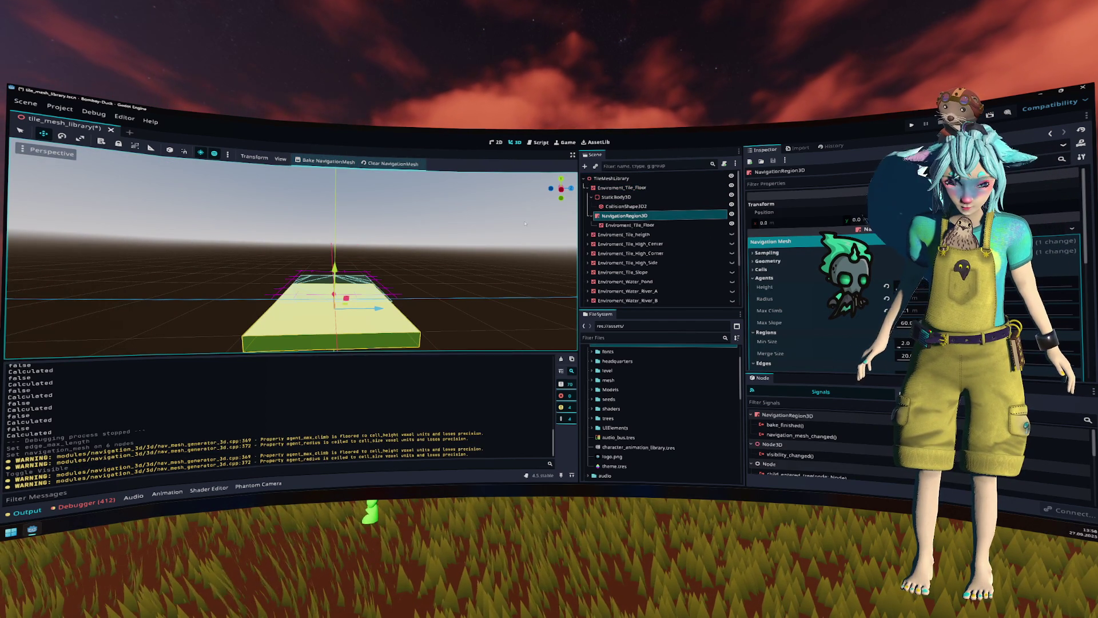
{"action": "left_click_drag", "start_coordinate": [575, 218], "coordinate": [581, 227]}
{"action": "left_click", "coordinate": [593, 216]}
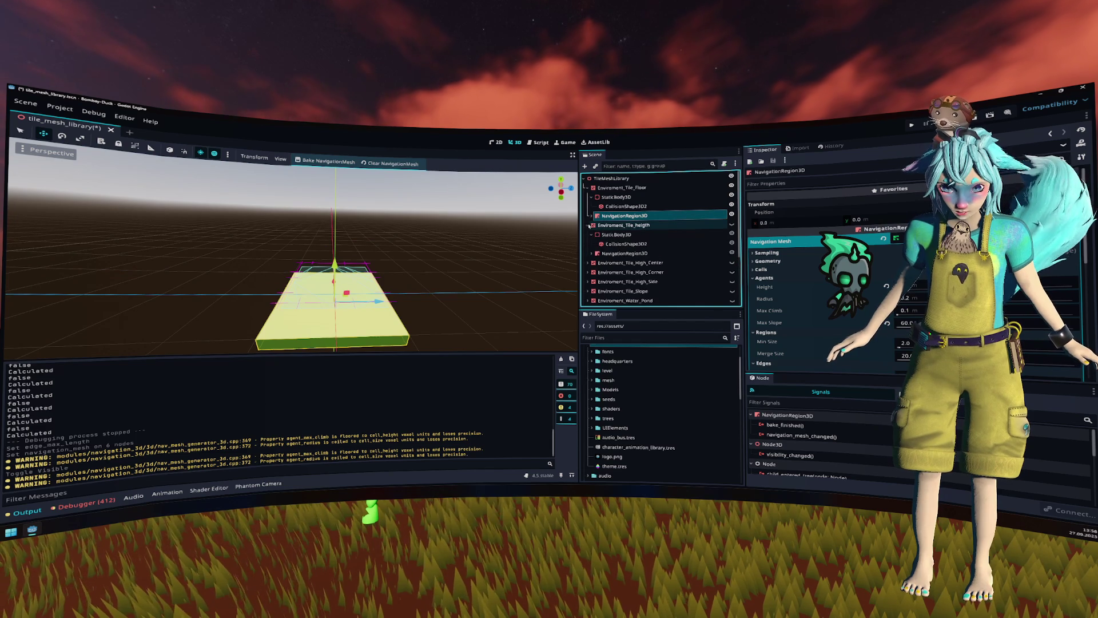
Step: Delete the StaticBody3D and NavigationRegion3D from Enviroment_Tile_heigth
{"action": "left_click", "coordinate": [591, 253]}
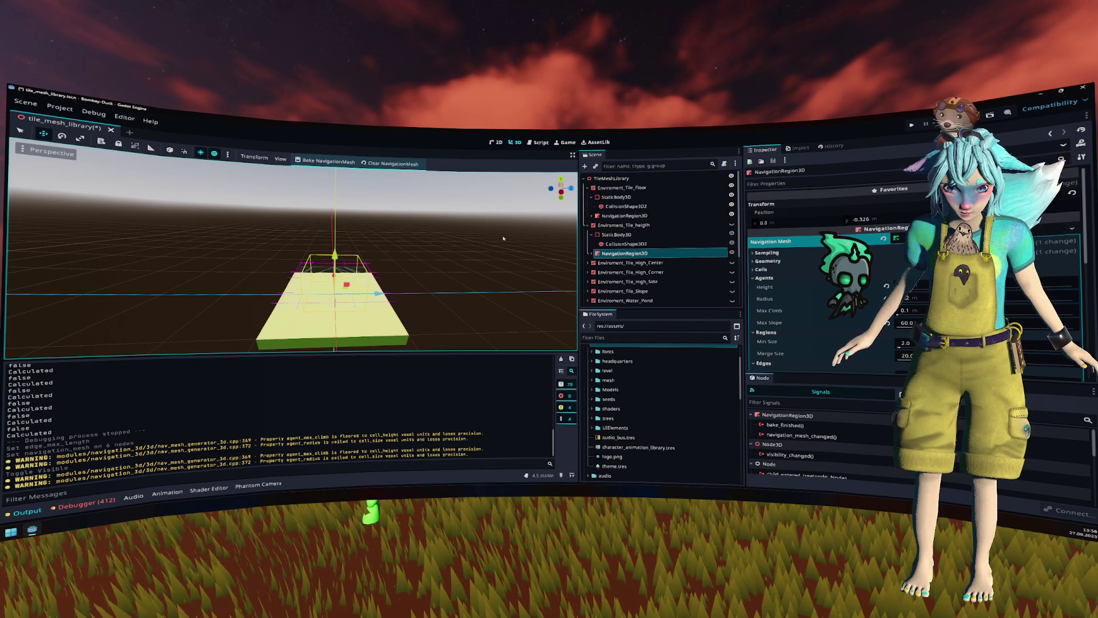
{"action": "left_click", "coordinate": [591, 253]}
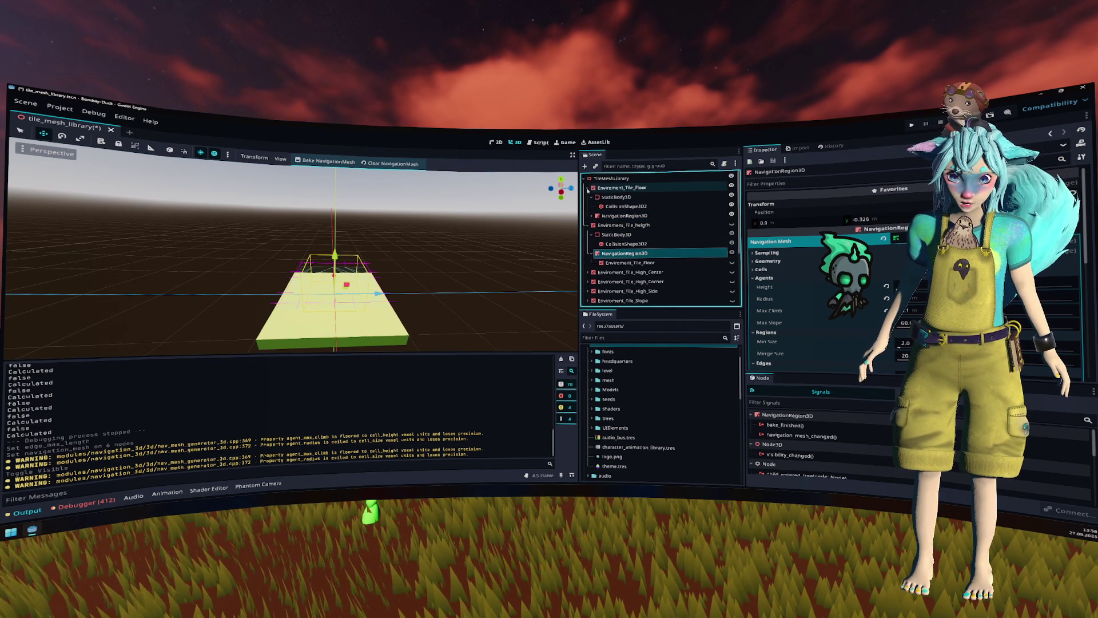
{"action": "left_click", "coordinate": [588, 188]}
{"action": "left_click", "coordinate": [731, 224]}
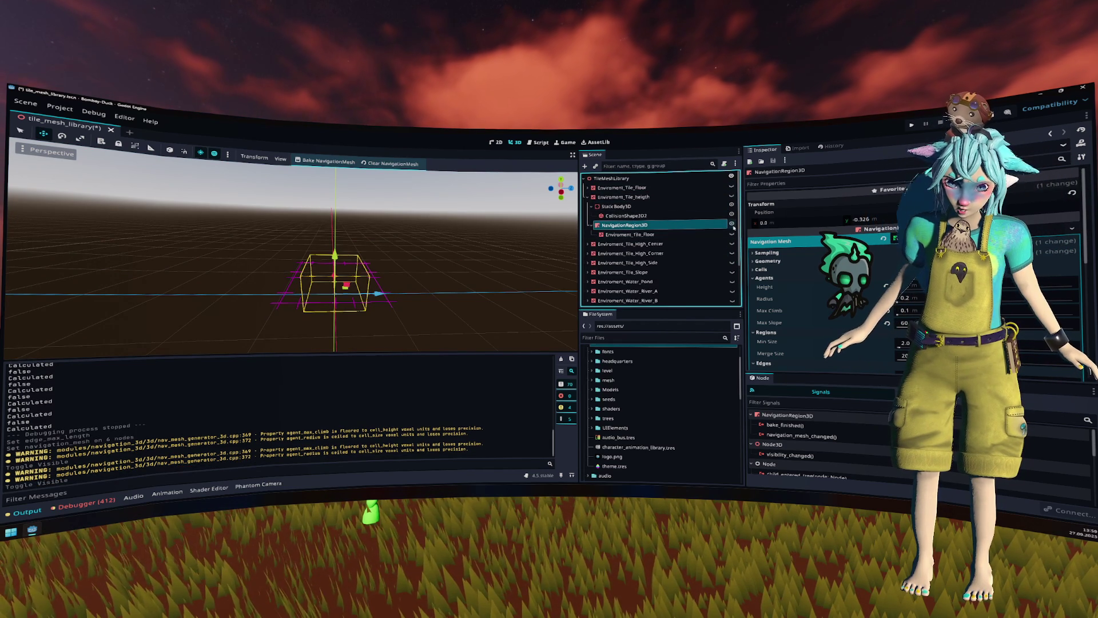
{"action": "left_click", "coordinate": [731, 224]}
{"action": "left_click", "coordinate": [732, 224]}
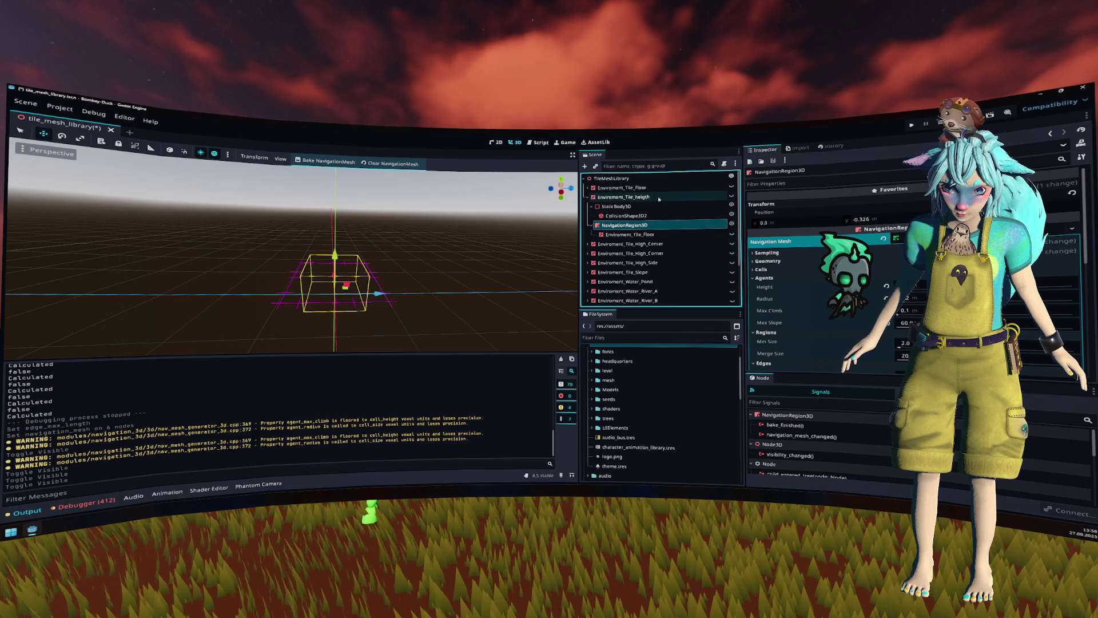
{"action": "left_click", "coordinate": [589, 197]}
{"action": "left_click", "coordinate": [616, 206]}
{"action": "left_click", "coordinate": [612, 225], "text": "ctrl"}
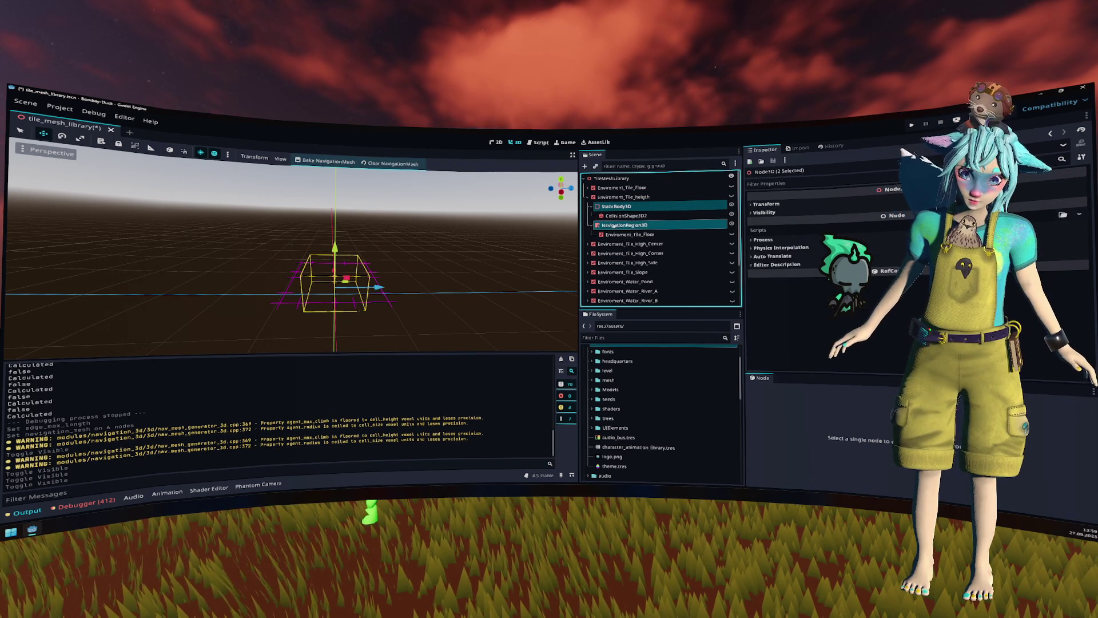
{"action": "key", "text": "Delete"}
Step: Expand Enviroment_Tile_High_Center and select its NavigationRegion3D
{"action": "left_click", "coordinate": [634, 198]}
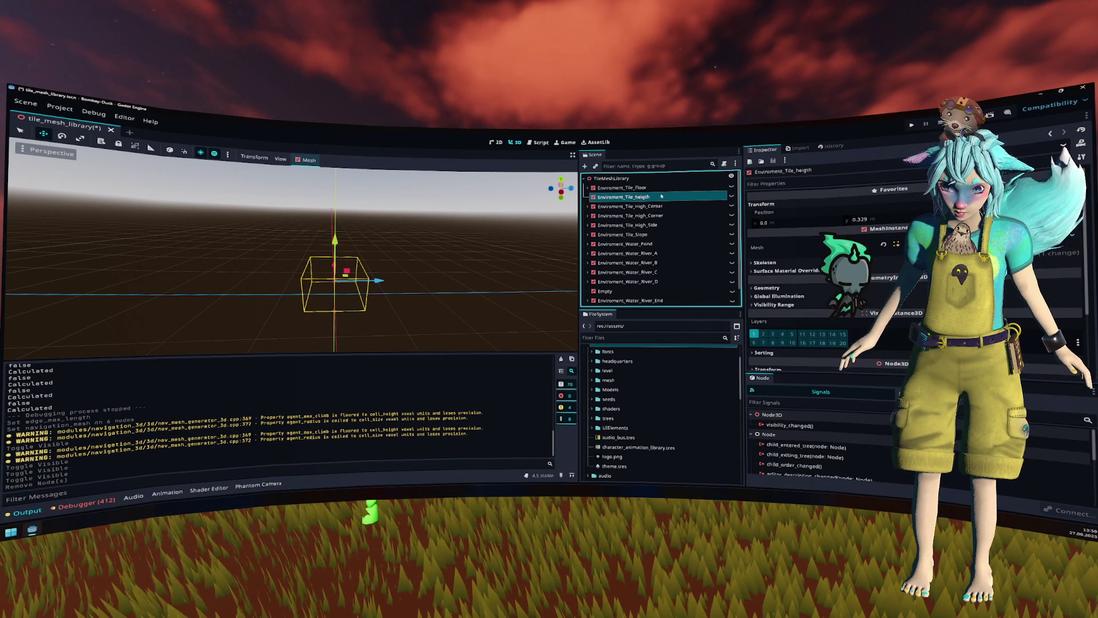
{"action": "left_click", "coordinate": [723, 207]}
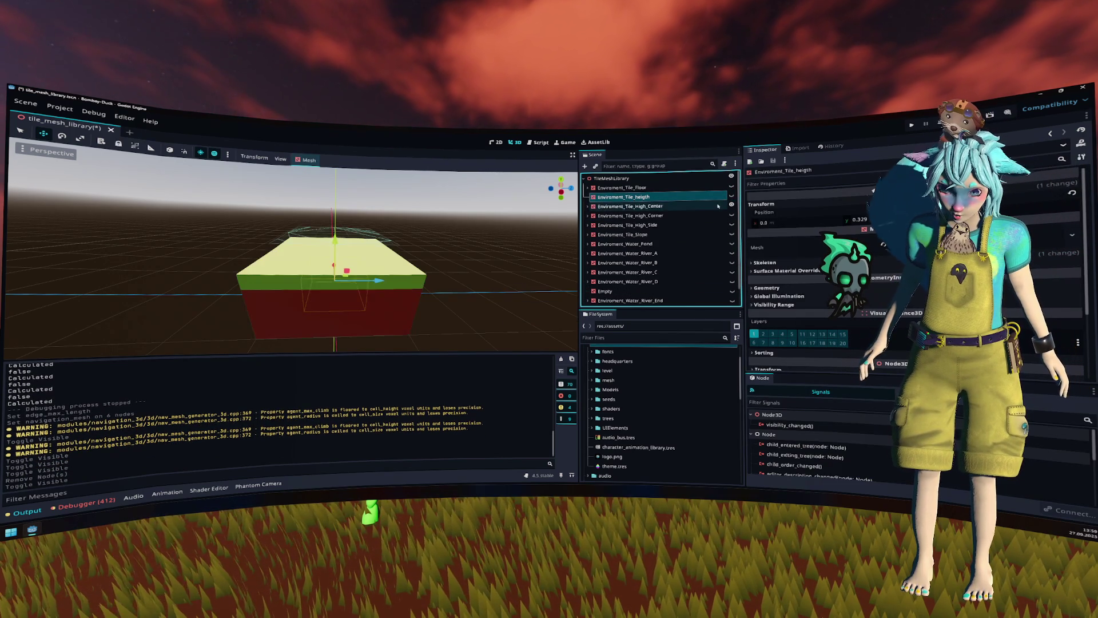
{"action": "left_click", "coordinate": [588, 206]}
{"action": "left_click", "coordinate": [626, 234]}
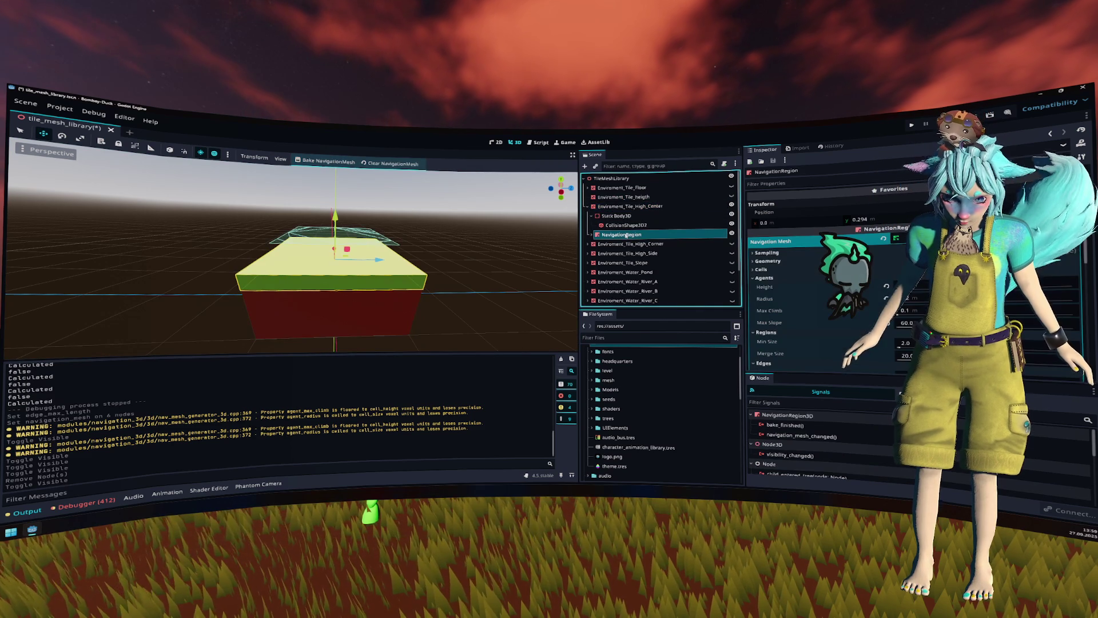
Step: Bake the High_Center tile's navigation mesh
{"action": "left_click", "coordinate": [338, 162]}
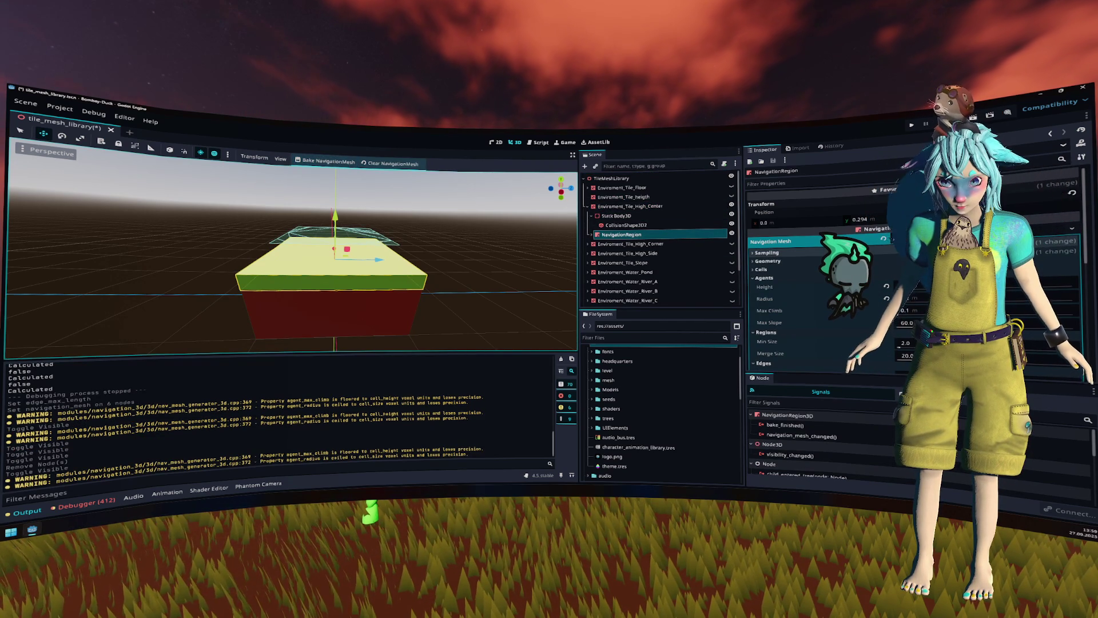
{"action": "scroll", "coordinate": [877, 271], "scroll_direction": "down", "scroll_amount": 3}
{"action": "mouse_move", "coordinate": [461, 248]}
{"action": "left_mouse_down"}
{"action": "mouse_move", "coordinate": [445, 304]}
{"action": "mouse_move", "coordinate": [461, 244]}
{"action": "left_mouse_up"}
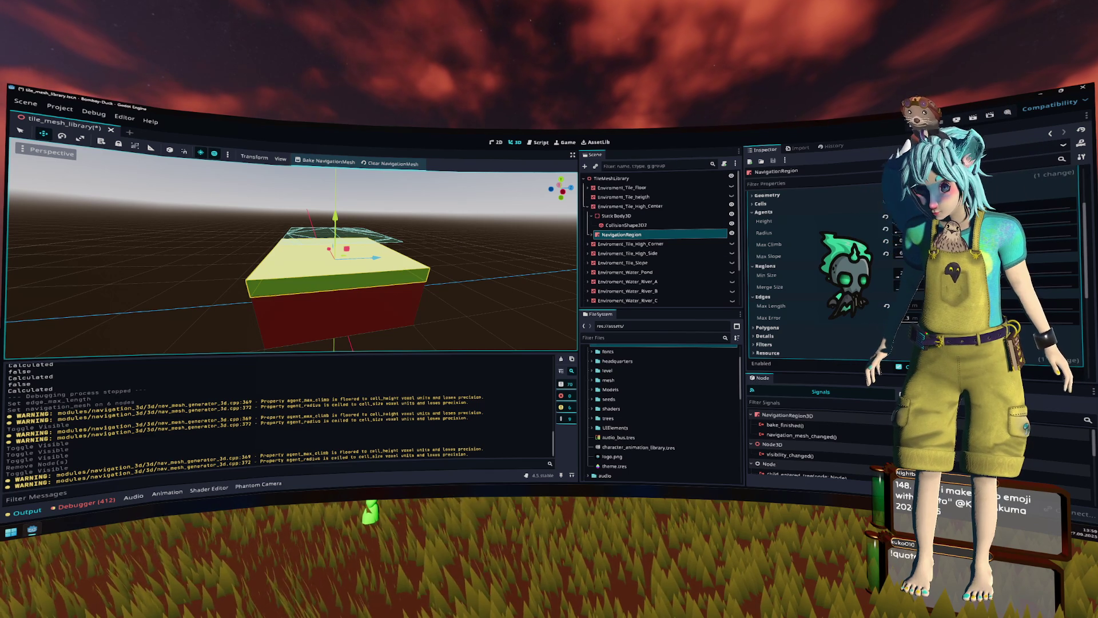
Step: Revert the navmesh agent Max Climb and Radius (0.5) to their default values
{"action": "left_click", "coordinate": [884, 242]}
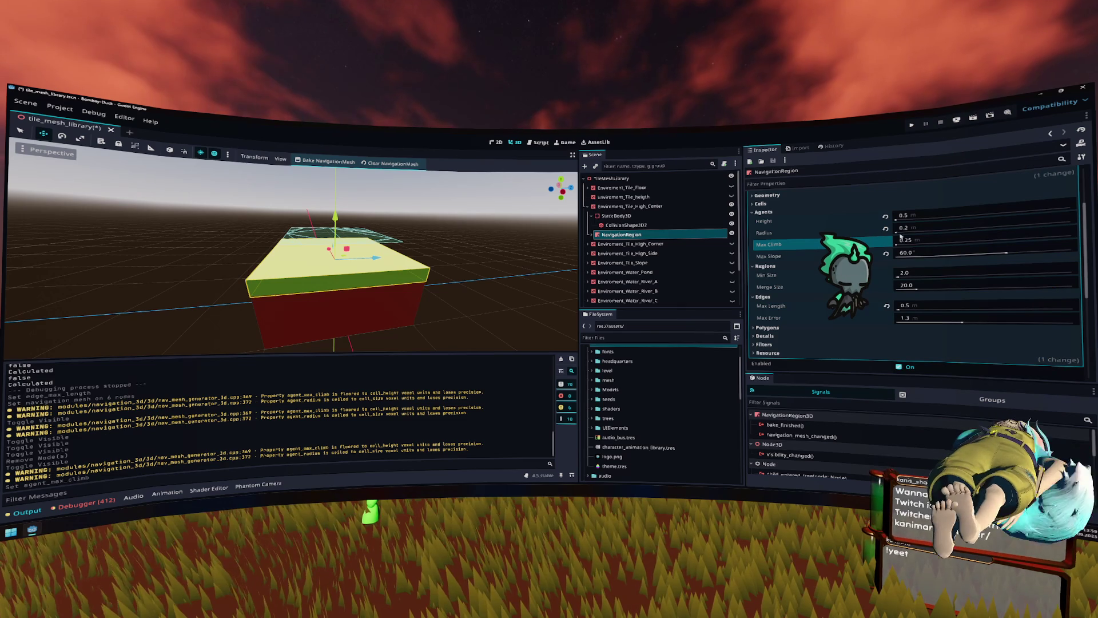
{"action": "left_click", "coordinate": [886, 229]}
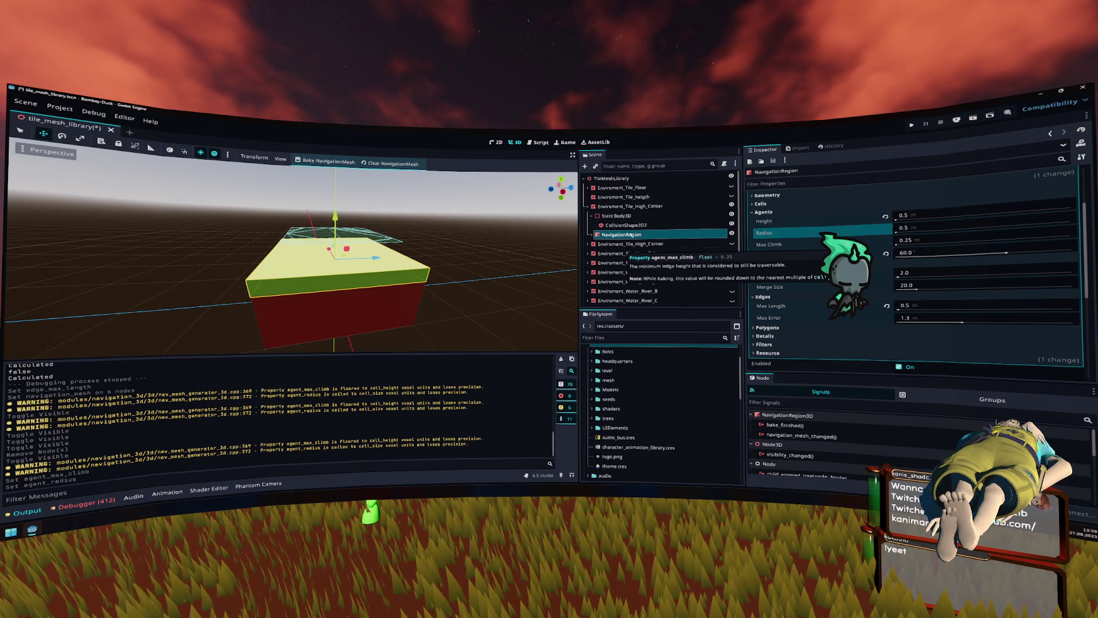
{"action": "left_click_drag", "start_coordinate": [636, 236], "coordinate": [865, 231]}
{"action": "left_click", "coordinate": [588, 206]}
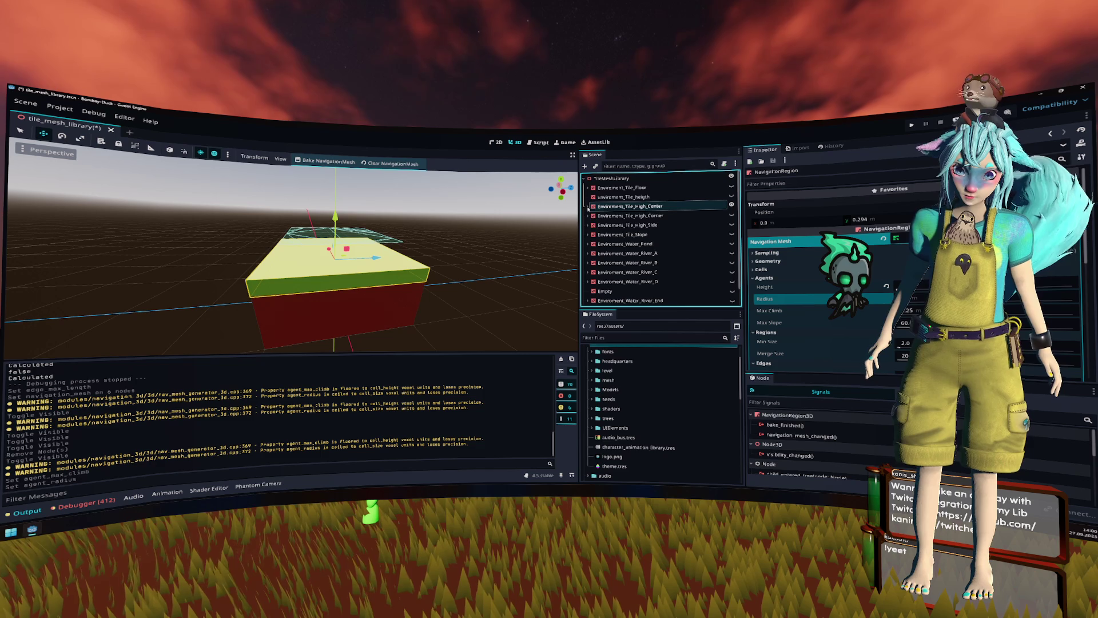
Step: Filter the scene tree with 't:na', select the five navigation regions, then deselect them
{"action": "left_click", "coordinate": [621, 188]}
{"action": "scroll", "coordinate": [629, 207], "scroll_direction": "down", "scroll_amount": 1}
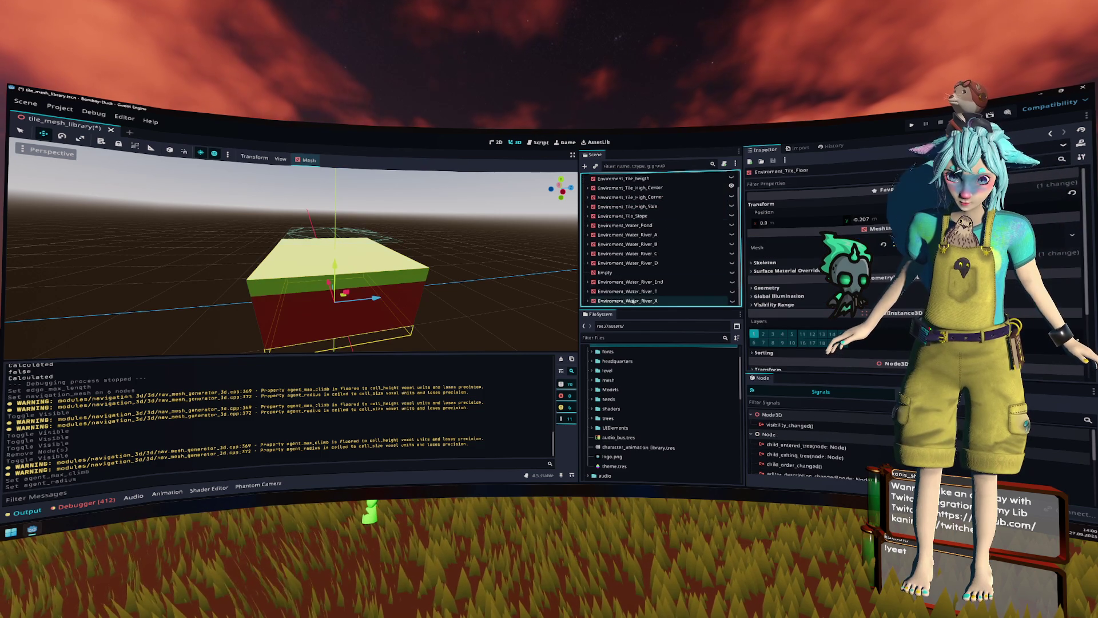
{"action": "left_click", "coordinate": [629, 301], "text": "shift"}
{"action": "left_click", "coordinate": [629, 166]}
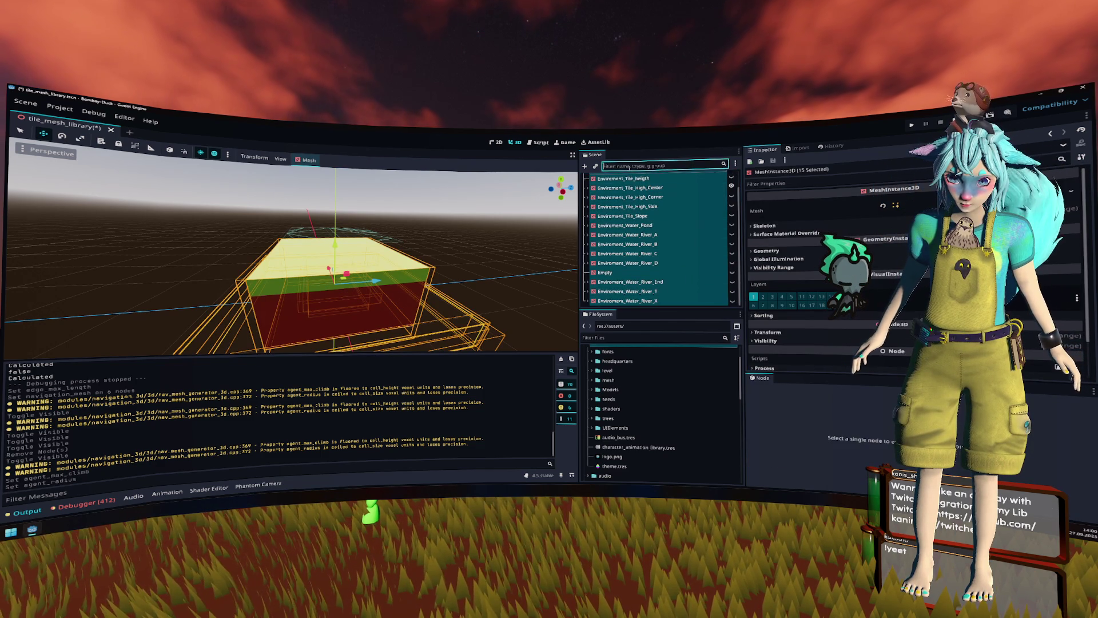
{"action": "type", "text": "t:na"}
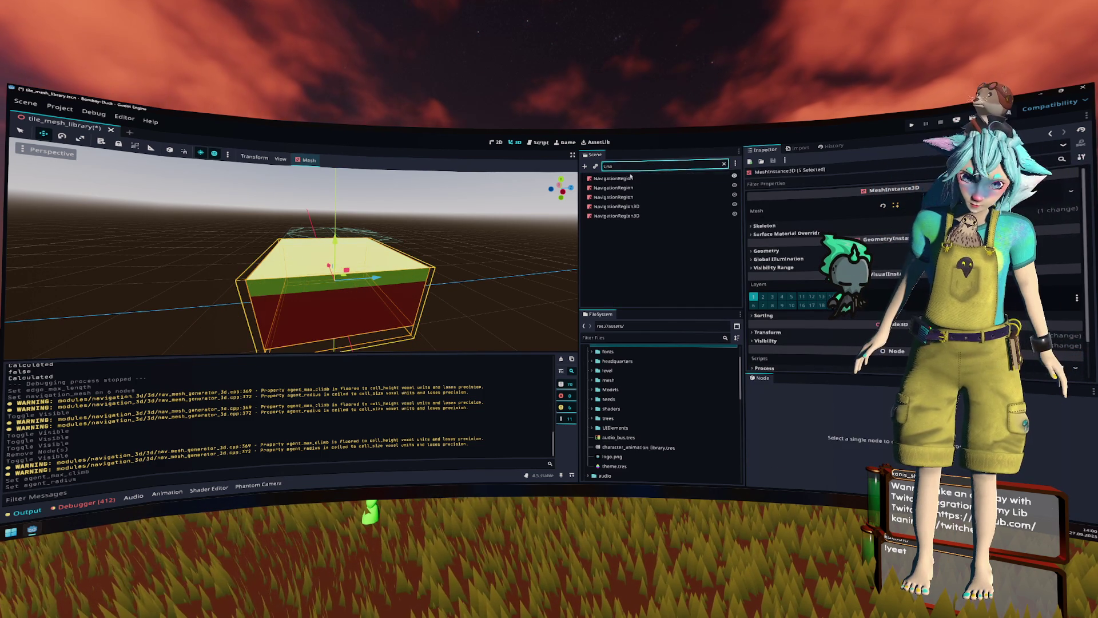
{"action": "left_click", "coordinate": [613, 178]}
{"action": "left_click", "coordinate": [726, 215], "text": "shift"}
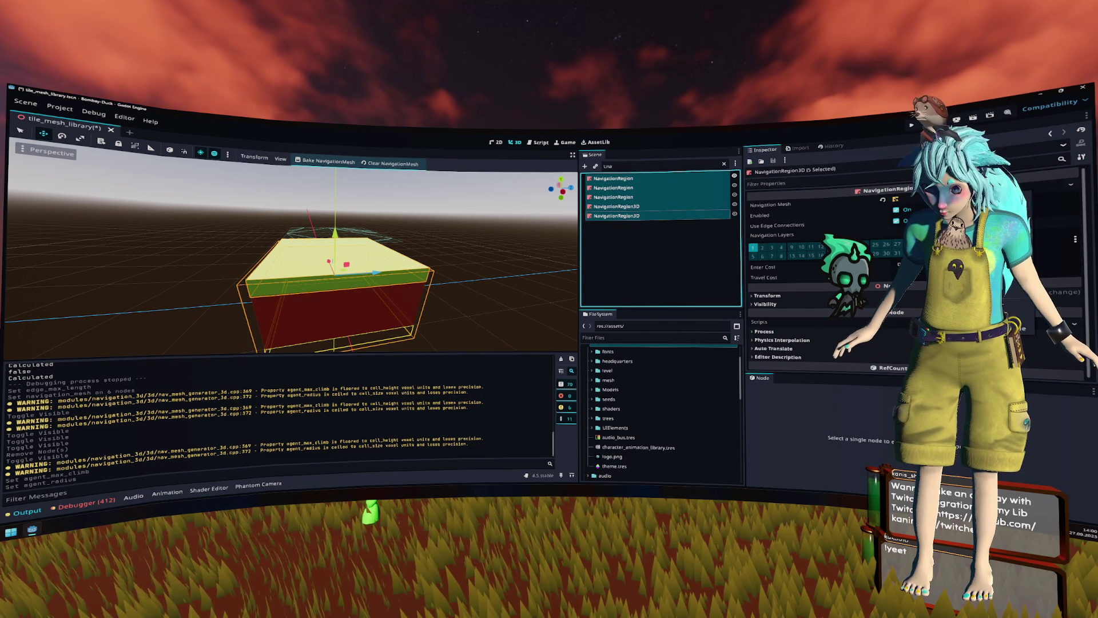
{"action": "left_click", "coordinate": [661, 248]}
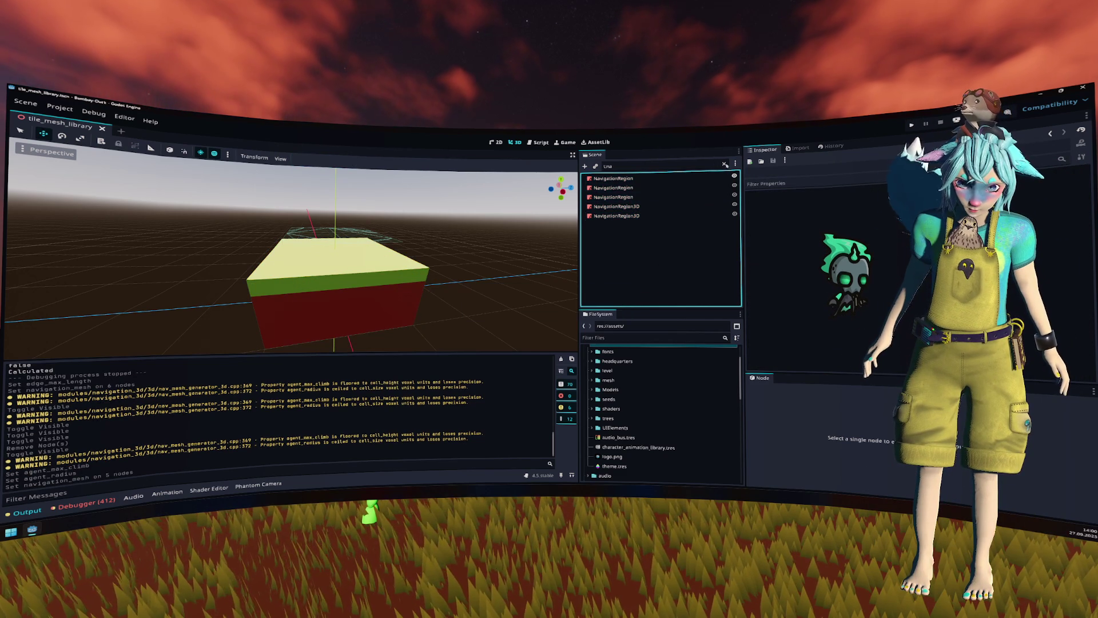
Step: Clear the filter and select every tile node from Environment_Tile_Floor to the last tile
{"action": "left_click", "coordinate": [724, 164]}
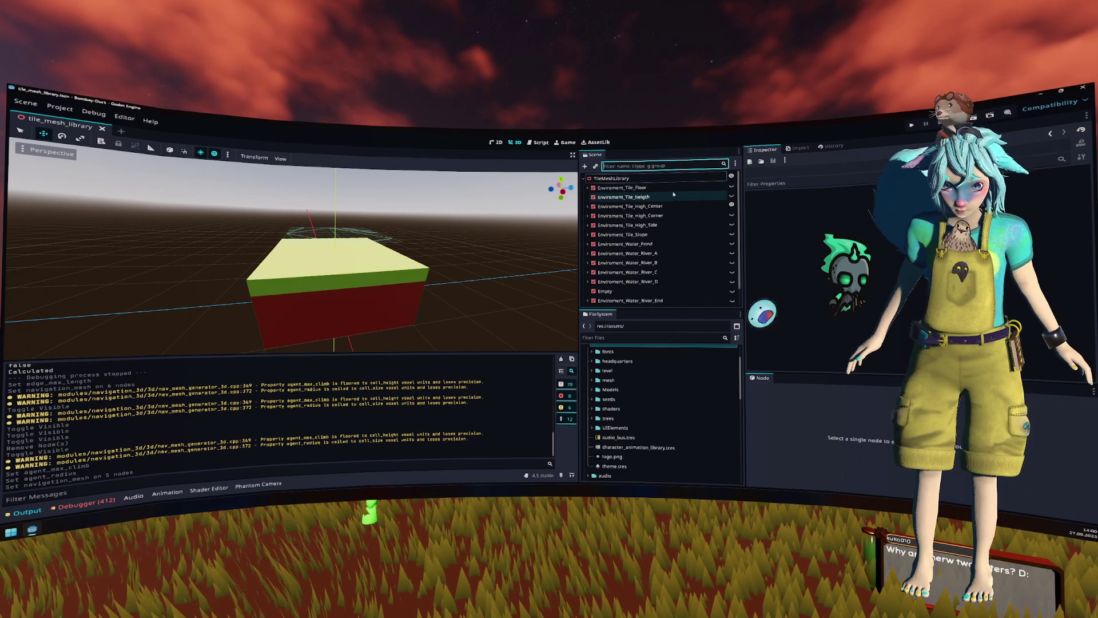
{"action": "left_click", "coordinate": [645, 189]}
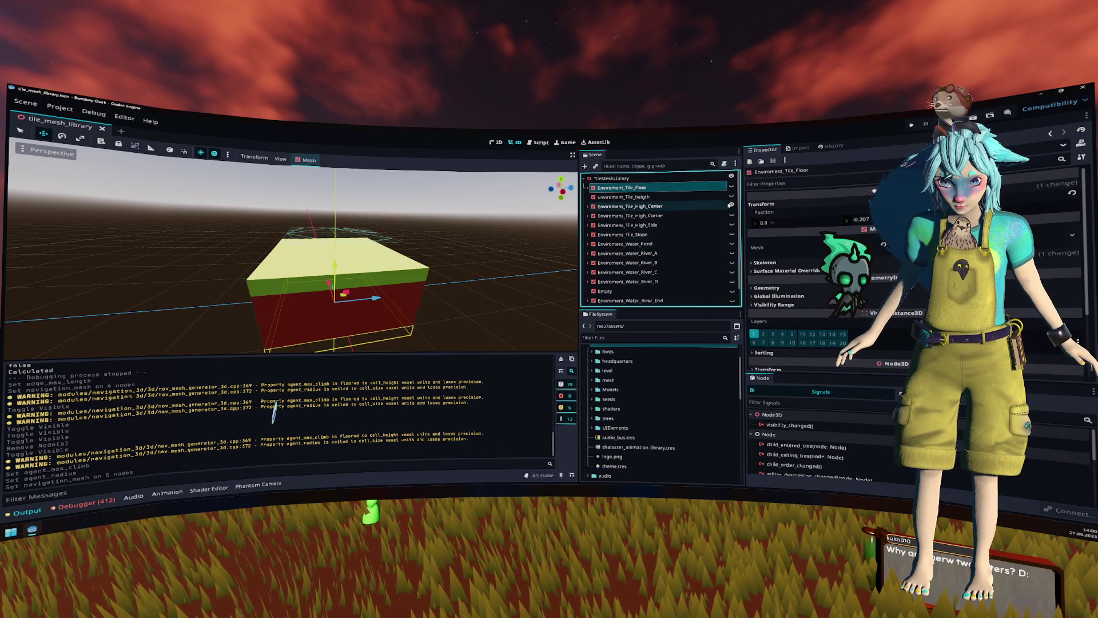
{"action": "left_click", "coordinate": [719, 225]}
{"action": "key", "text": "ctrl+a"}
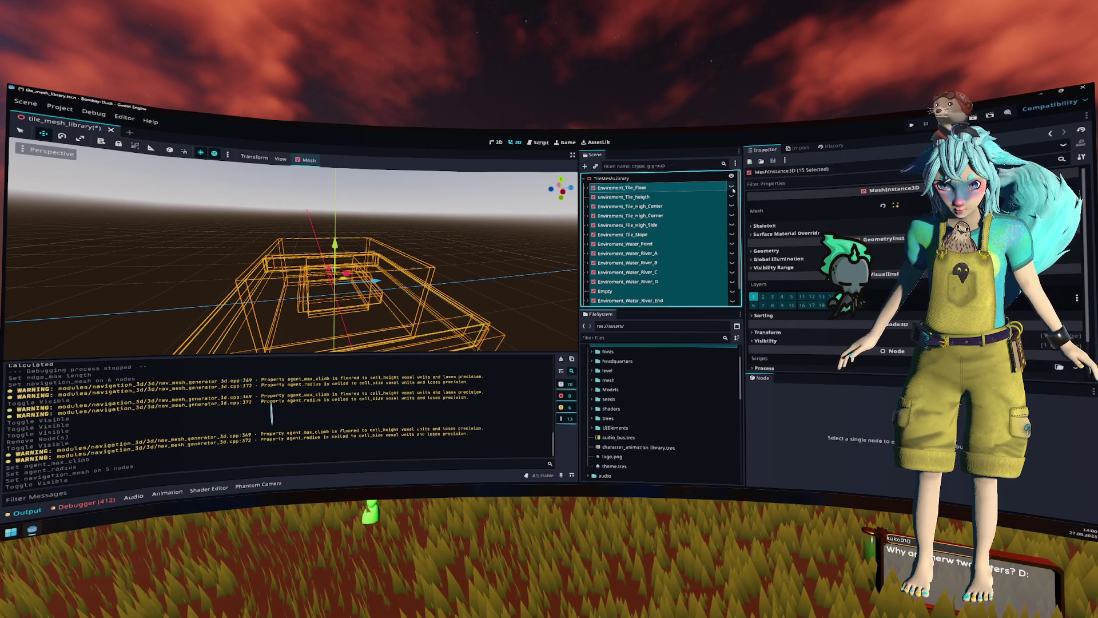
Step: Filter the tree by 'na', select the five navigation regions, and undo the tile visibility change
{"action": "left_click", "coordinate": [732, 187]}
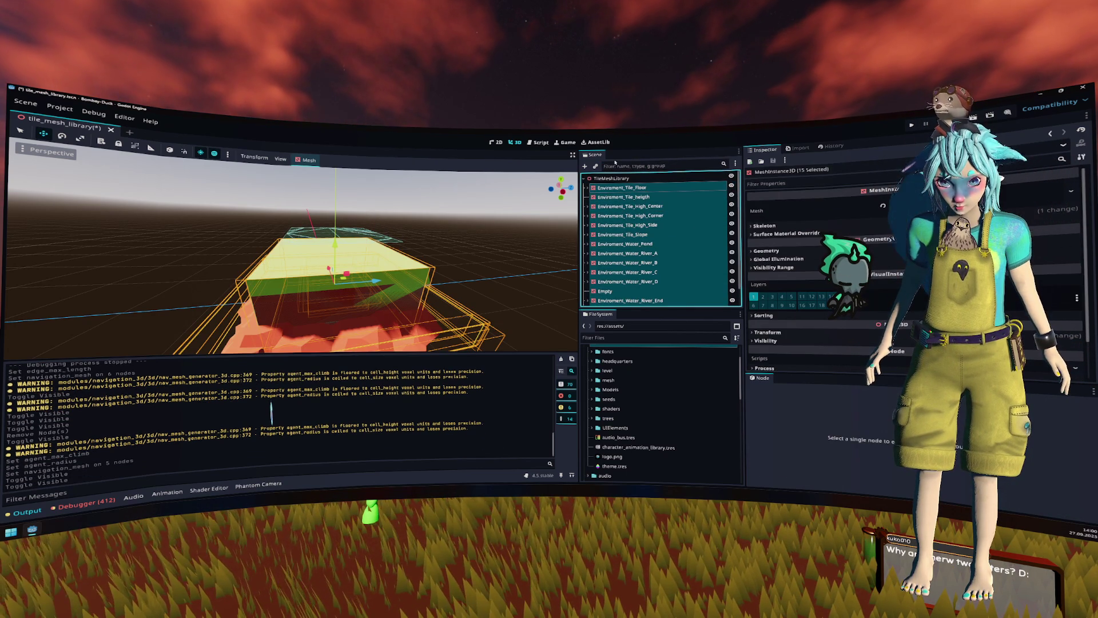
{"action": "left_click", "coordinate": [618, 165]}
{"action": "type", "text": "na"}
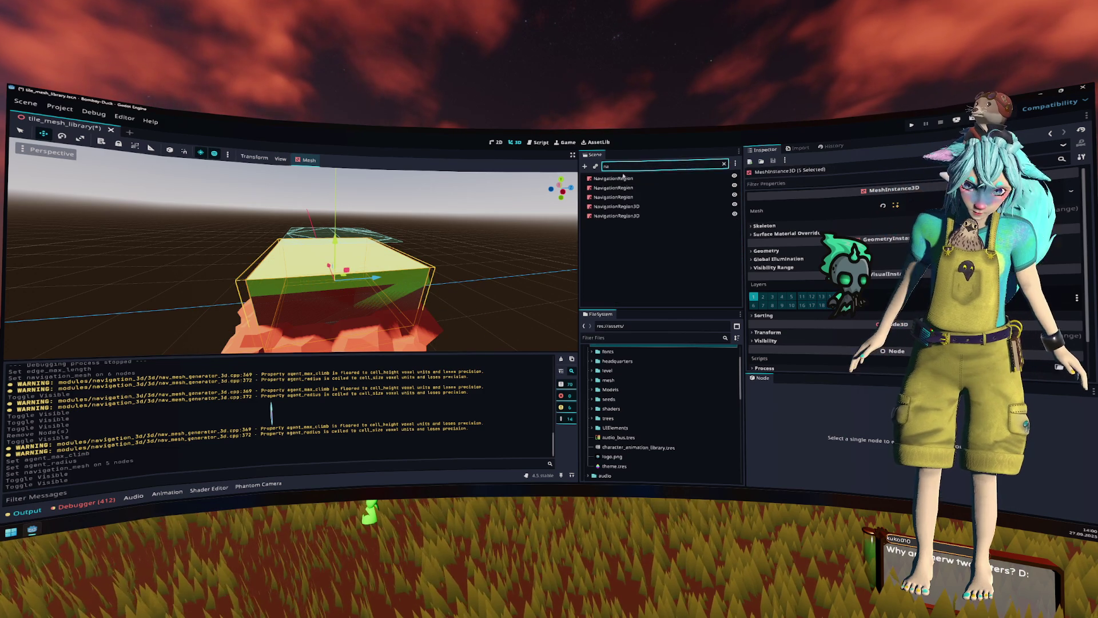
{"action": "left_click", "coordinate": [615, 178]}
{"action": "left_click", "coordinate": [629, 216], "text": "shift"}
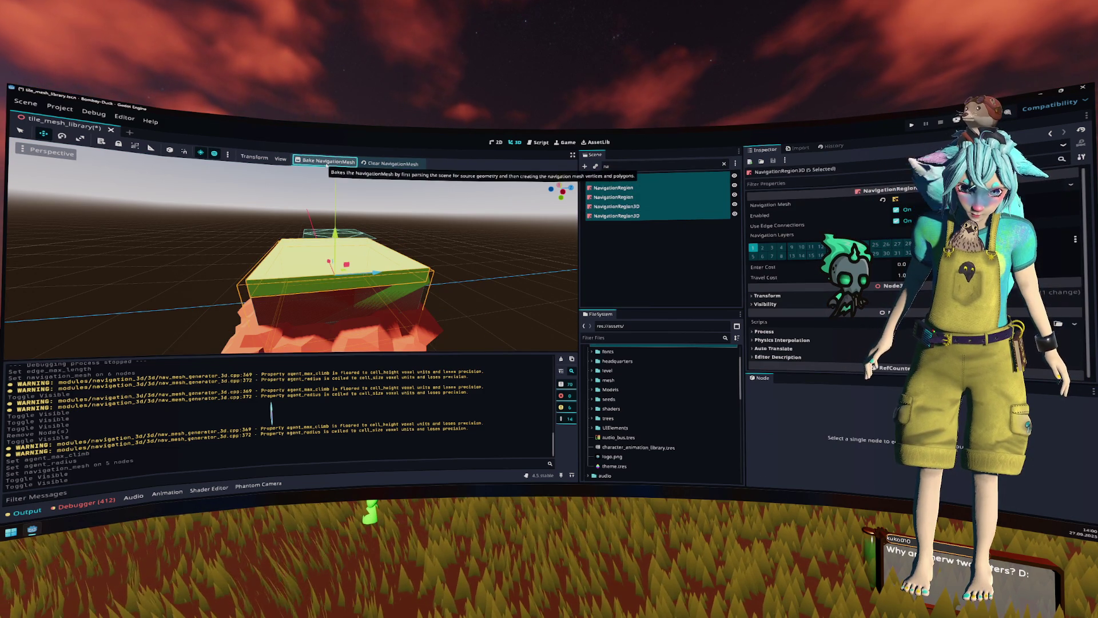
{"action": "key", "text": "ctrl+z"}
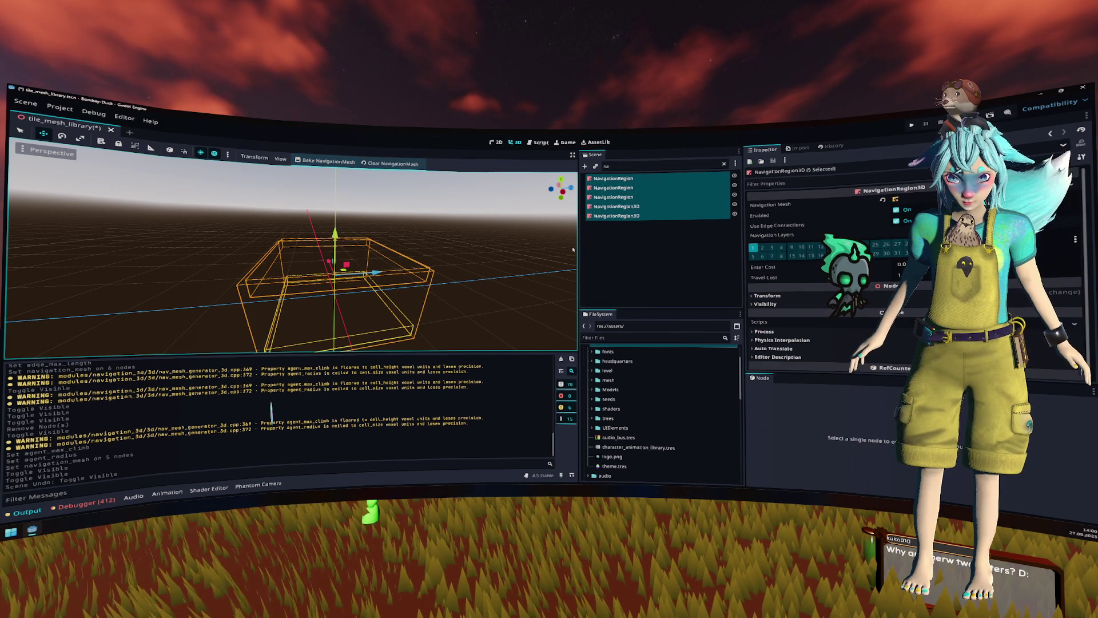
Step: Show the floor tile and give its navigation mesh edge max length 1.0 and agent radius 0.25
{"action": "left_click", "coordinate": [725, 164]}
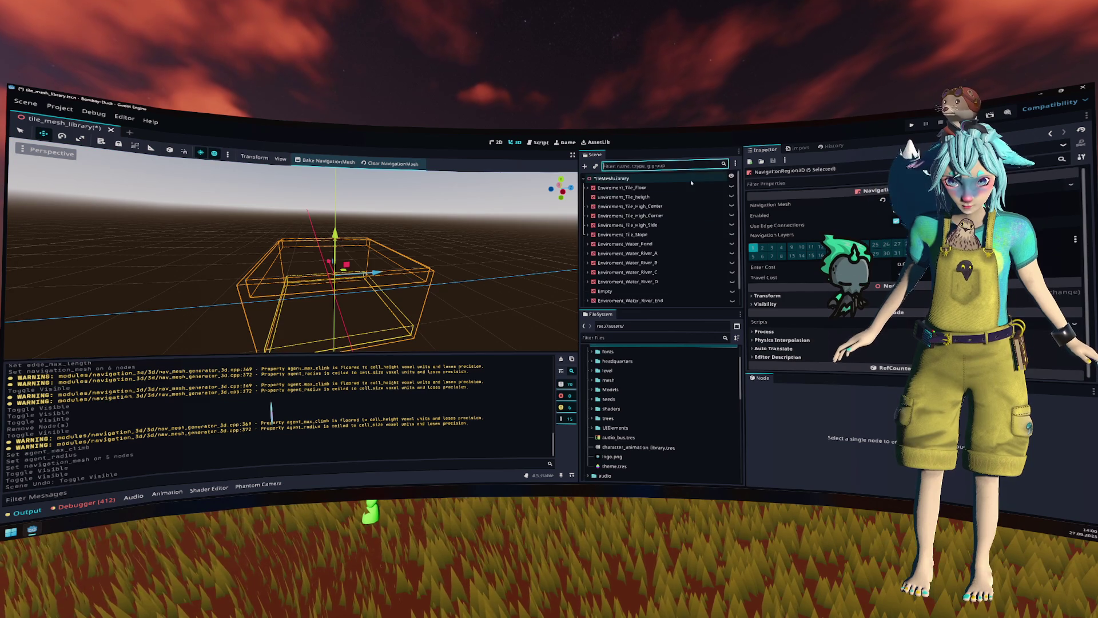
{"action": "left_click", "coordinate": [625, 215]}
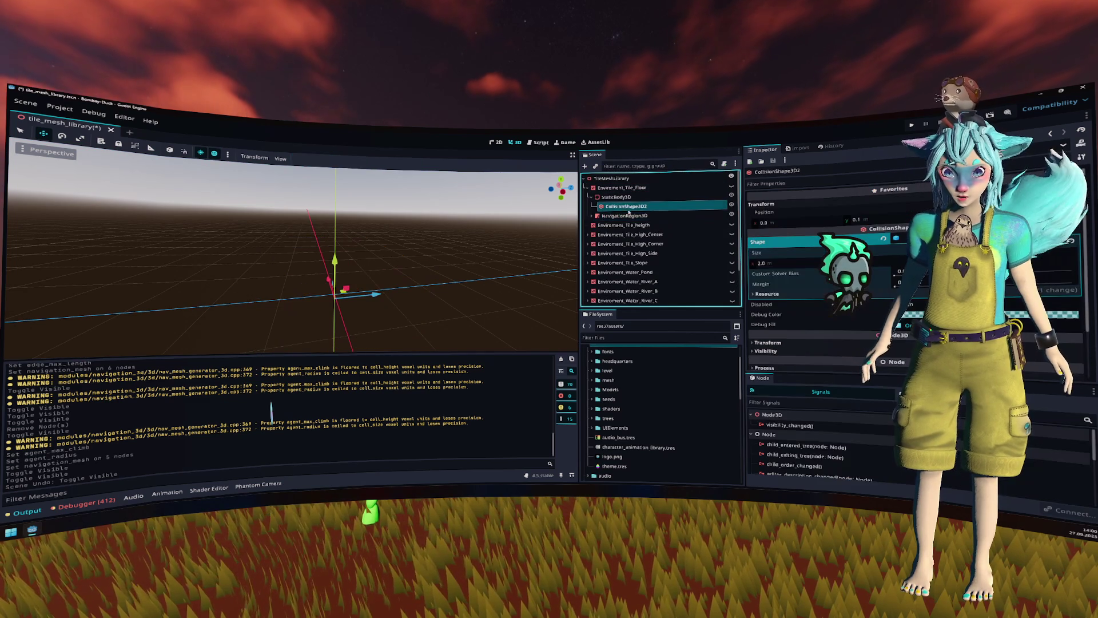
{"action": "left_click", "coordinate": [731, 186]}
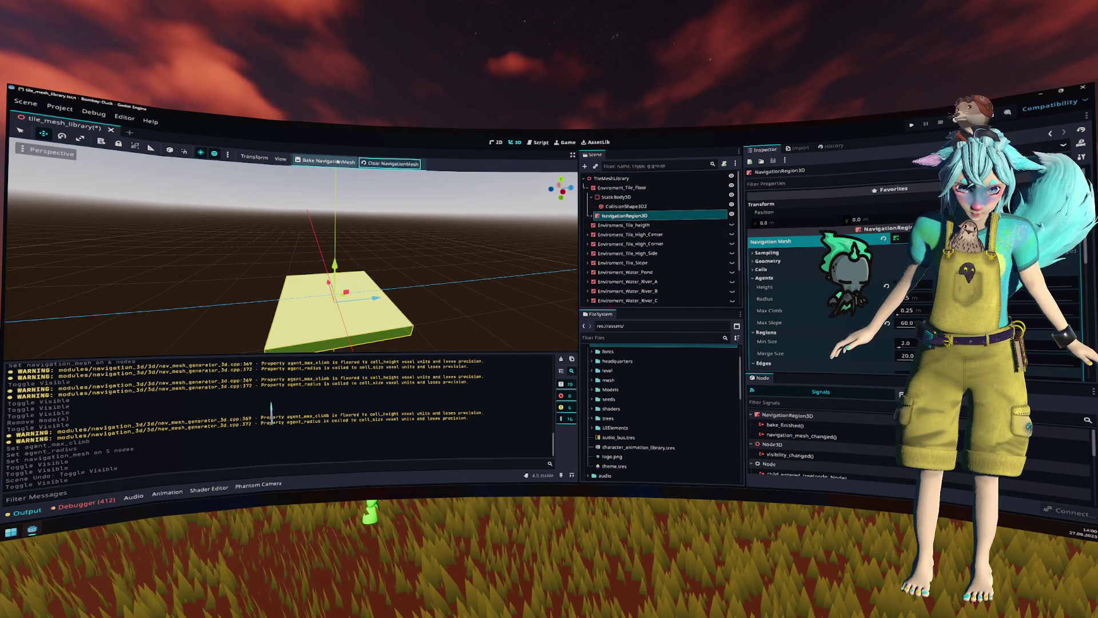
{"action": "scroll", "coordinate": [784, 261], "scroll_direction": "down", "scroll_amount": 3}
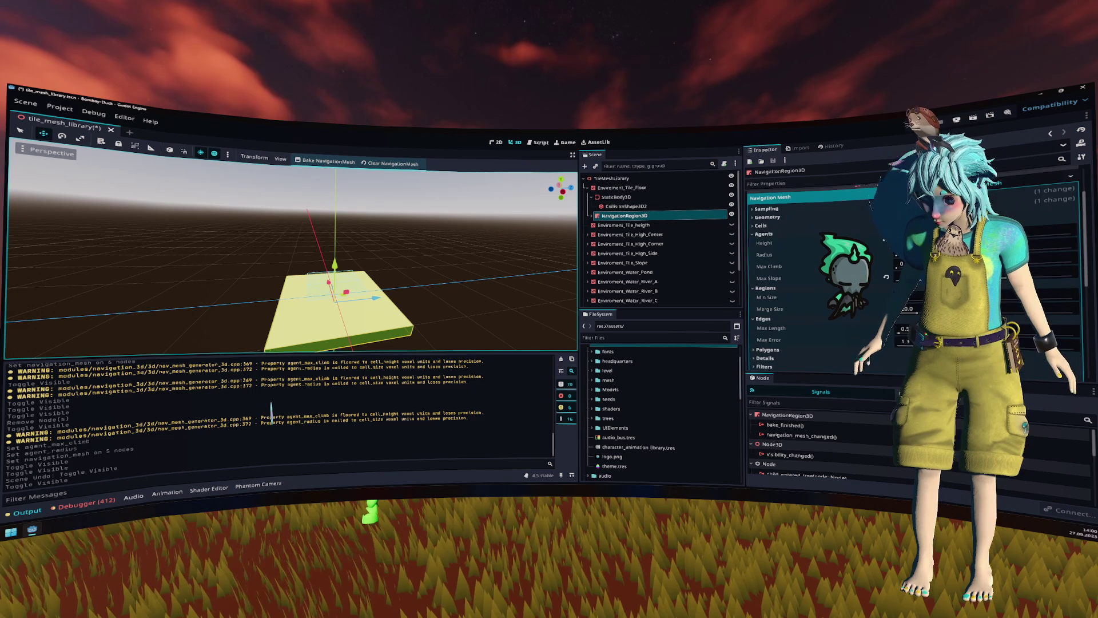
{"action": "left_click_drag", "start_coordinate": [903, 305], "coordinate": [915, 318]}
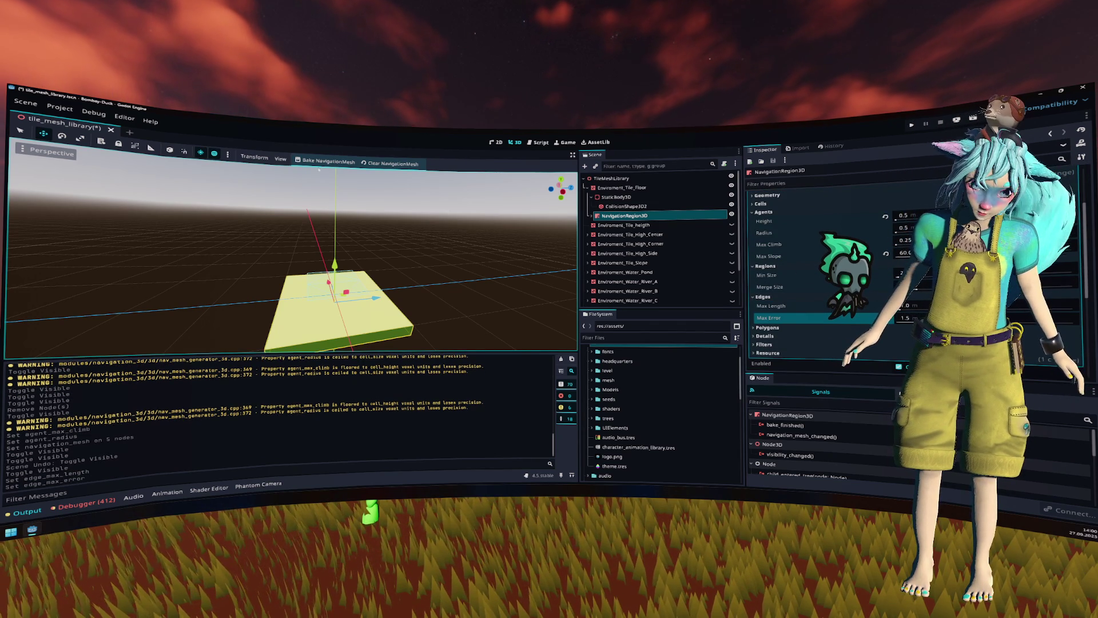
{"action": "left_click_drag", "start_coordinate": [343, 171], "coordinate": [390, 174]}
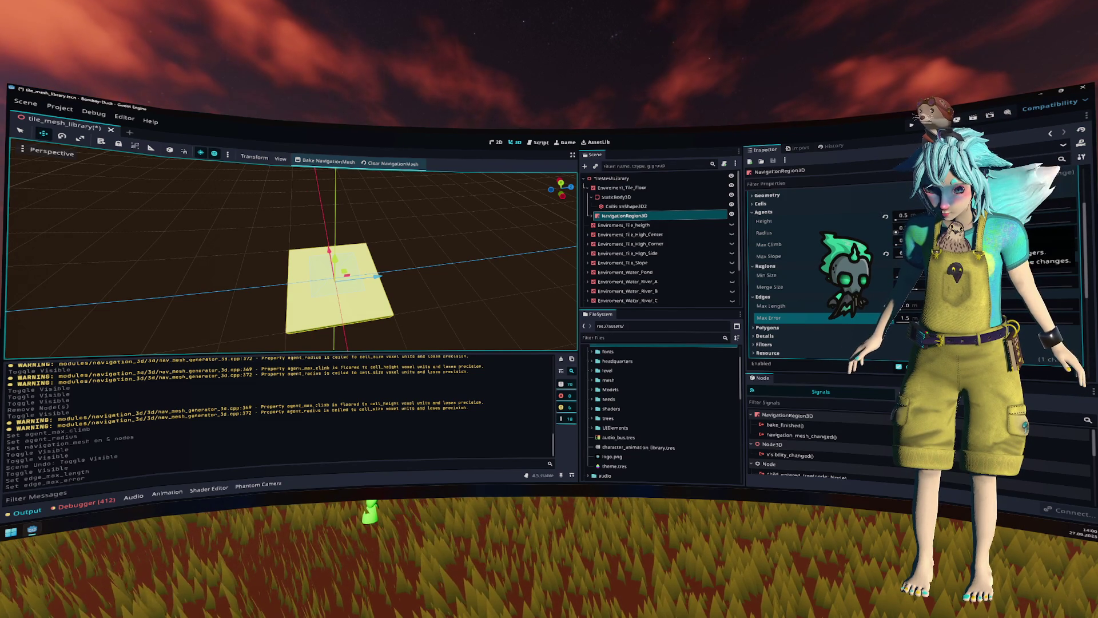
{"action": "left_click", "coordinate": [984, 219]}
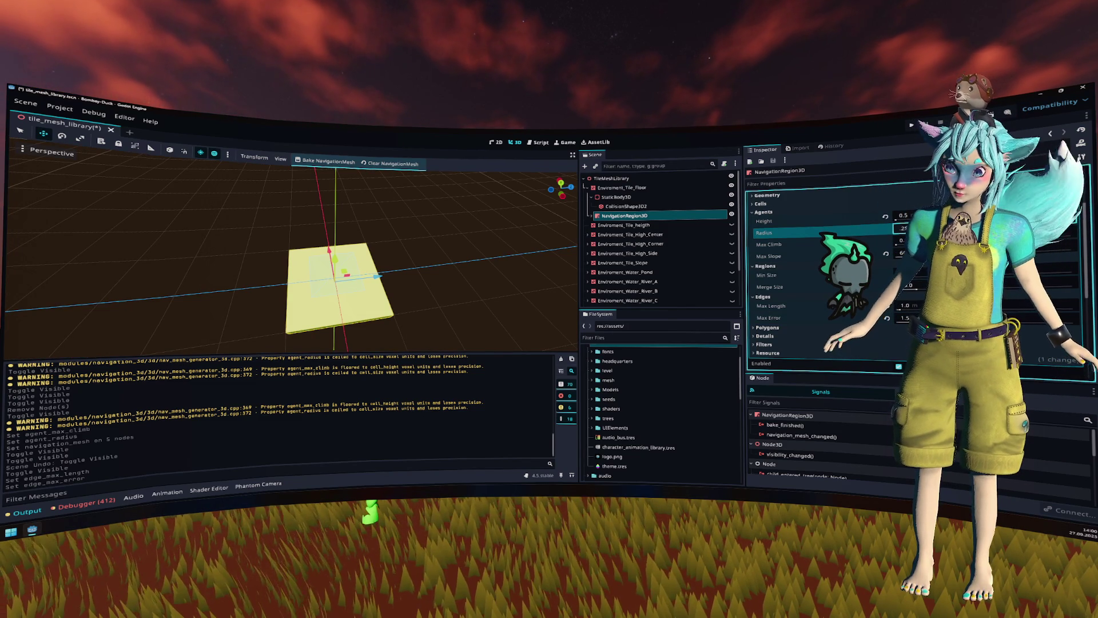
{"action": "key", "text": "Return"}
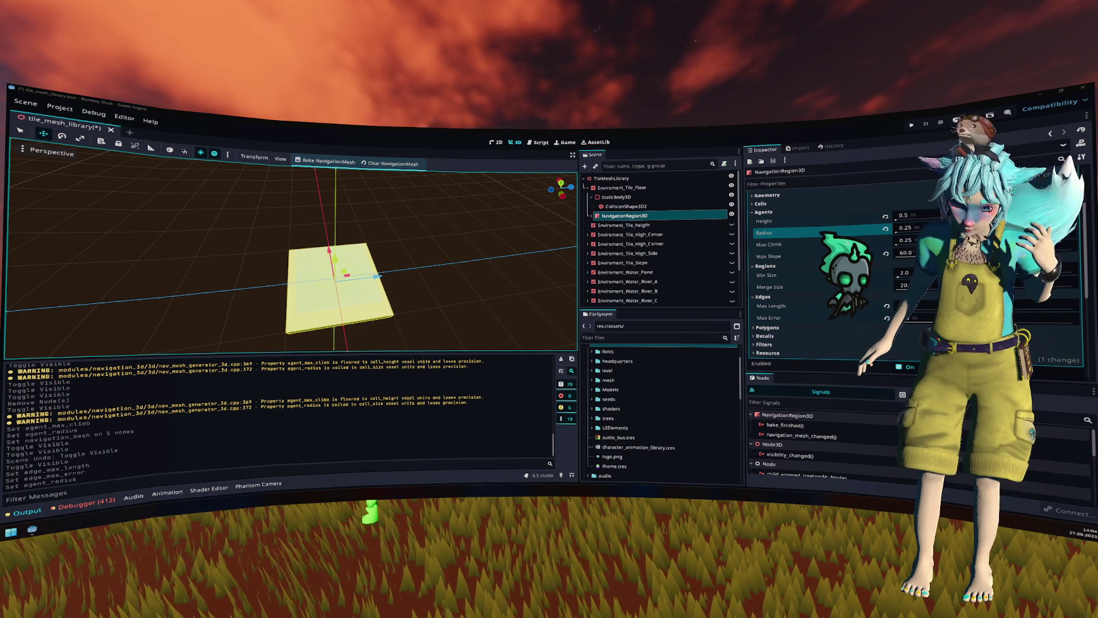
{"action": "scroll", "coordinate": [801, 257], "scroll_direction": "up", "scroll_amount": 1}
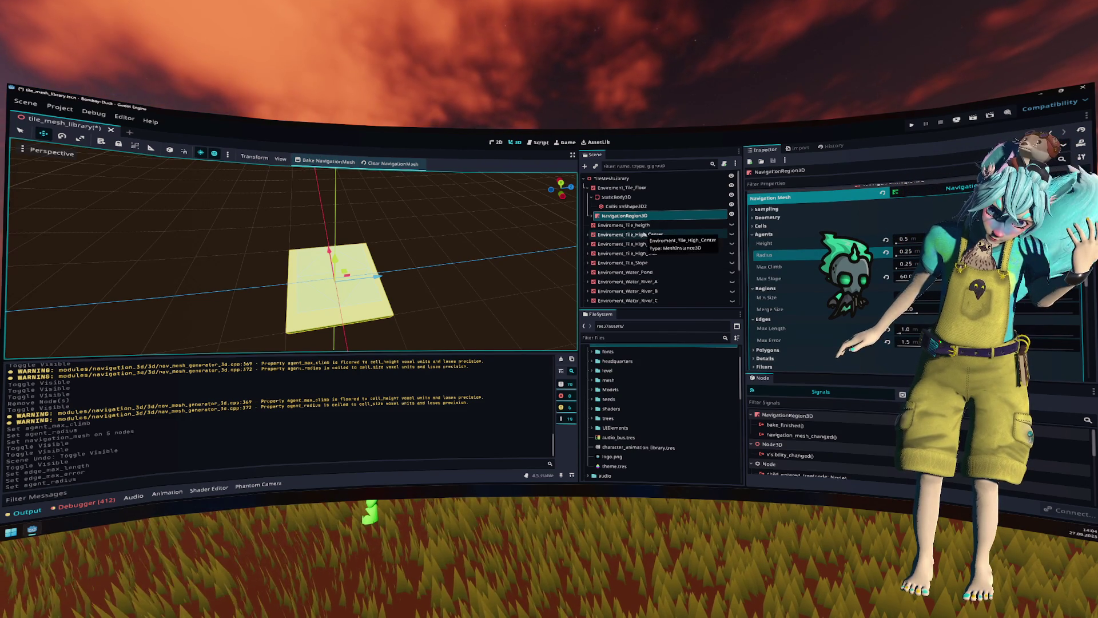
Step: Expand Environment_Tile_High_Center and select its NavigationRegion
{"action": "left_click", "coordinate": [588, 235]}
{"action": "left_click", "coordinate": [591, 244]}
{"action": "left_click", "coordinate": [626, 253]}
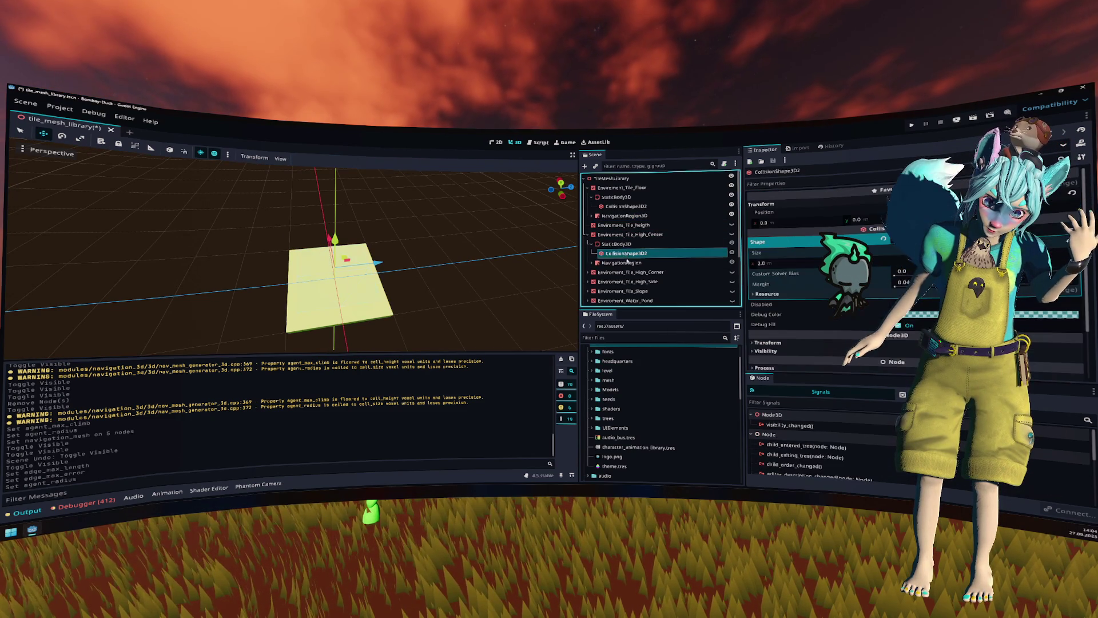
{"action": "left_click", "coordinate": [627, 262]}
{"action": "left_click_drag", "start_coordinate": [394, 271], "coordinate": [395, 240]}
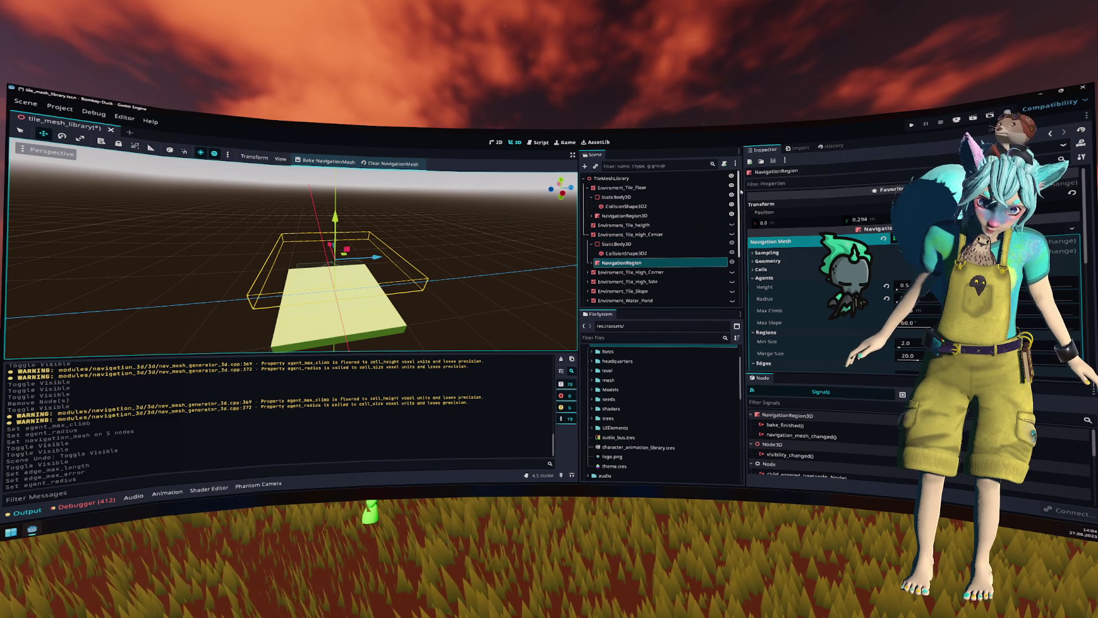
Step: Hide the floor tile, show High_Center, and compare both tiles' NavigationRegion settings
{"action": "left_click", "coordinate": [731, 187]}
{"action": "left_click", "coordinate": [732, 234]}
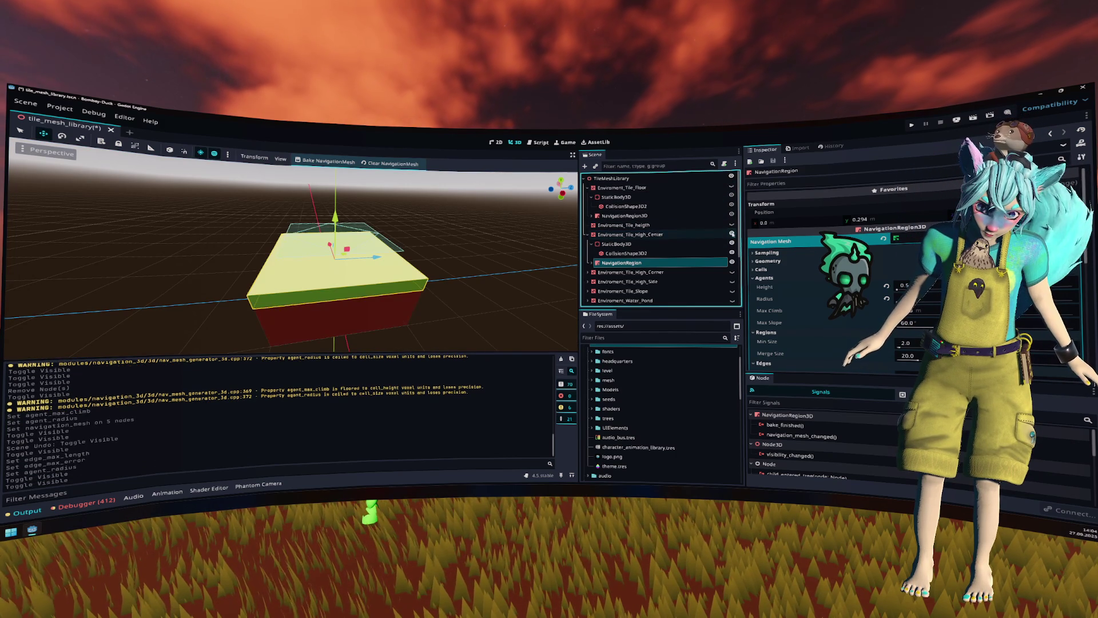
{"action": "left_click", "coordinate": [335, 161]}
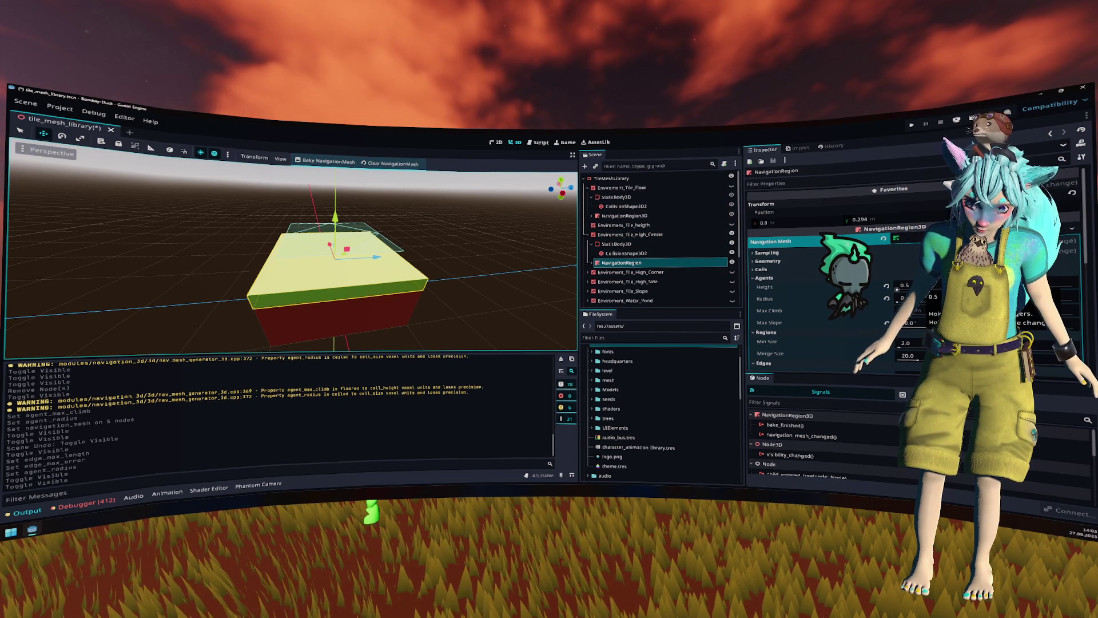
{"action": "left_click", "coordinate": [635, 217]}
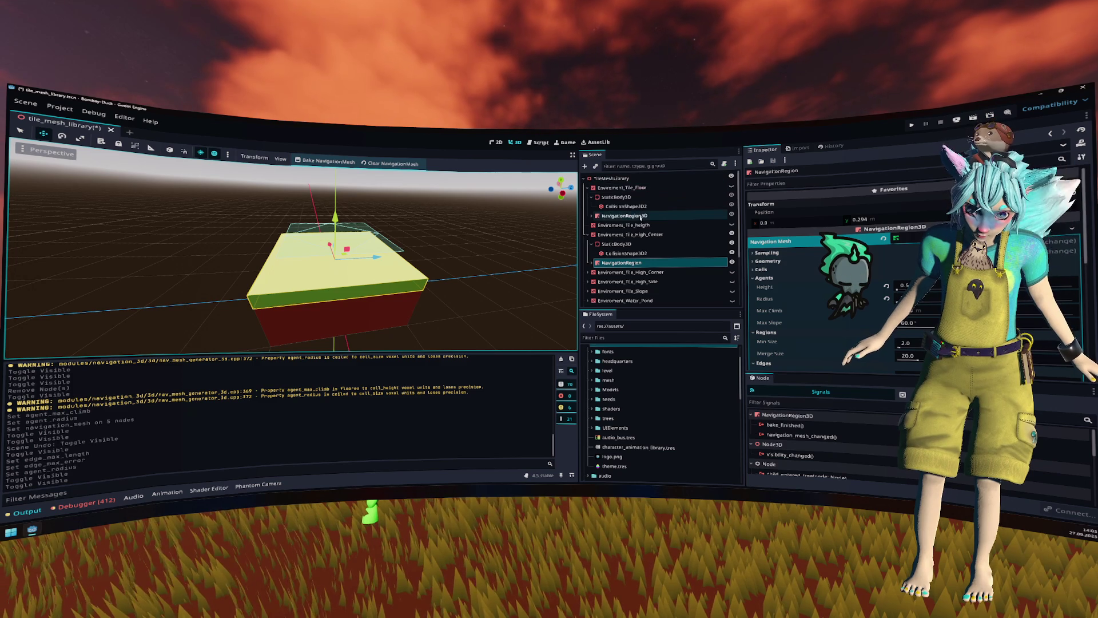
{"action": "left_click", "coordinate": [649, 262]}
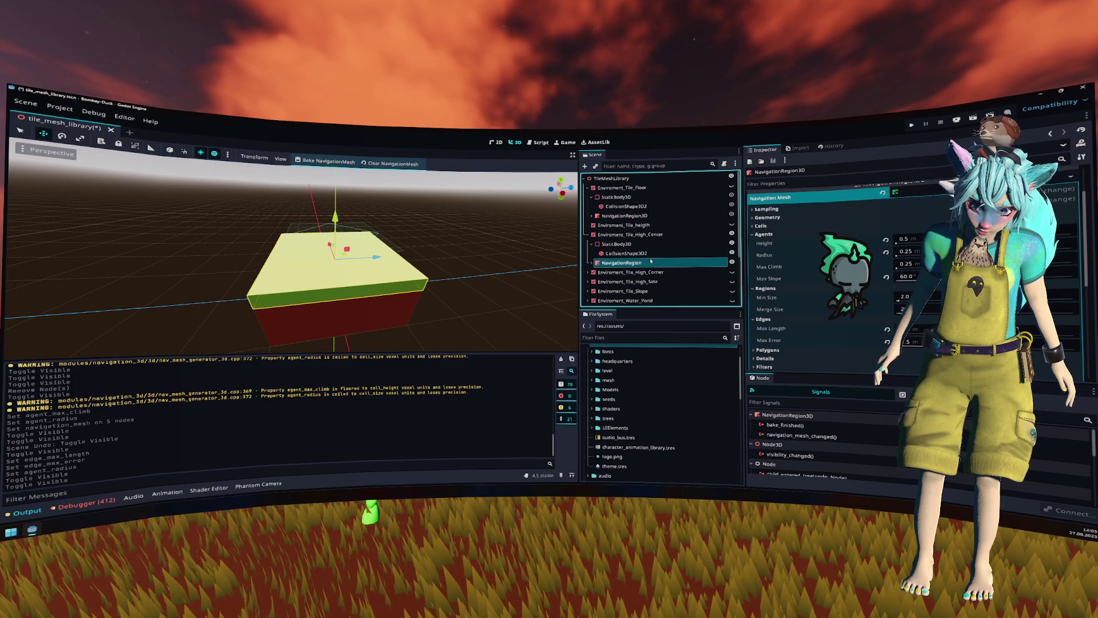
{"action": "left_click", "coordinate": [636, 216]}
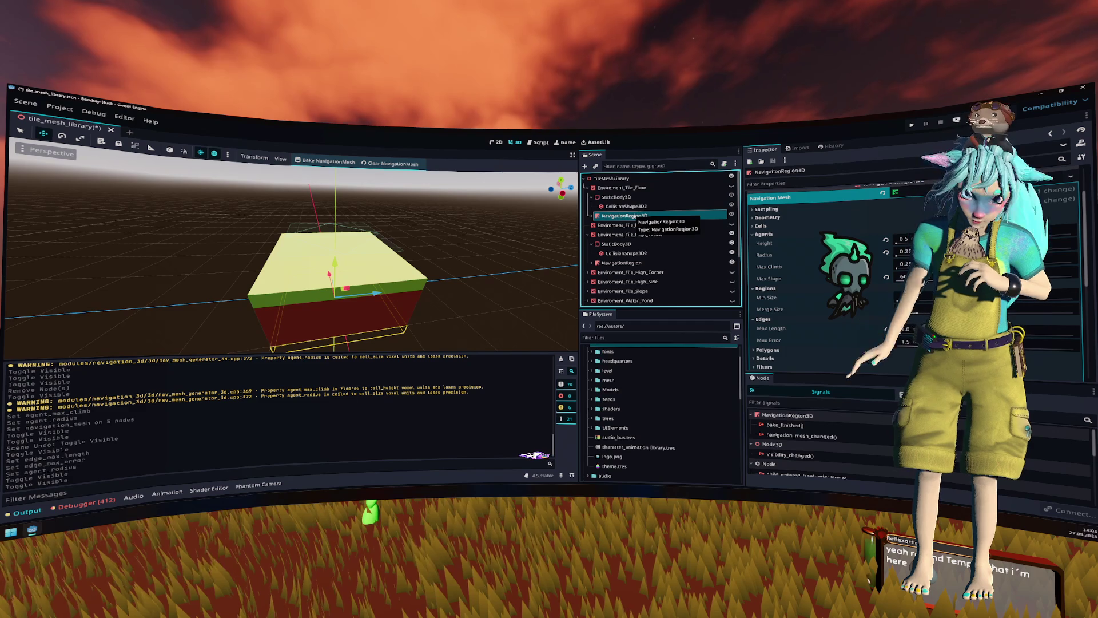
Step: Inspect the navigation regions of the High_Corner and High_Side tiles
{"action": "left_click", "coordinate": [588, 234]}
{"action": "left_click", "coordinate": [588, 243]}
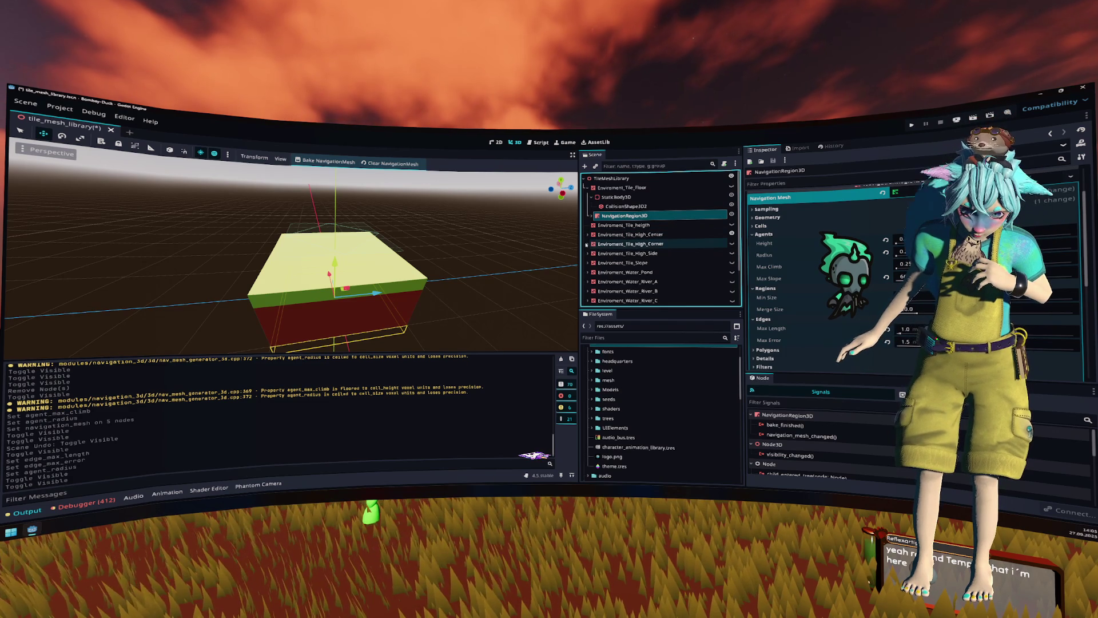
{"action": "left_click", "coordinate": [617, 272]}
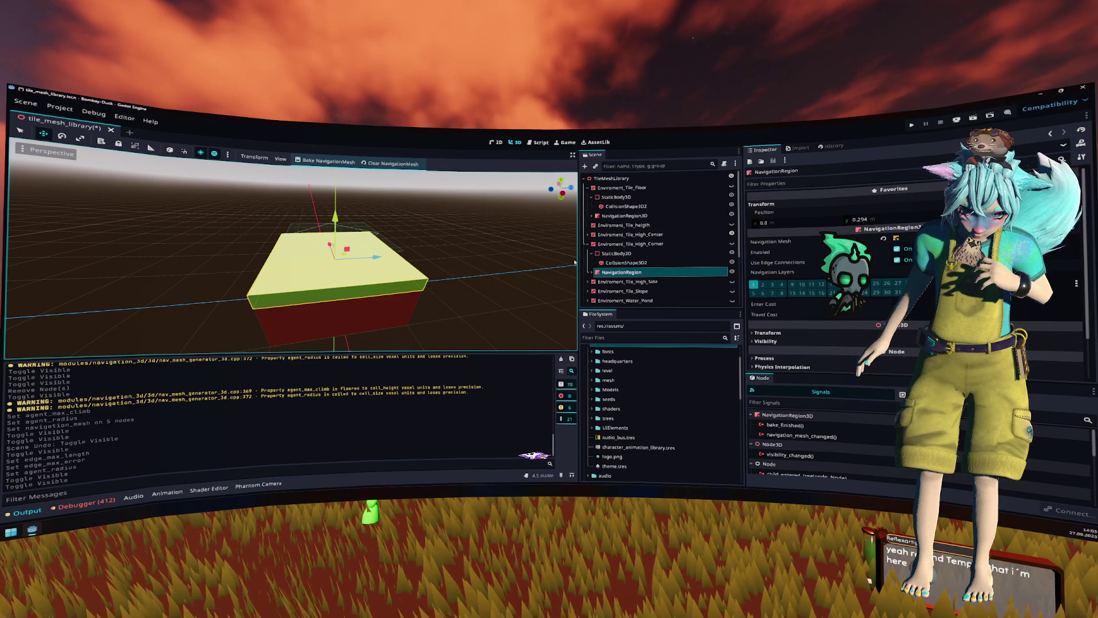
{"action": "left_click", "coordinate": [631, 244]}
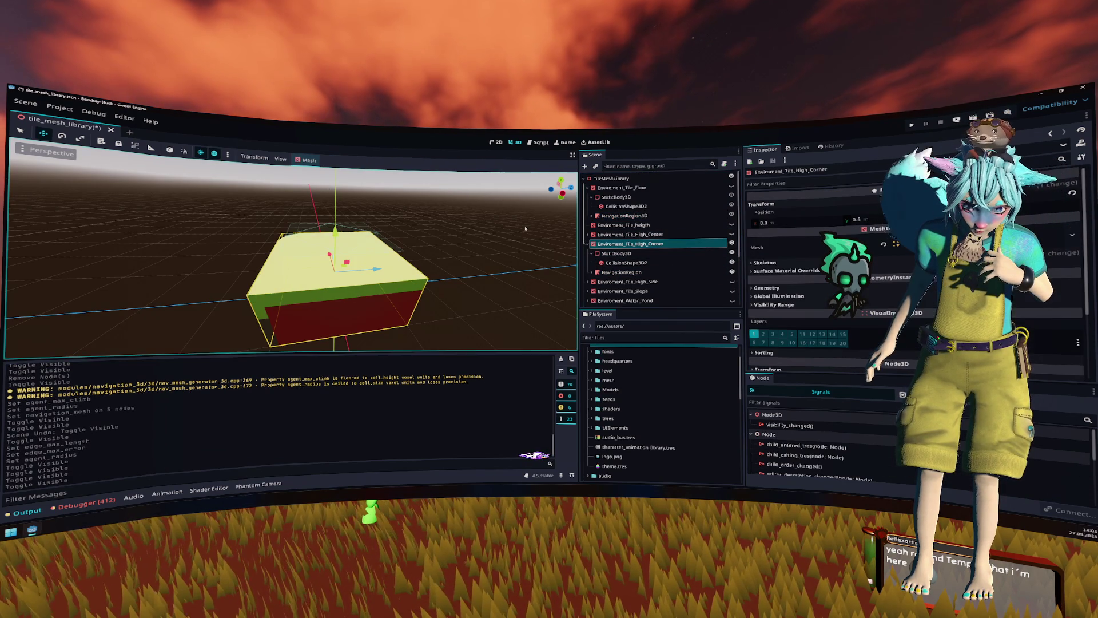
{"action": "left_click", "coordinate": [621, 273]}
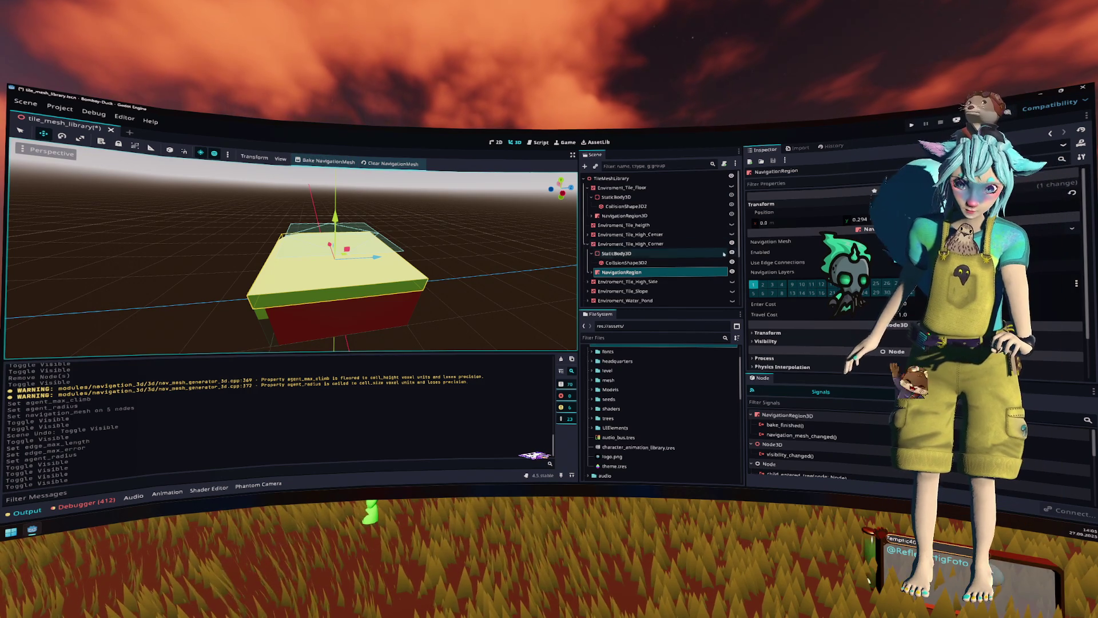
{"action": "left_click", "coordinate": [588, 243]}
{"action": "left_click", "coordinate": [601, 253]}
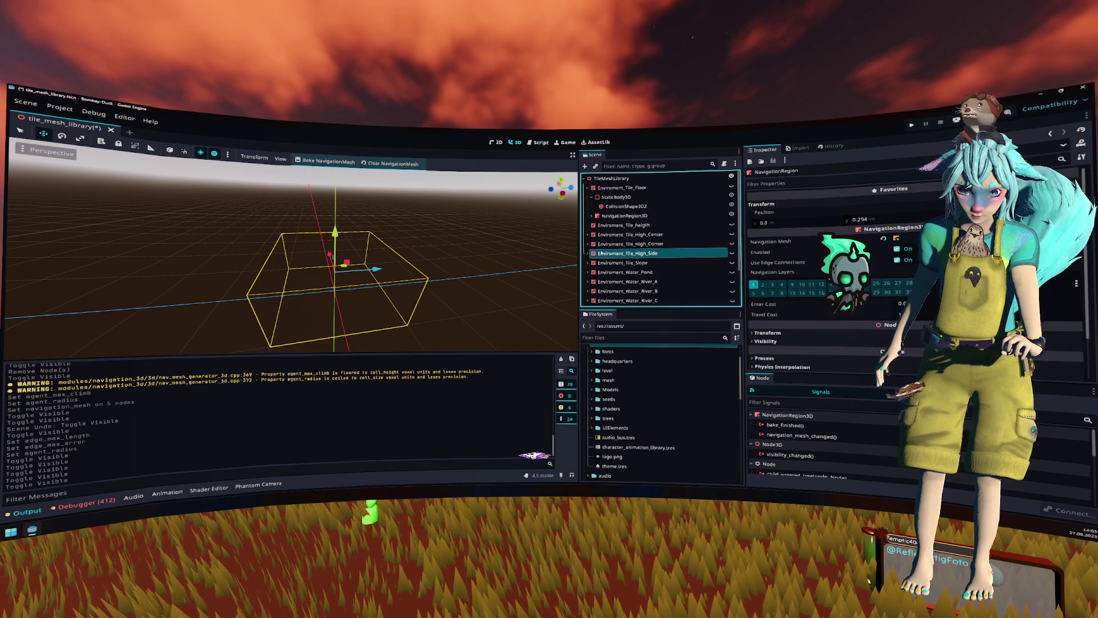
{"action": "double_click", "coordinate": [601, 253]}
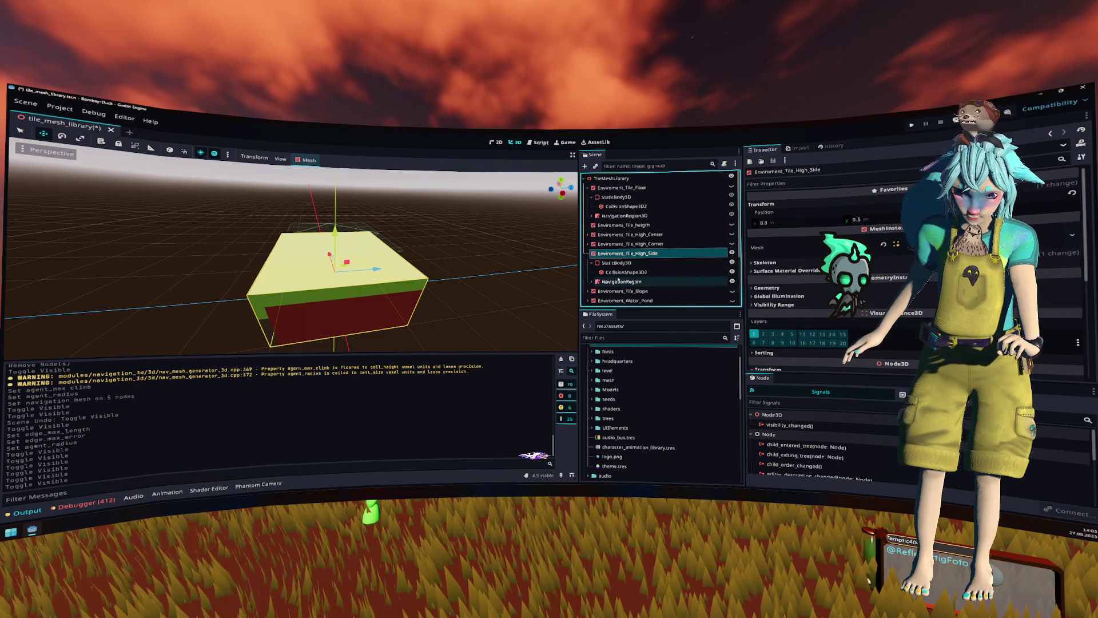
{"action": "left_click", "coordinate": [618, 280]}
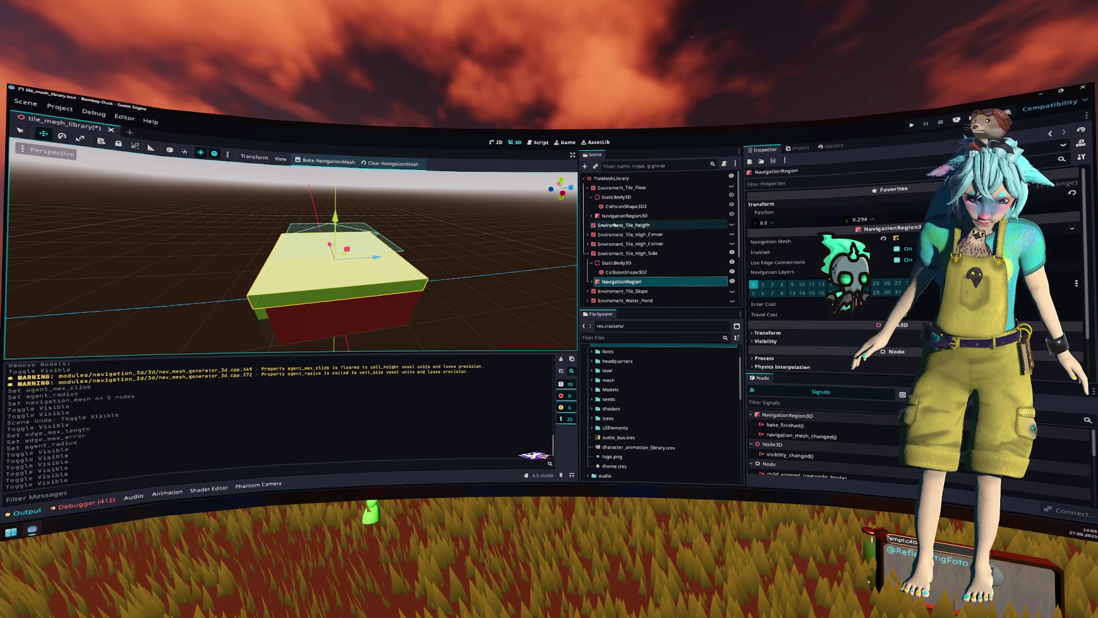
Step: Hide High Side, show the Slope tile, bake its navigation mesh, and save the scene
{"action": "left_click", "coordinate": [587, 253]}
{"action": "left_click", "coordinate": [592, 263]}
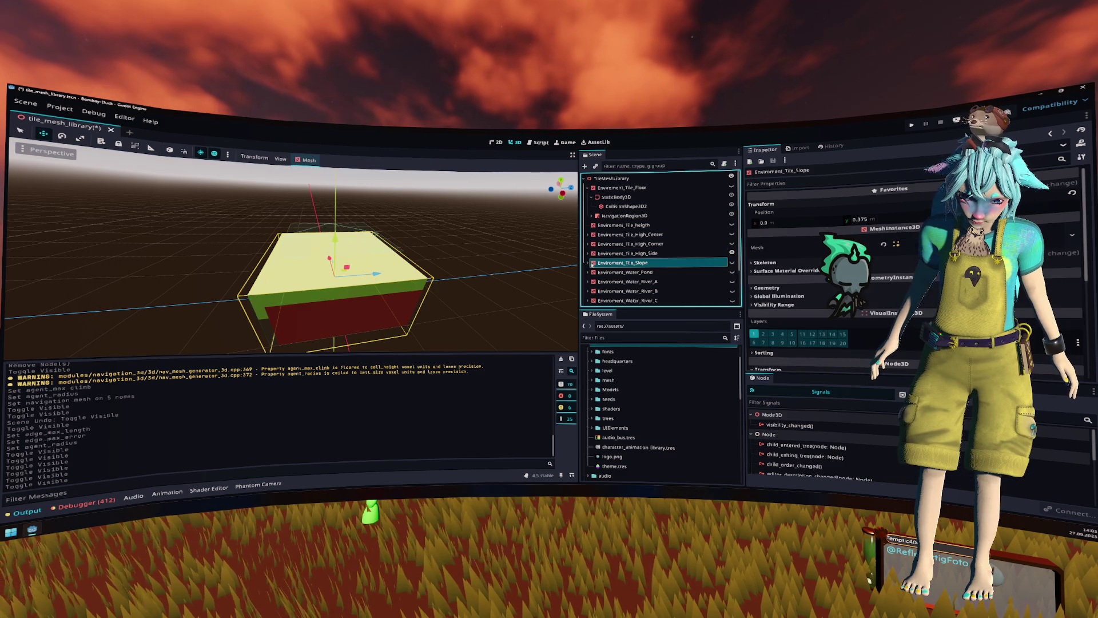
{"action": "left_click", "coordinate": [731, 253]}
{"action": "left_click", "coordinate": [732, 263]}
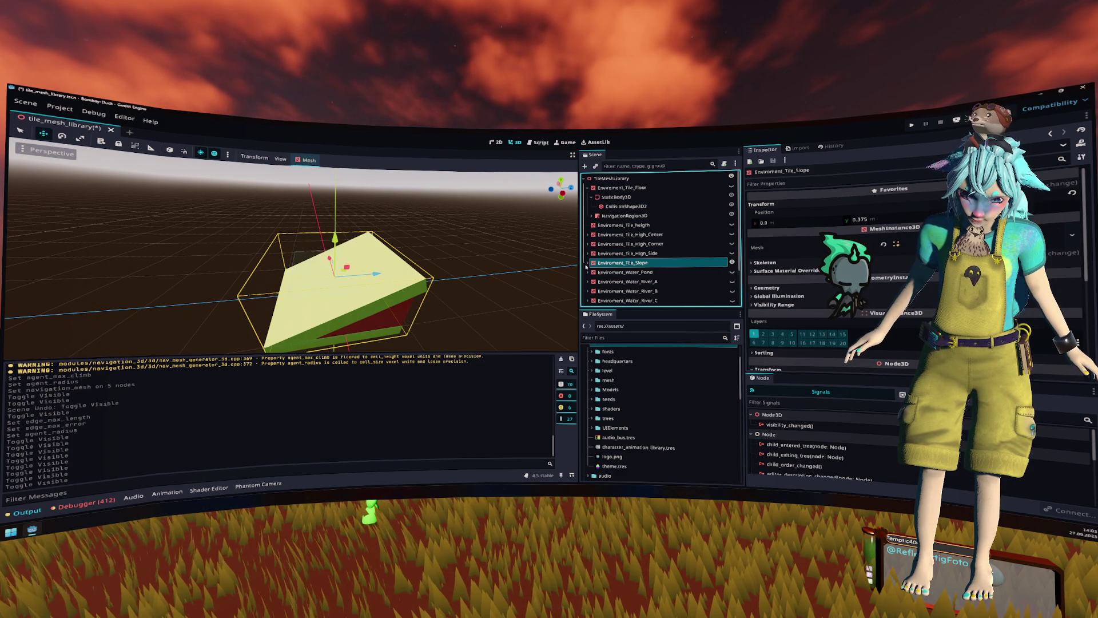
{"action": "left_click", "coordinate": [588, 262]}
{"action": "left_click", "coordinate": [623, 291]}
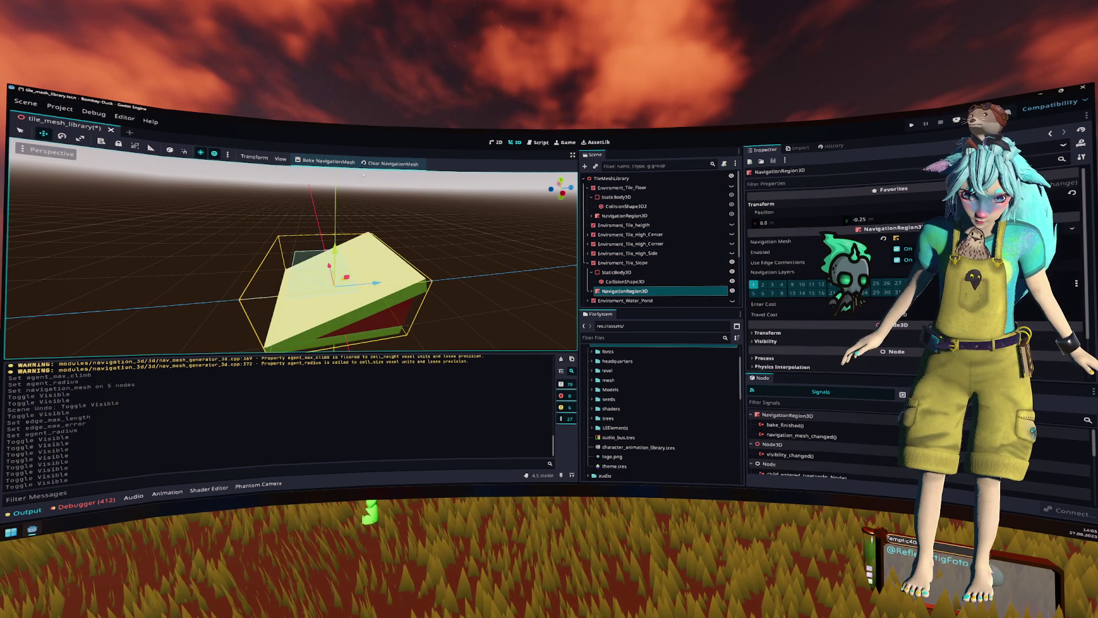
{"action": "left_click", "coordinate": [324, 161]}
{"action": "key", "text": "ctrl+s"}
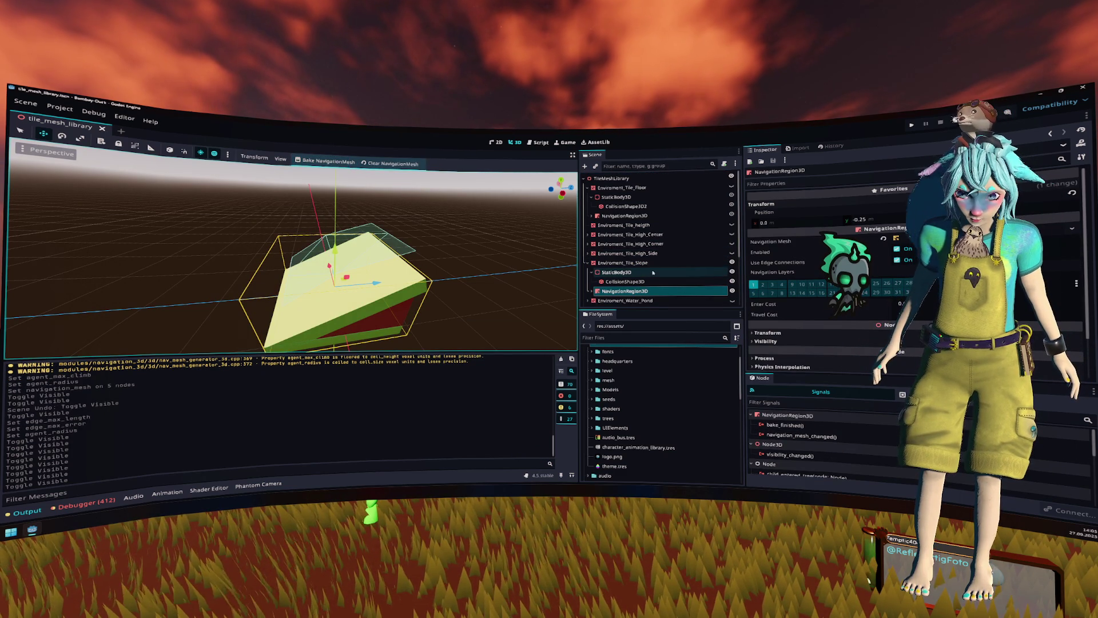
{"action": "scroll", "coordinate": [653, 272], "scroll_direction": "down", "scroll_amount": 2}
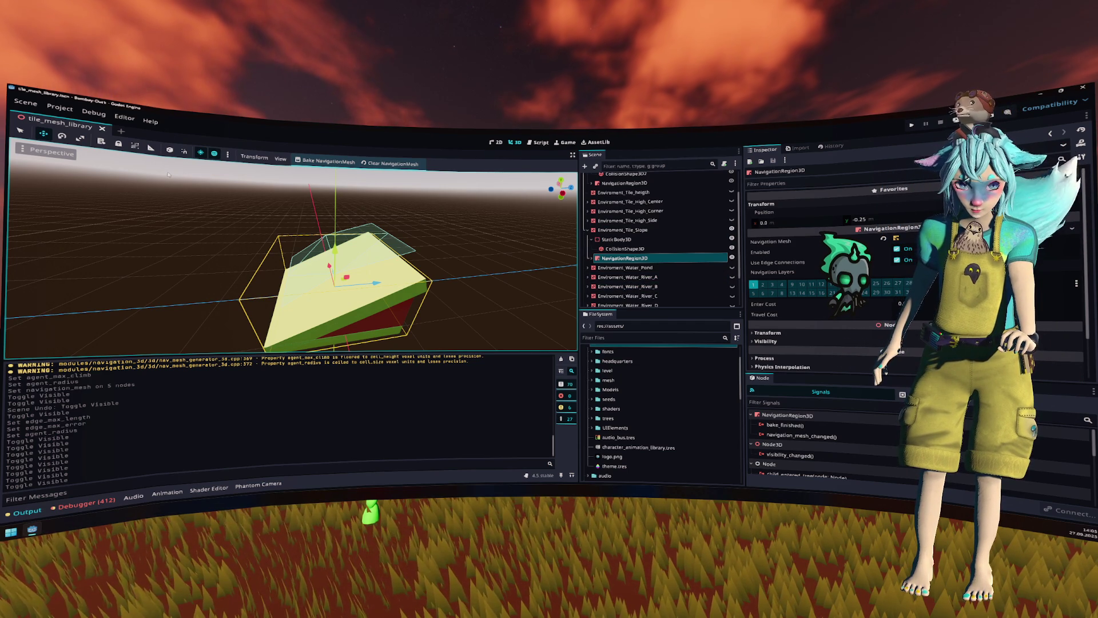
Step: Quick-open map.tscn by searching for 'map'
{"action": "left_click", "coordinate": [622, 338]}
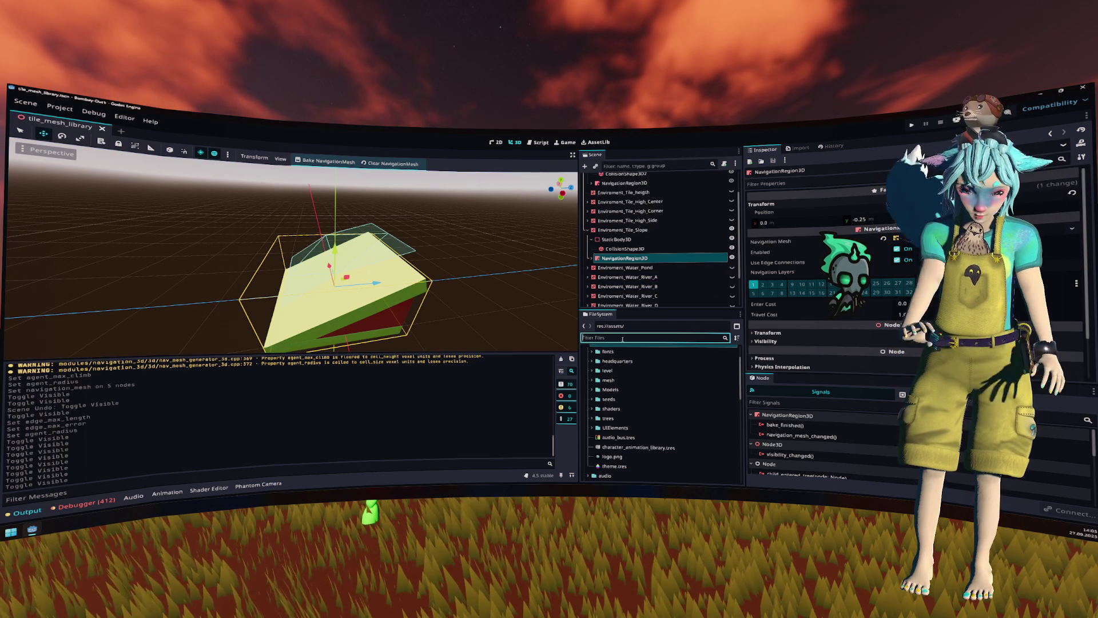
{"action": "type", "text": "map"}
{"action": "key", "text": "ctrl+shift+o"}
{"action": "type", "text": "map"}
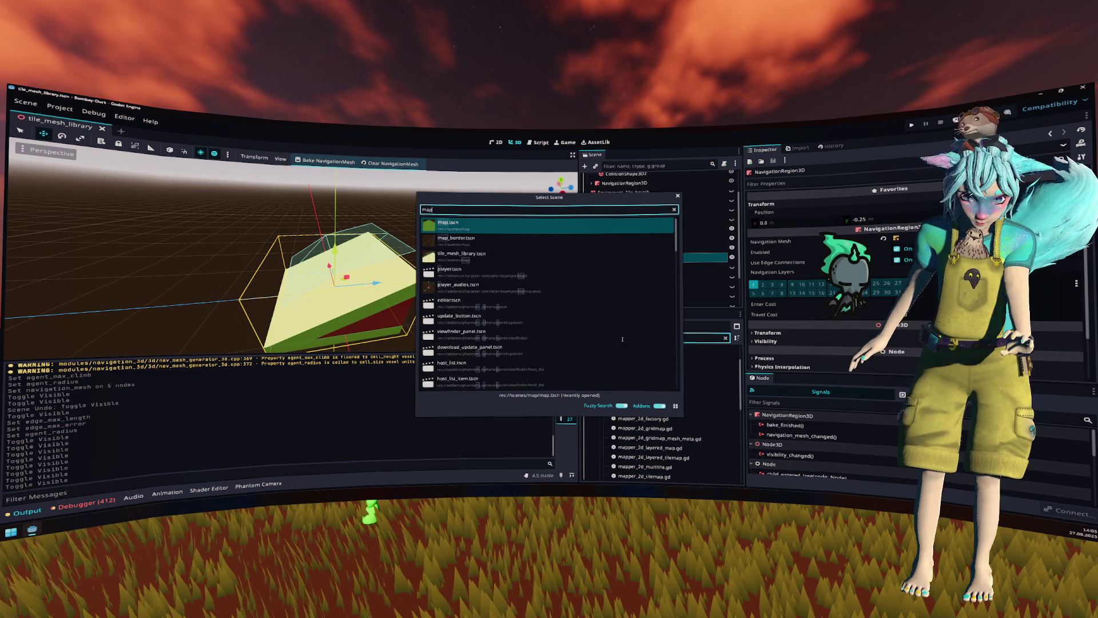
{"action": "key", "text": "Return"}
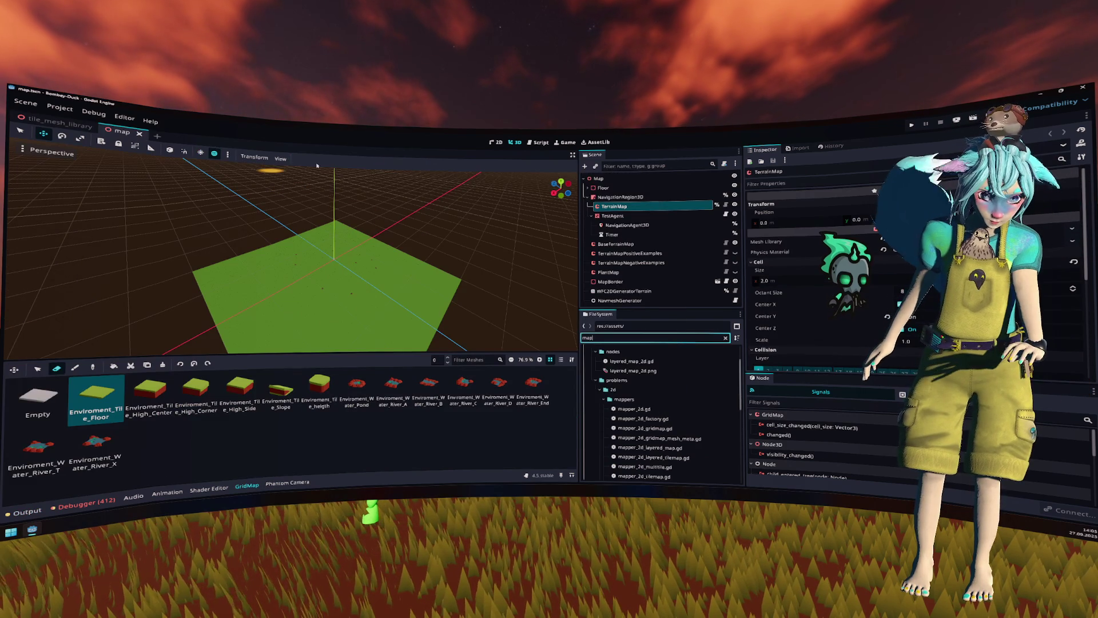
Step: Update TerrainMap's mesh library from the tile scene, applying with transforms
{"action": "left_click", "coordinate": [896, 237]}
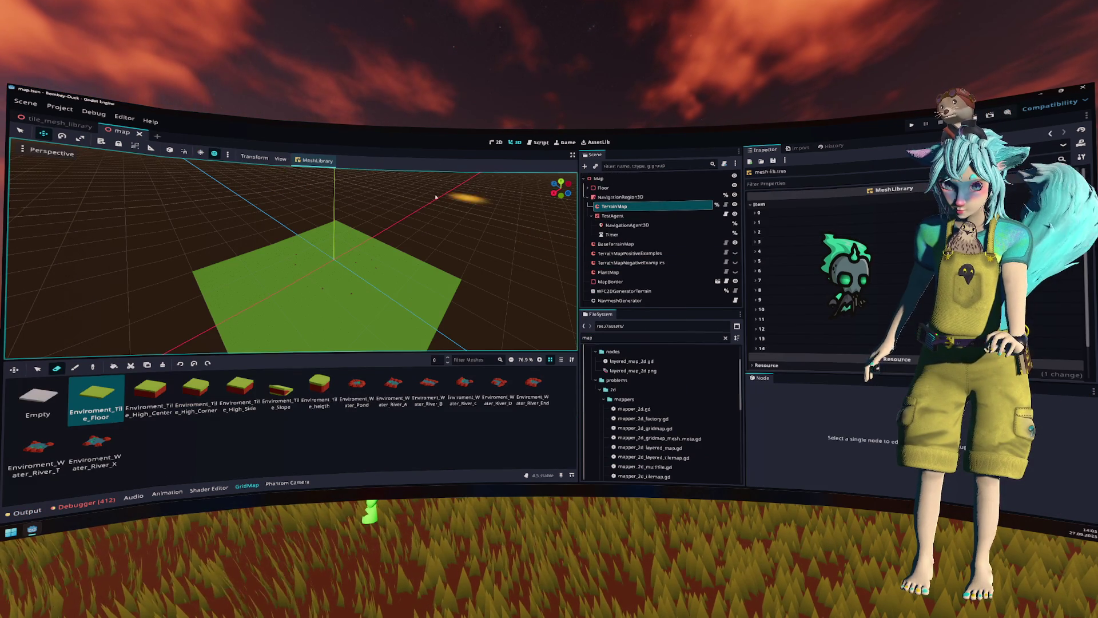
{"action": "left_click", "coordinate": [314, 161]}
{"action": "left_click", "coordinate": [343, 213]}
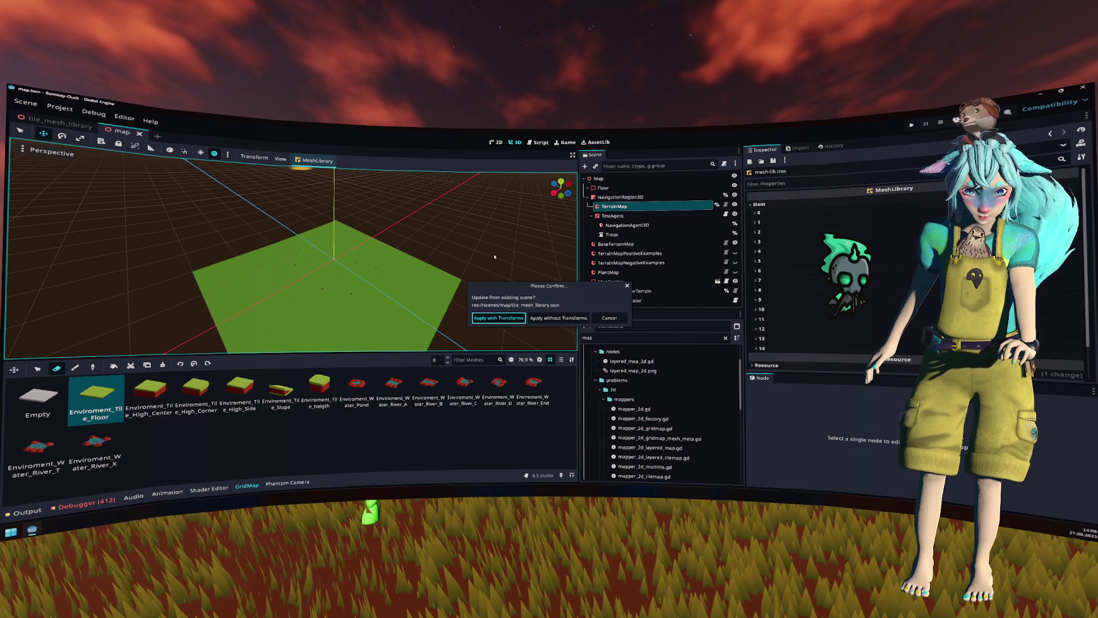
{"action": "key", "text": "Return"}
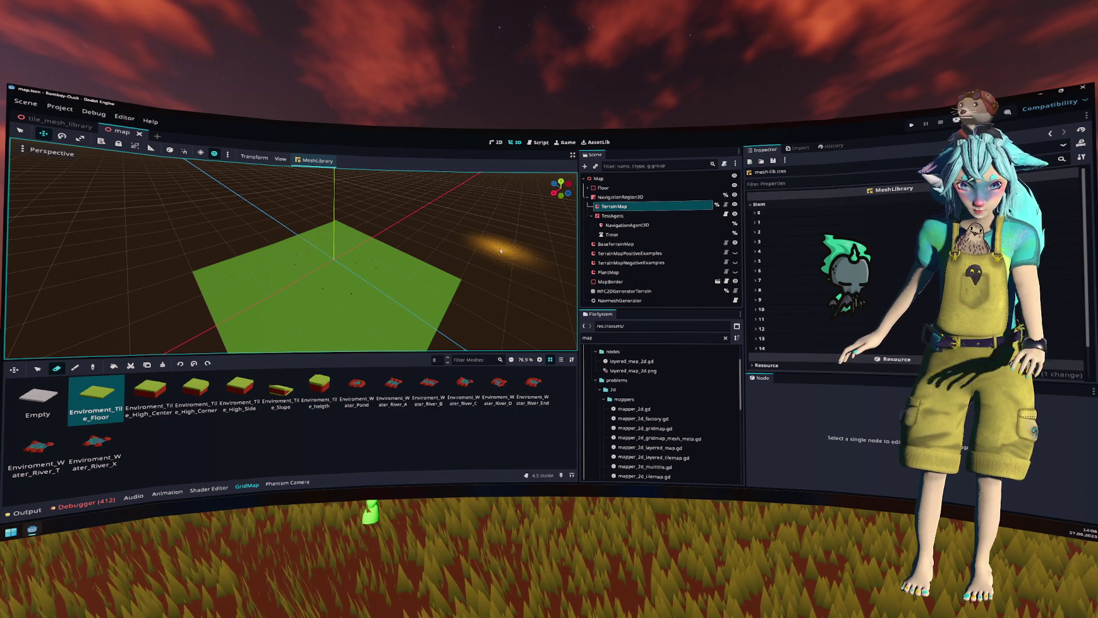
Step: Save the library as mesh-lib.tres and close the tile library and map scenes
{"action": "left_click", "coordinate": [773, 161]}
{"action": "left_click", "coordinate": [779, 179]}
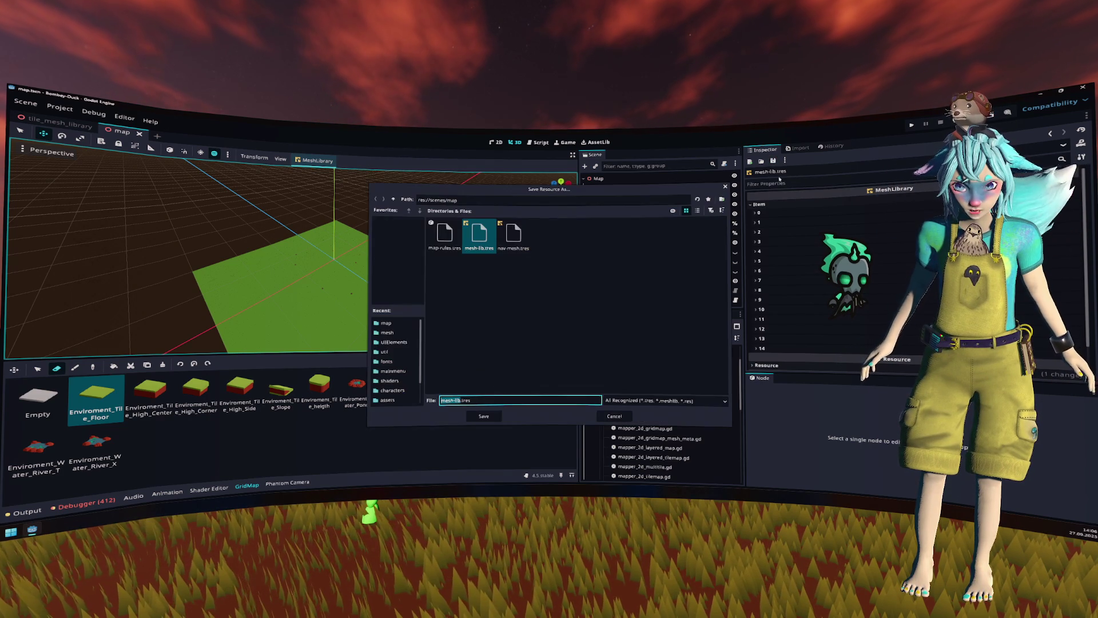
{"action": "key", "text": "Return"}
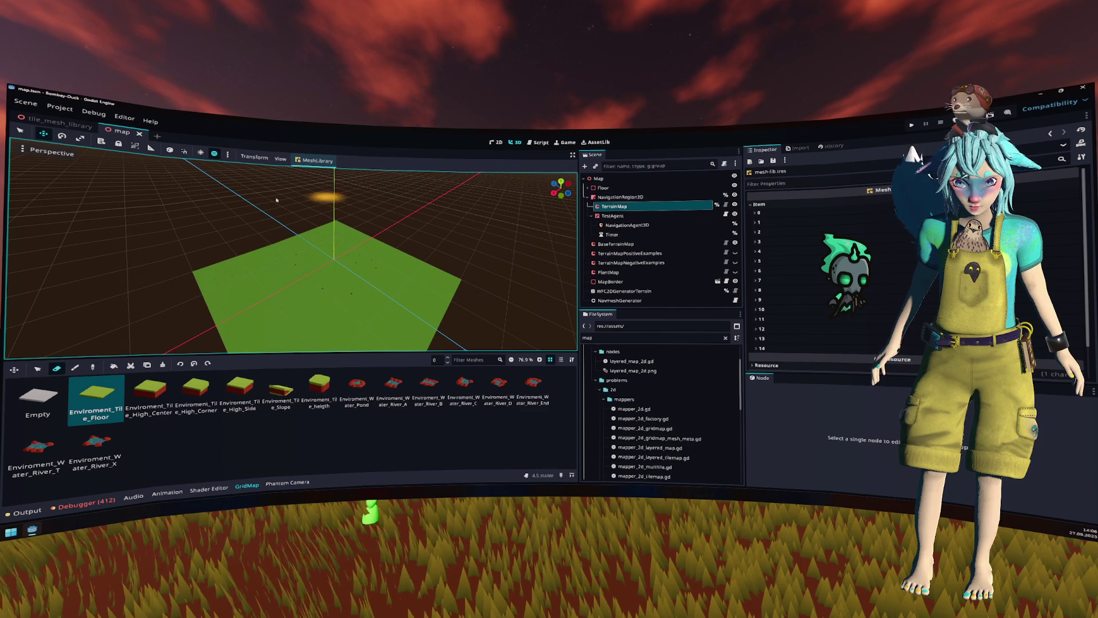
{"action": "left_click", "coordinate": [96, 126]}
{"action": "left_click", "coordinate": [61, 122]}
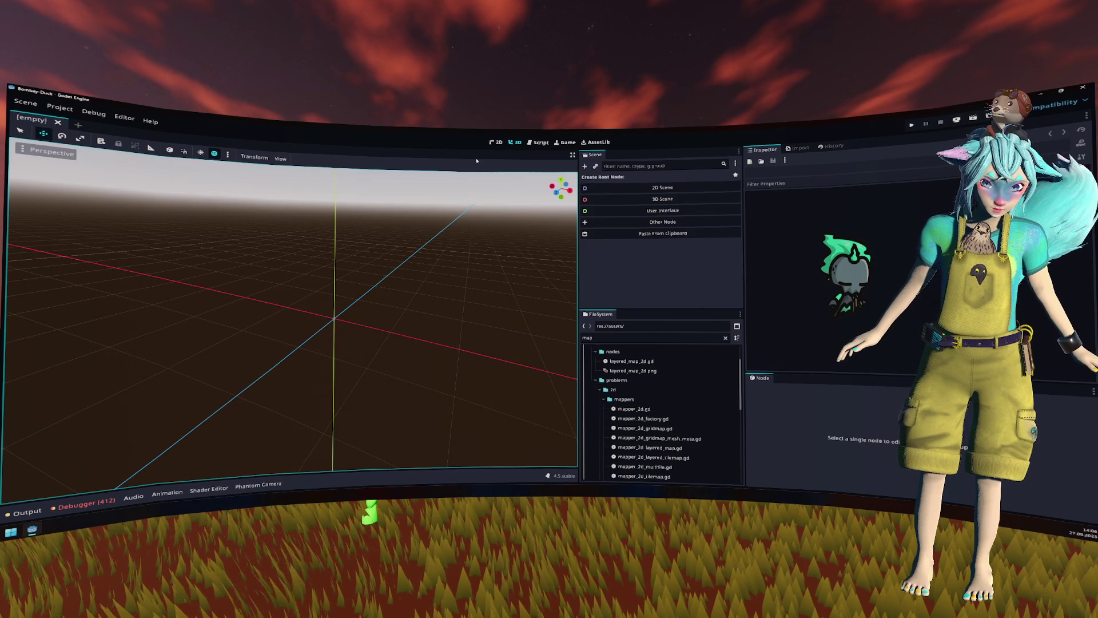
Step: Run the game with F5, walk the fox across the terrain, then stop with F8
{"action": "key", "text": "F5"}
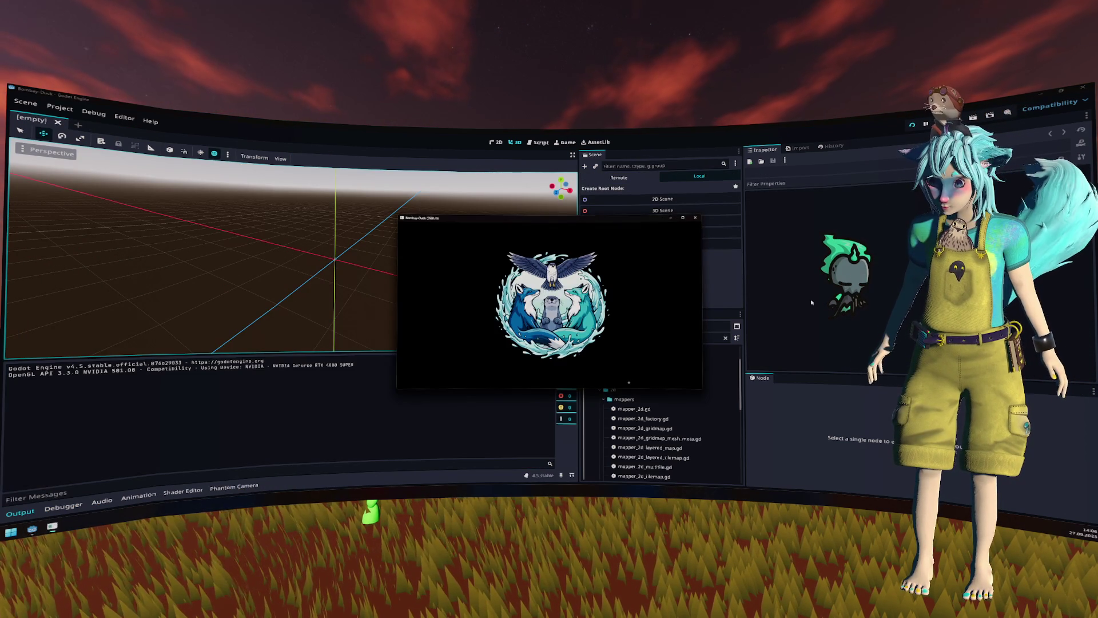
{"action": "key", "text": "Return"}
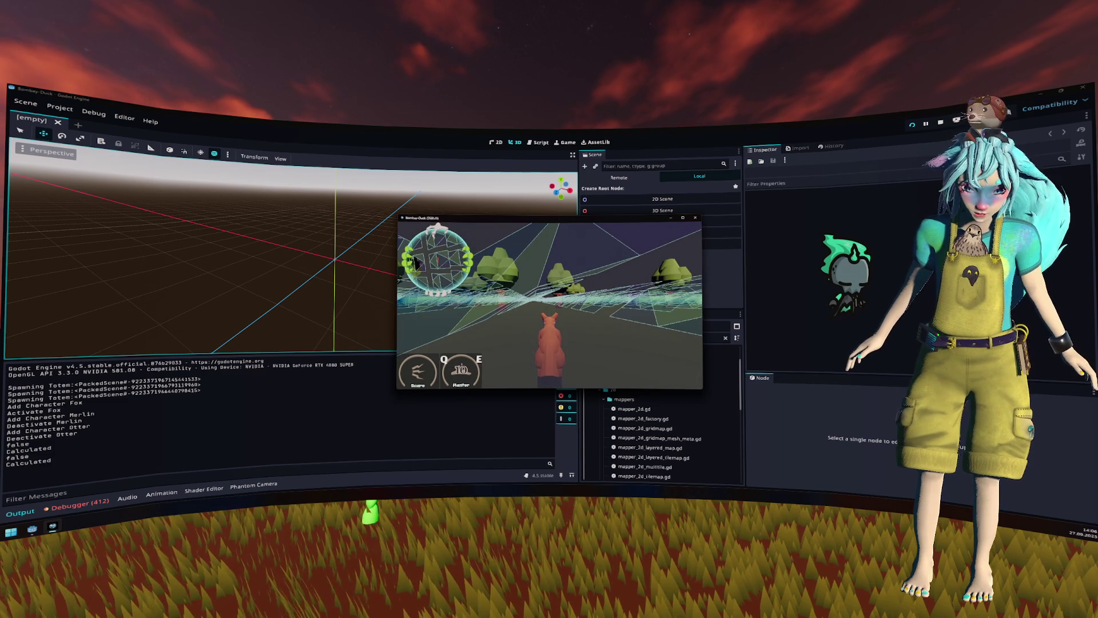
{"action": "key", "text": "w"}
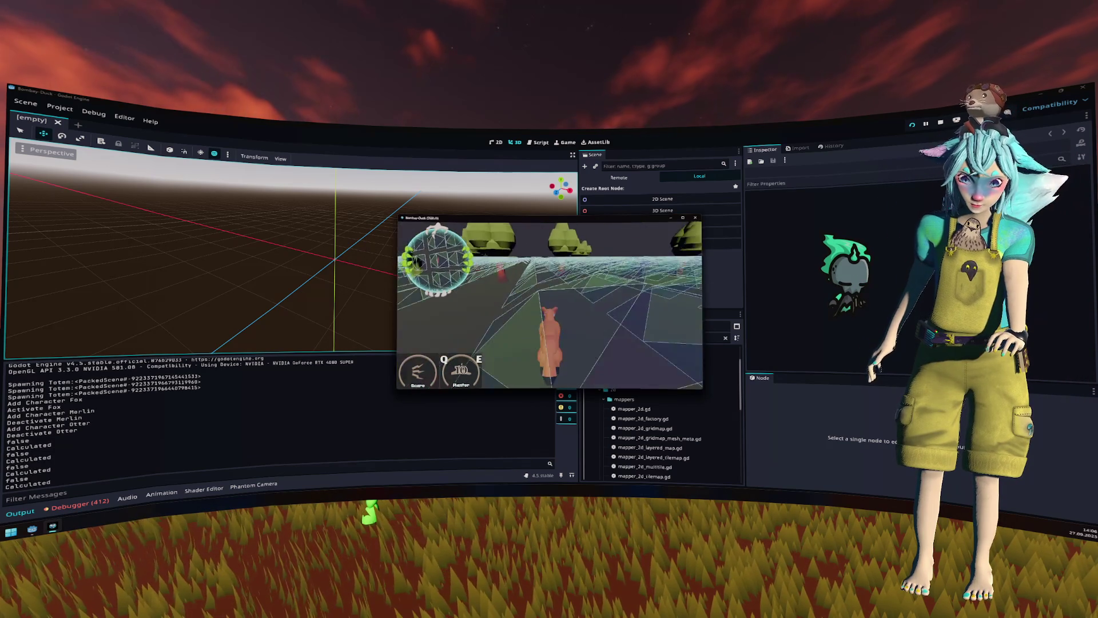
{"action": "key", "text": "F8"}
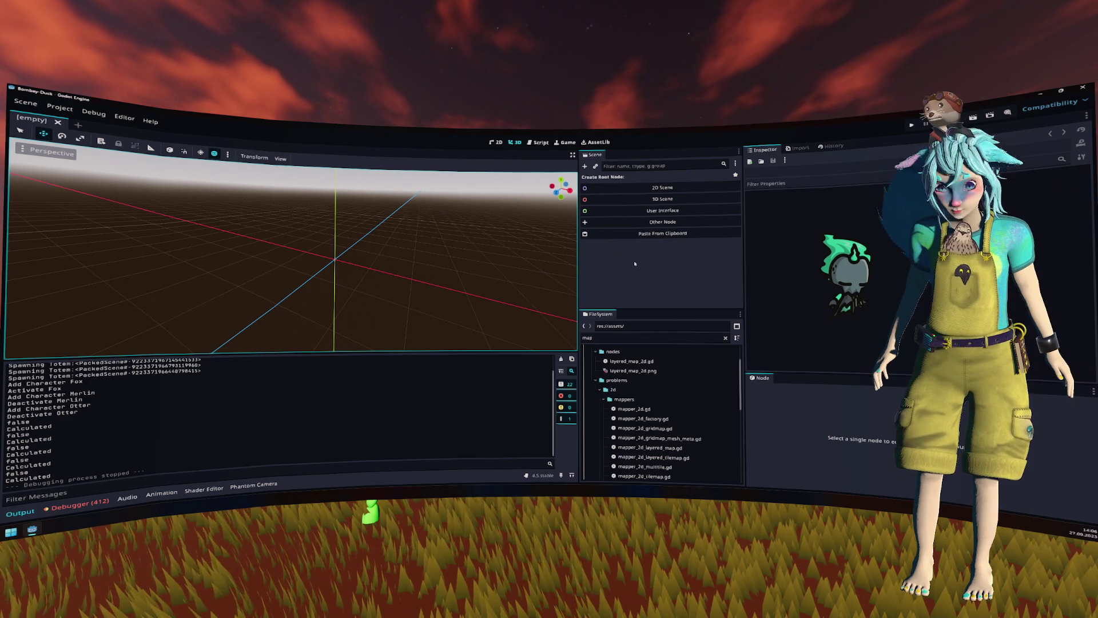
Step: Search 'mesh' and quick-open tile_mesh_library.tscn
{"action": "left_click", "coordinate": [636, 339]}
{"action": "type", "text": "mesh"}
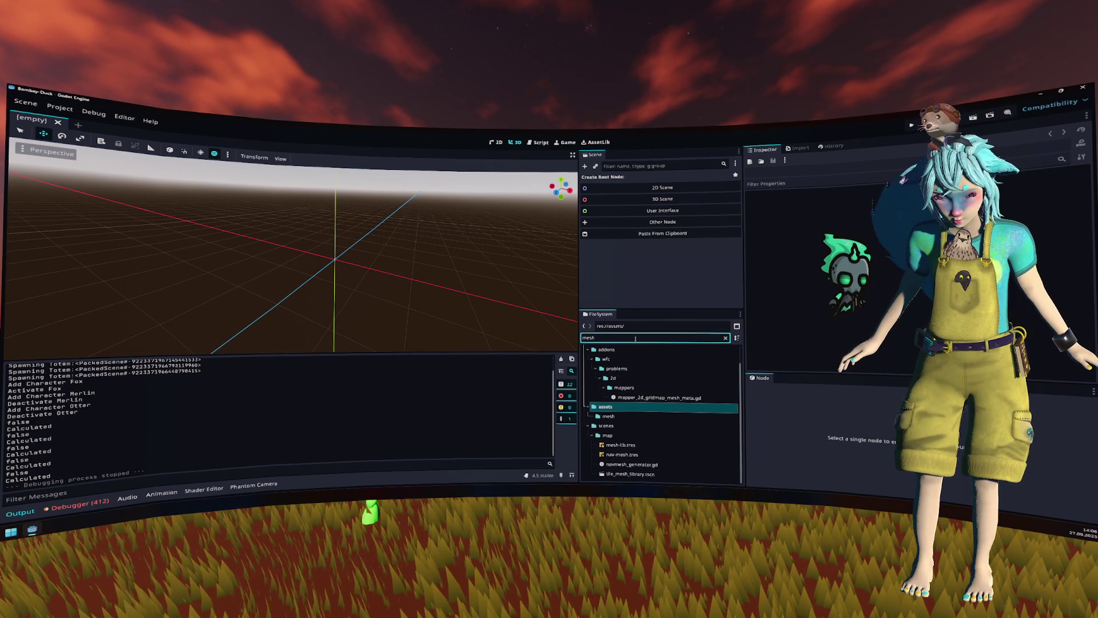
{"action": "key", "text": "ctrl+shift+o"}
{"action": "type", "text": "tile_mesh"}
{"action": "key", "text": "Return"}
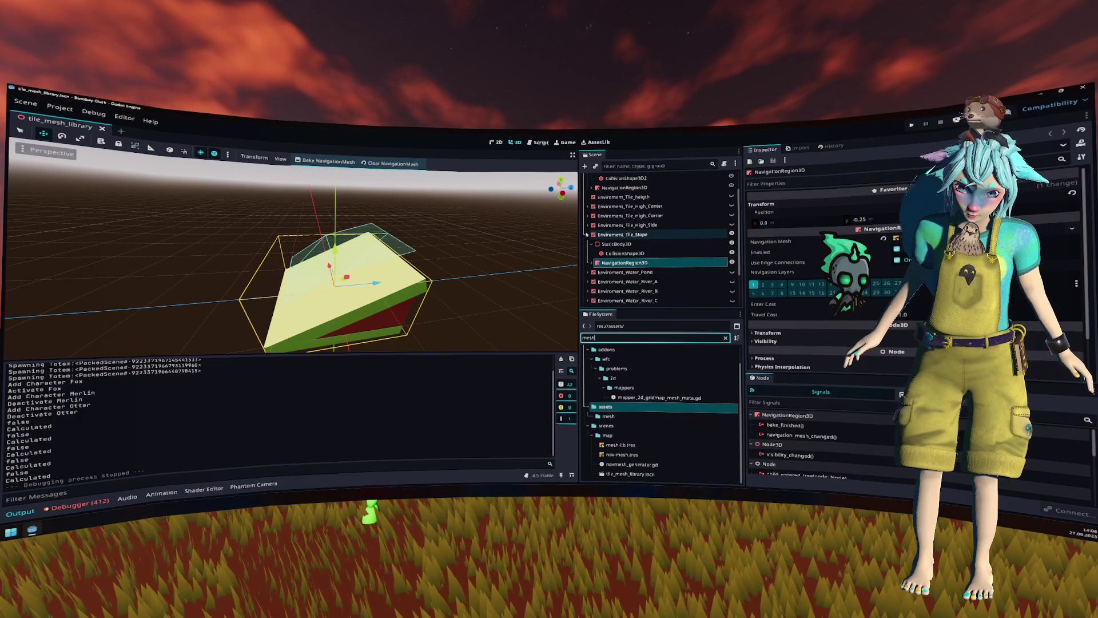
Step: Hide the Slope tile, select all tile meshes, and save the tile library scene
{"action": "left_click", "coordinate": [587, 235]}
{"action": "left_click", "coordinate": [732, 234]}
{"action": "scroll", "coordinate": [675, 229], "scroll_direction": "up", "scroll_amount": 2}
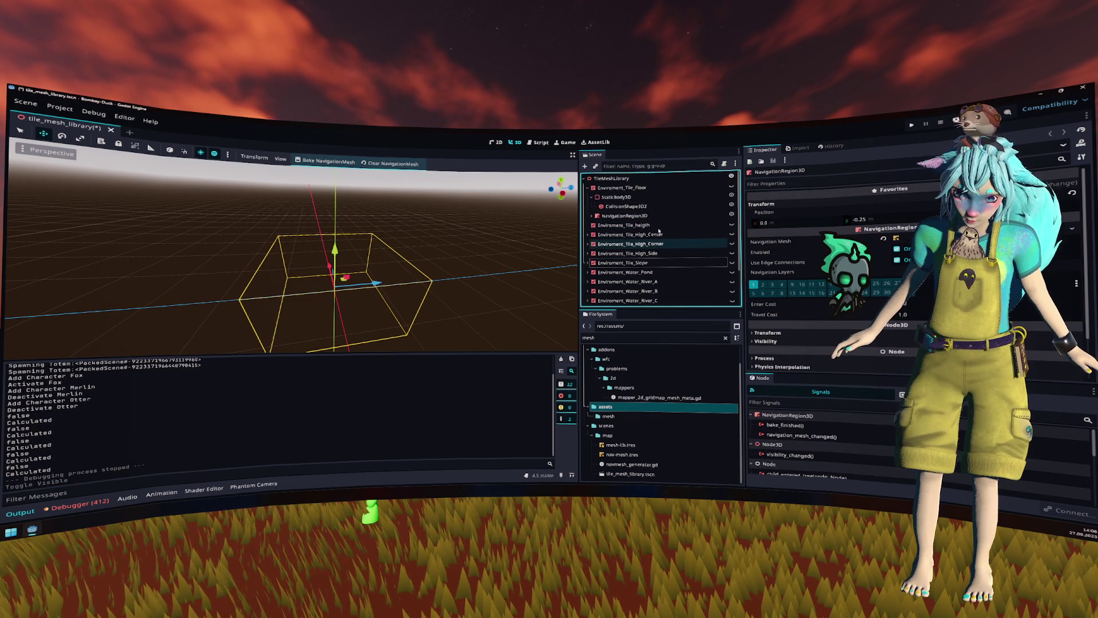
{"action": "key", "text": "Left"}
{"action": "key", "text": "Left"}
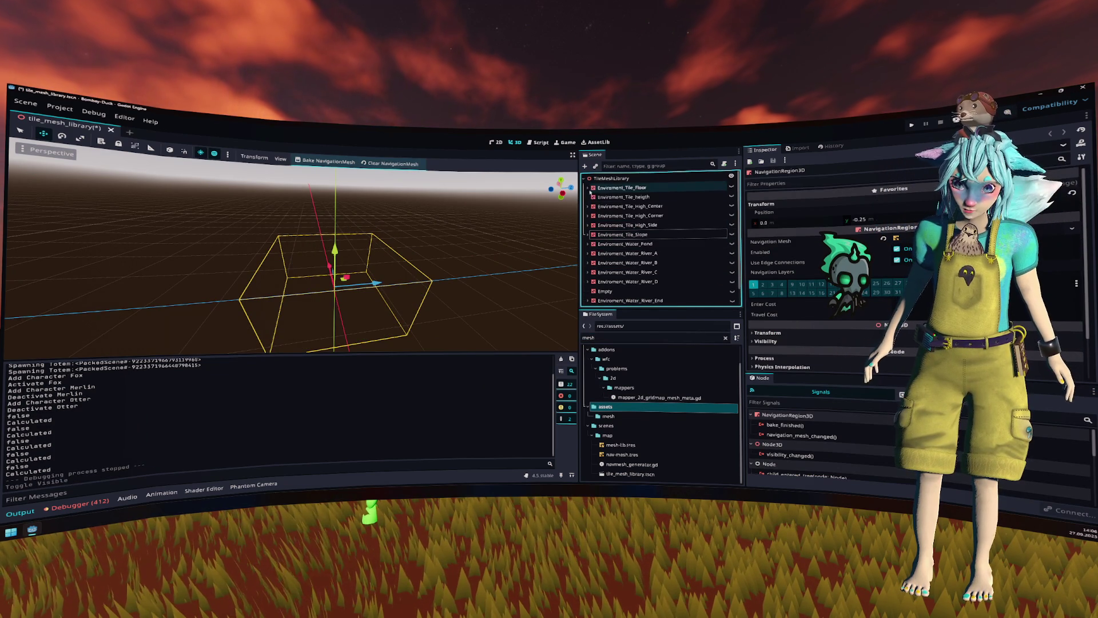
{"action": "key", "text": "shift+End"}
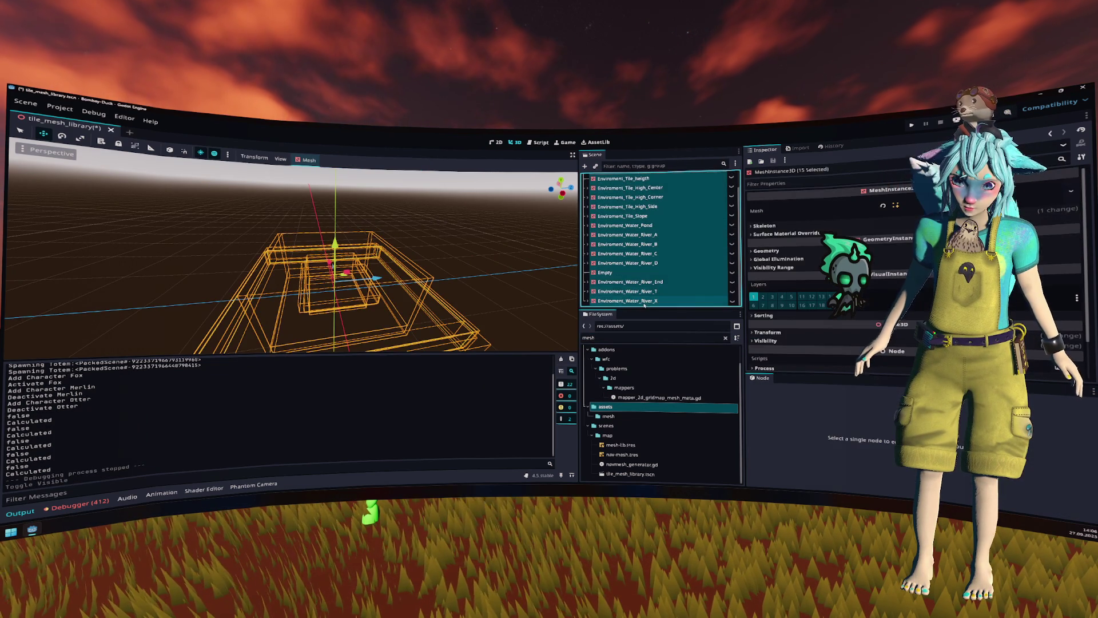
{"action": "left_click", "coordinate": [731, 196]}
{"action": "key", "text": "ctrl+s"}
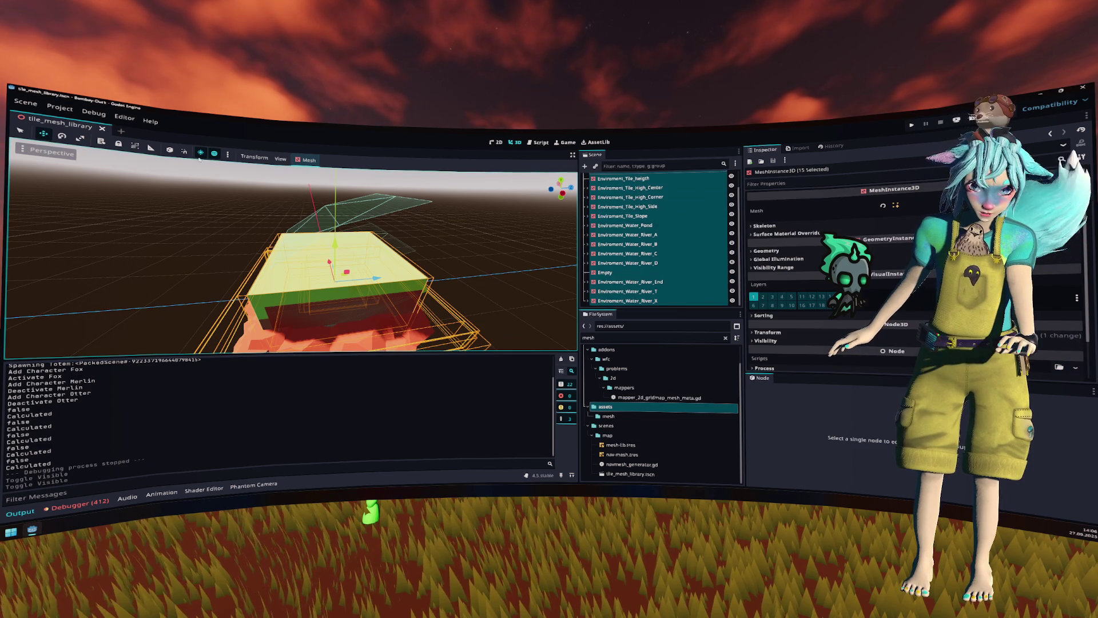
Step: Hide all selected tiles and select the Floor tile's NavigationRegion3D
{"action": "mouse_move", "coordinate": [320, 229]}
{"action": "left_mouse_down"}
{"action": "mouse_move", "coordinate": [374, 208]}
{"action": "mouse_move", "coordinate": [521, 241]}
{"action": "left_mouse_up"}
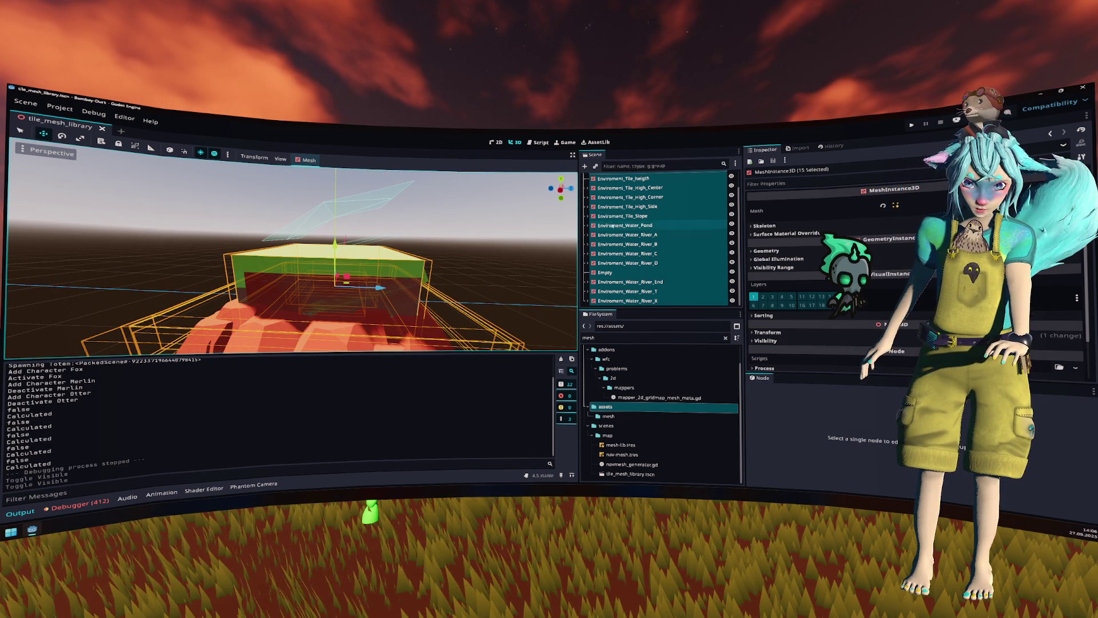
{"action": "scroll", "coordinate": [658, 229], "scroll_direction": "up", "scroll_amount": 1}
{"action": "left_click", "coordinate": [731, 206]}
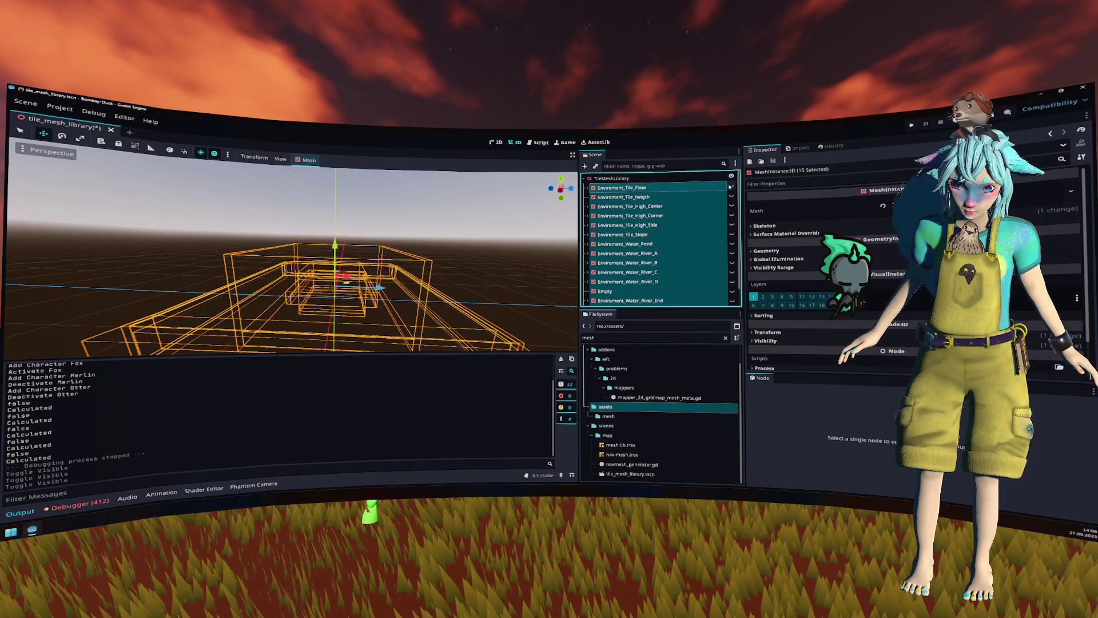
{"action": "left_click", "coordinate": [587, 187]}
{"action": "left_click", "coordinate": [669, 215]}
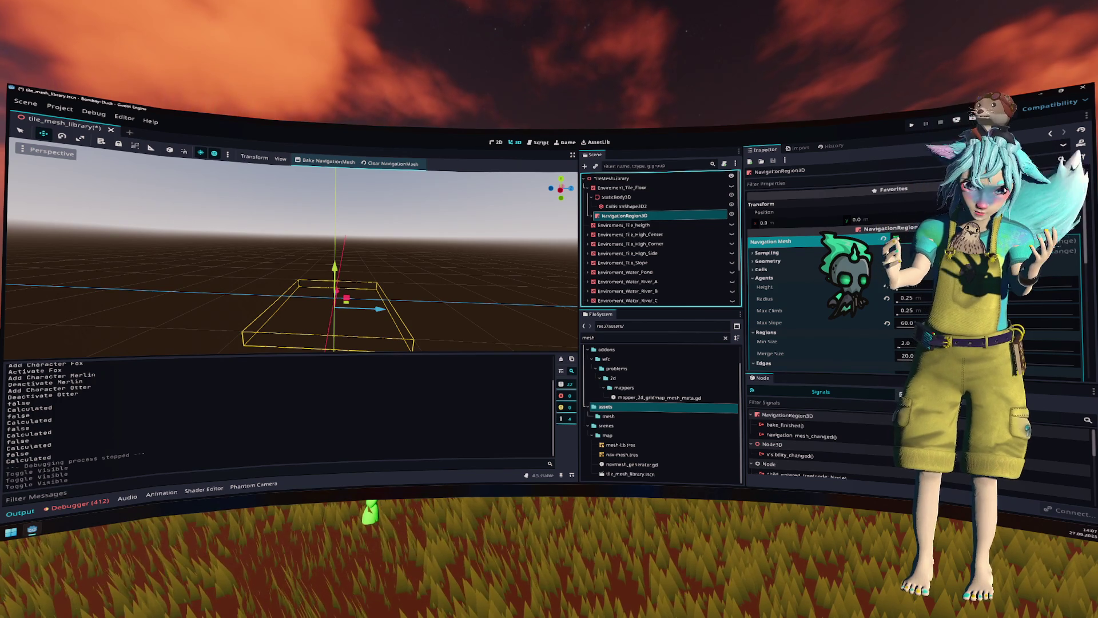
Step: Show the floor tile, re-bake its navigation mesh flat on top, and collapse its node
{"action": "left_click", "coordinate": [731, 187]}
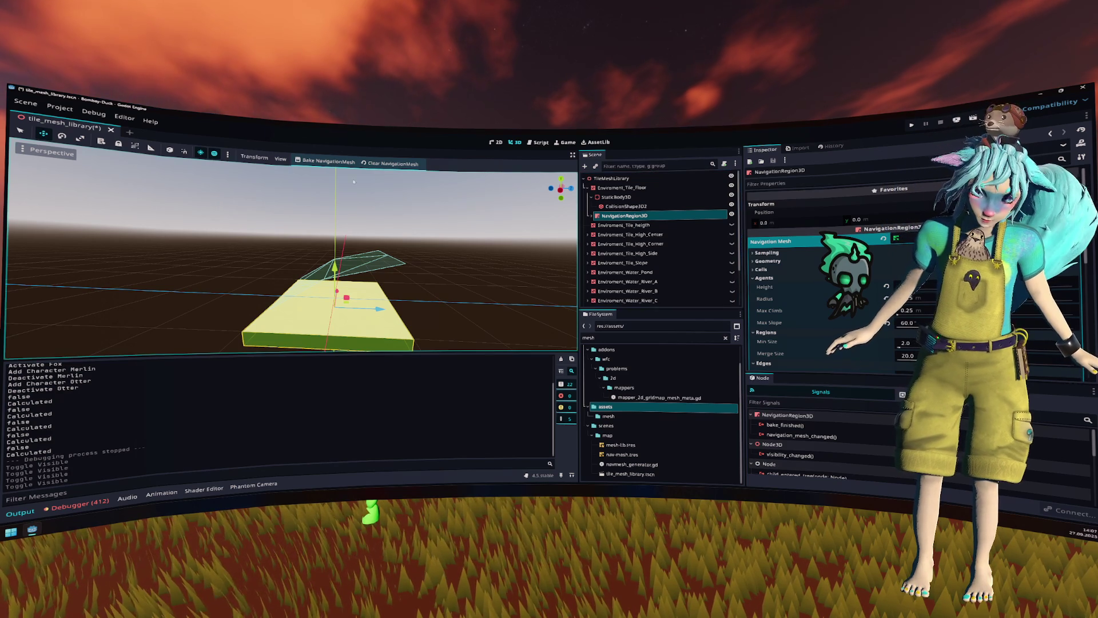
{"action": "left_click", "coordinate": [326, 161]}
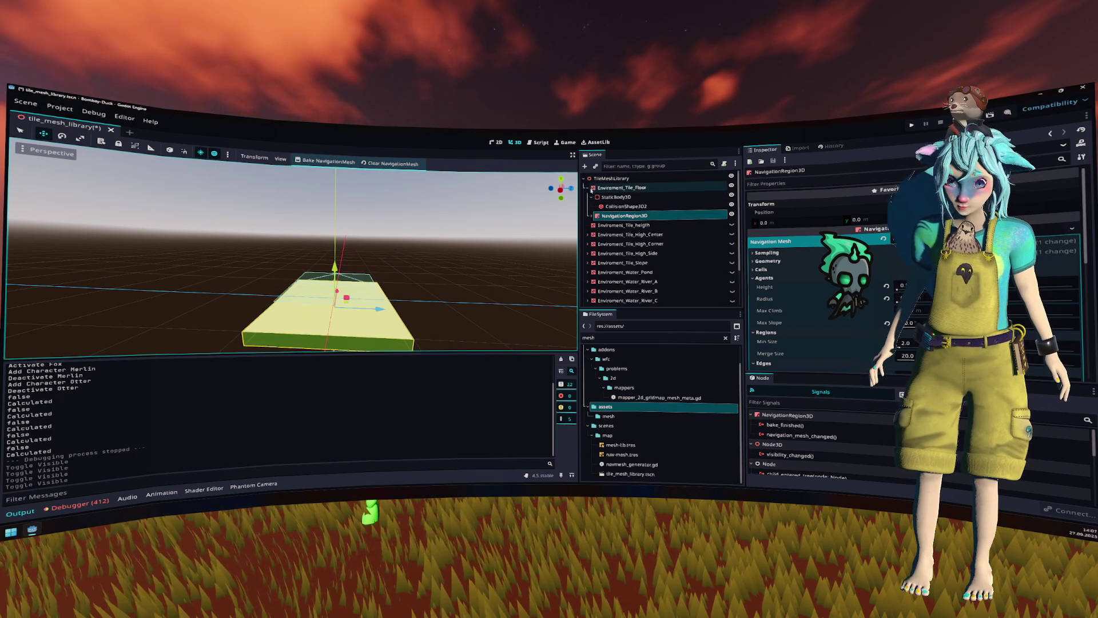
{"action": "double_click", "coordinate": [617, 190]}
{"action": "left_click", "coordinate": [658, 166]}
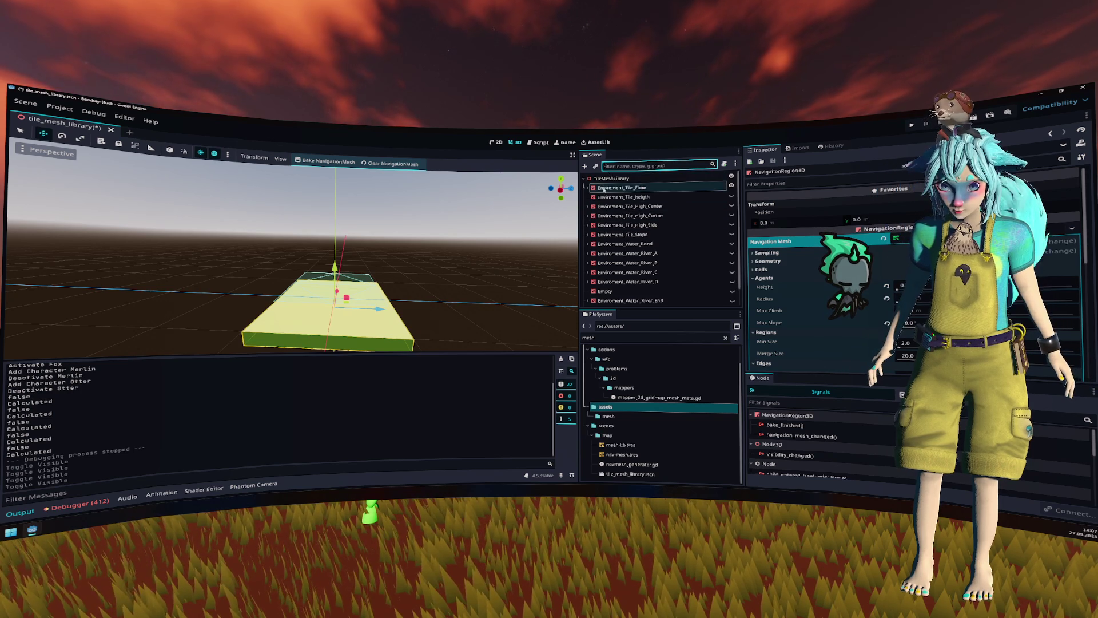
Step: Filter by 'na', select the five navigation regions, and make their navigation meshes unique
{"action": "left_click", "coordinate": [622, 187]}
{"action": "scroll", "coordinate": [633, 219], "scroll_direction": "down", "scroll_amount": 2}
{"action": "left_click", "coordinate": [621, 166]}
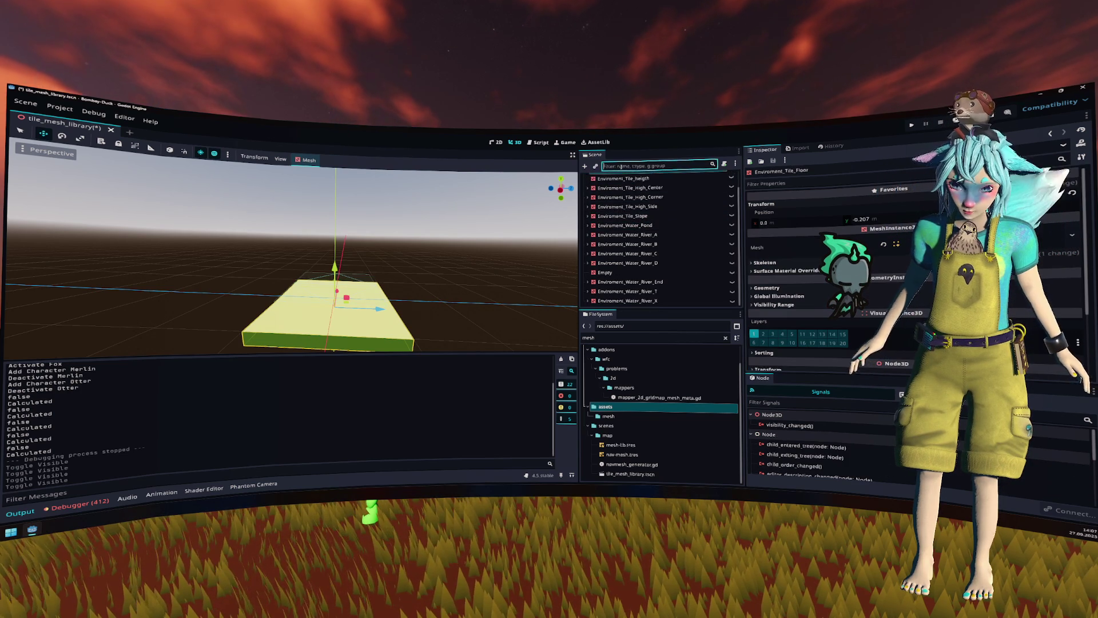
{"action": "type", "text": "na"}
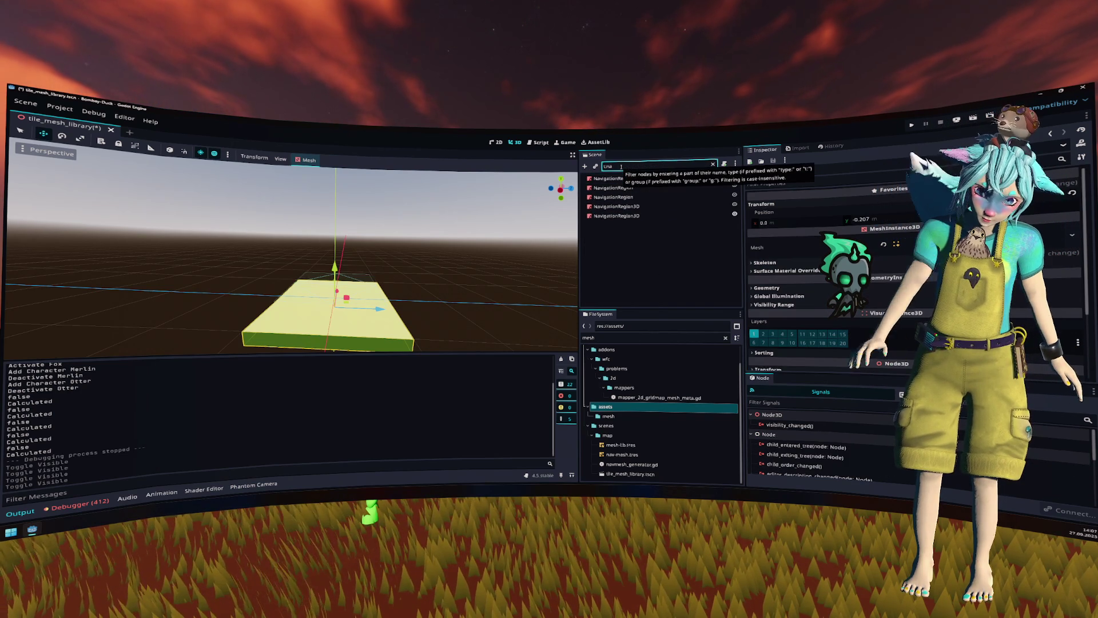
{"action": "left_click", "coordinate": [621, 179]}
{"action": "left_click", "coordinate": [658, 216], "text": "shift"}
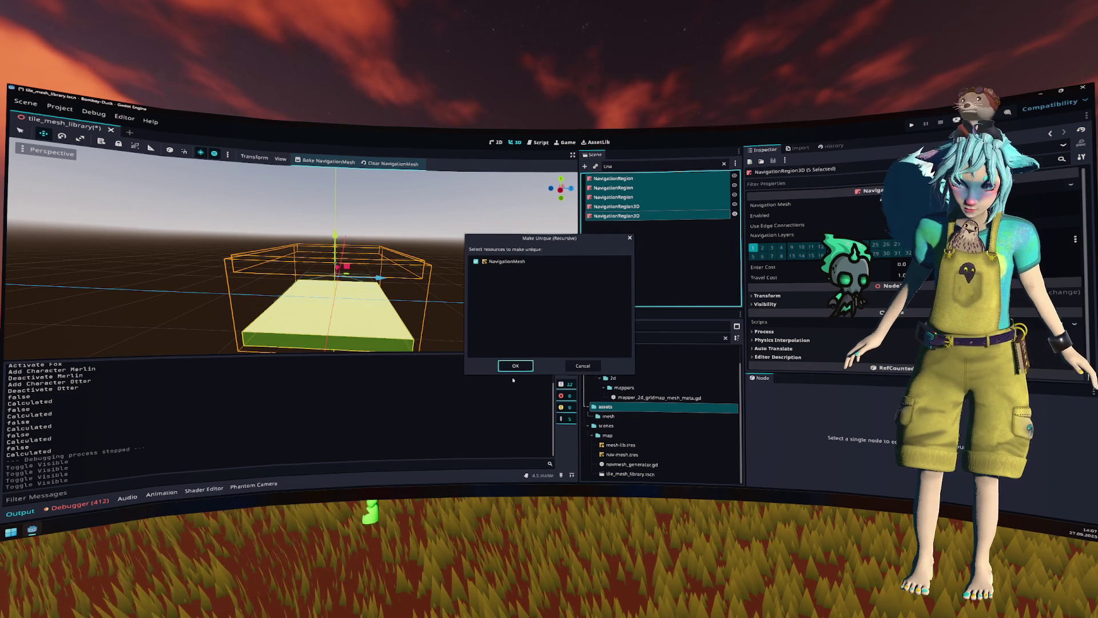
{"action": "left_click", "coordinate": [515, 365]}
Step: Clear the filter to list all tiles and select the floor tile
{"action": "left_click", "coordinate": [637, 276]}
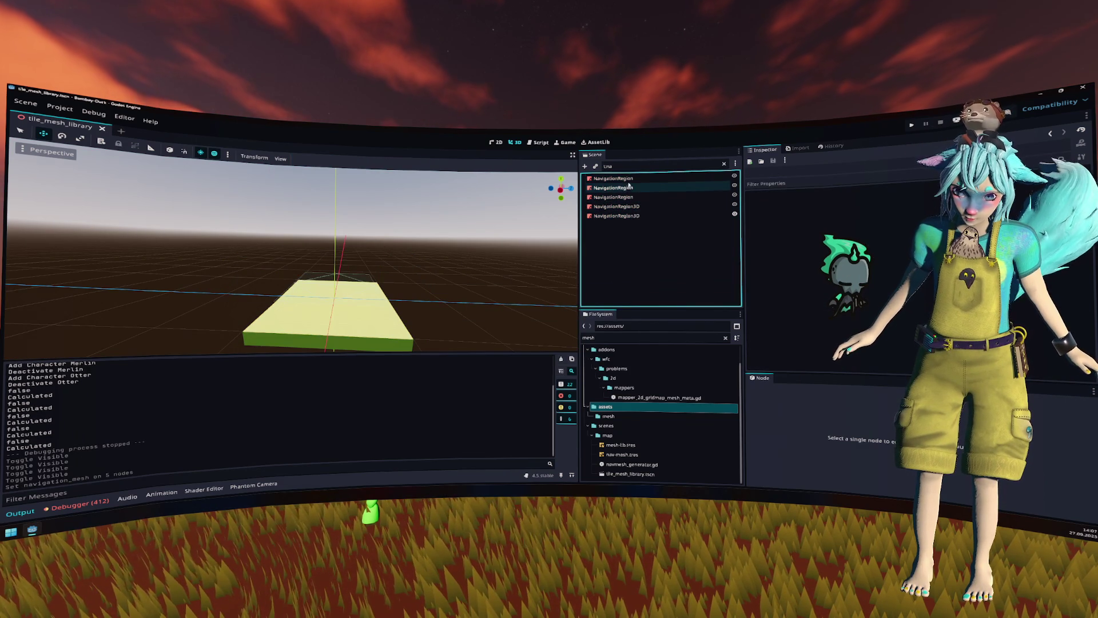
{"action": "left_click", "coordinate": [661, 178]}
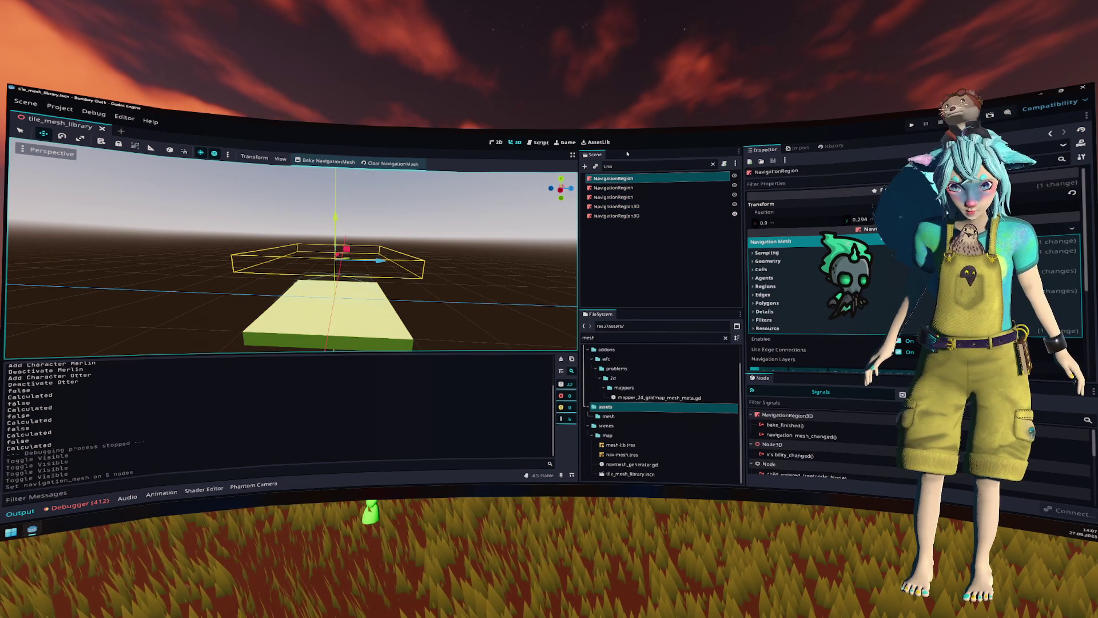
{"action": "left_click", "coordinate": [713, 164]}
{"action": "left_click", "coordinate": [689, 188]}
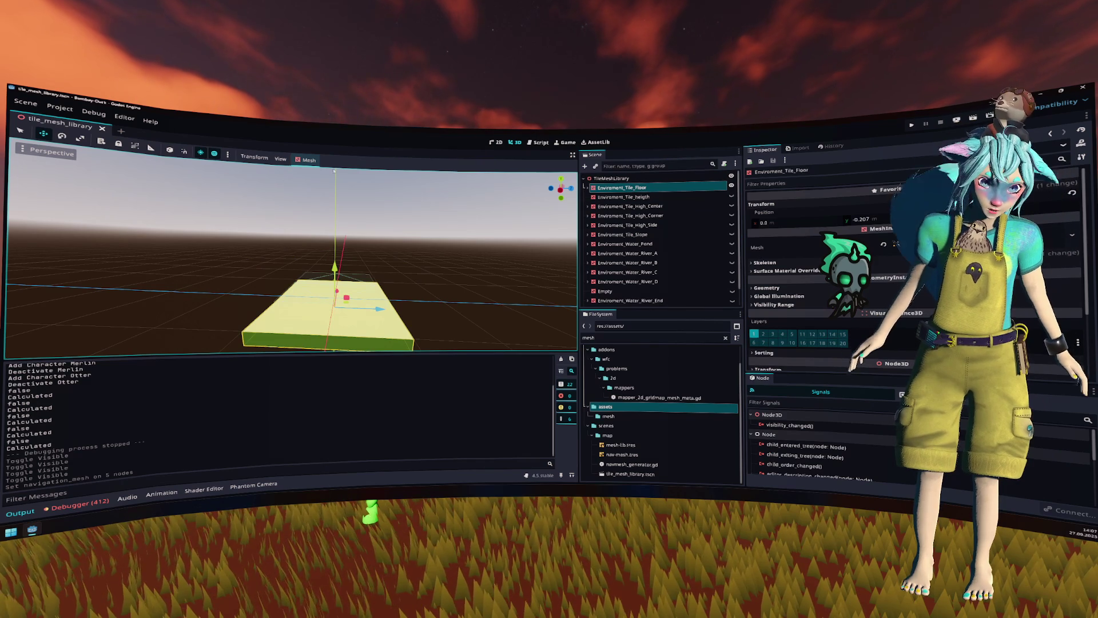
Step: Inspect the floor and High_Center tiles' navigation regions, viewing the High_Center tile from above
{"action": "key", "text": "Right"}
{"action": "key", "text": "Down"}
{"action": "key", "text": "Down"}
{"action": "key", "text": "Down"}
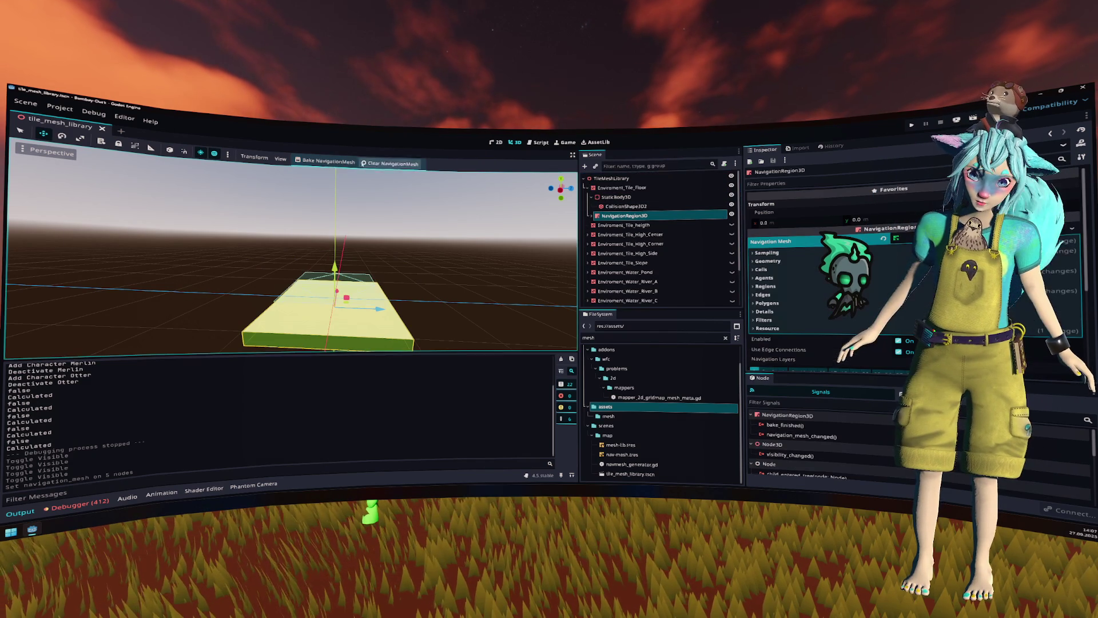
{"action": "left_click", "coordinate": [585, 189]}
{"action": "key", "text": "Down"}
{"action": "key", "text": "Down"}
{"action": "key", "text": "Right"}
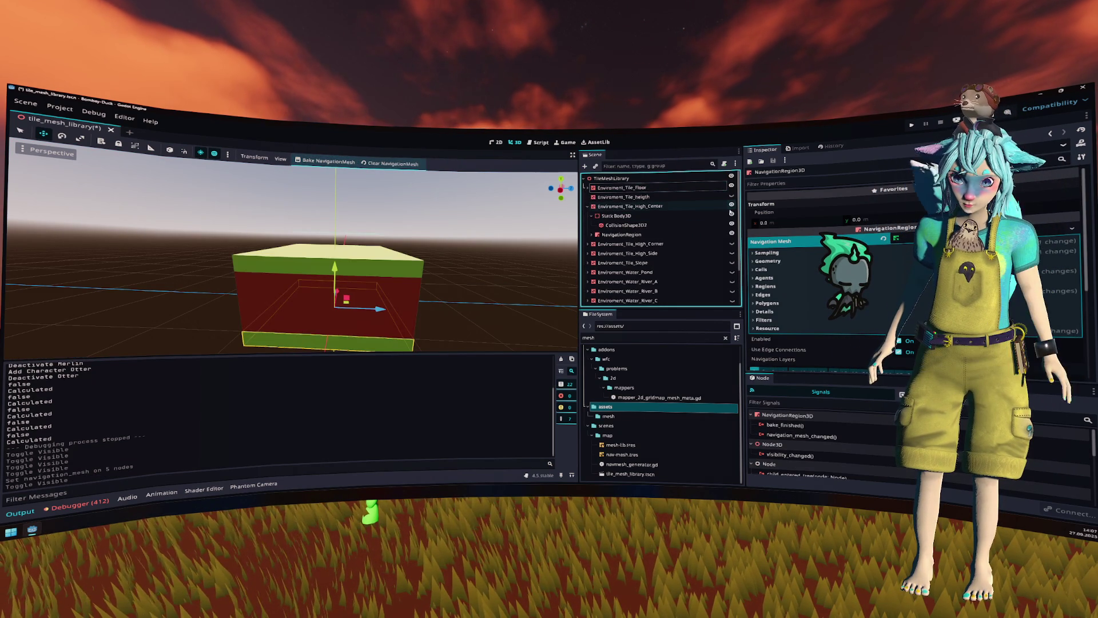
{"action": "left_click", "coordinate": [621, 235]}
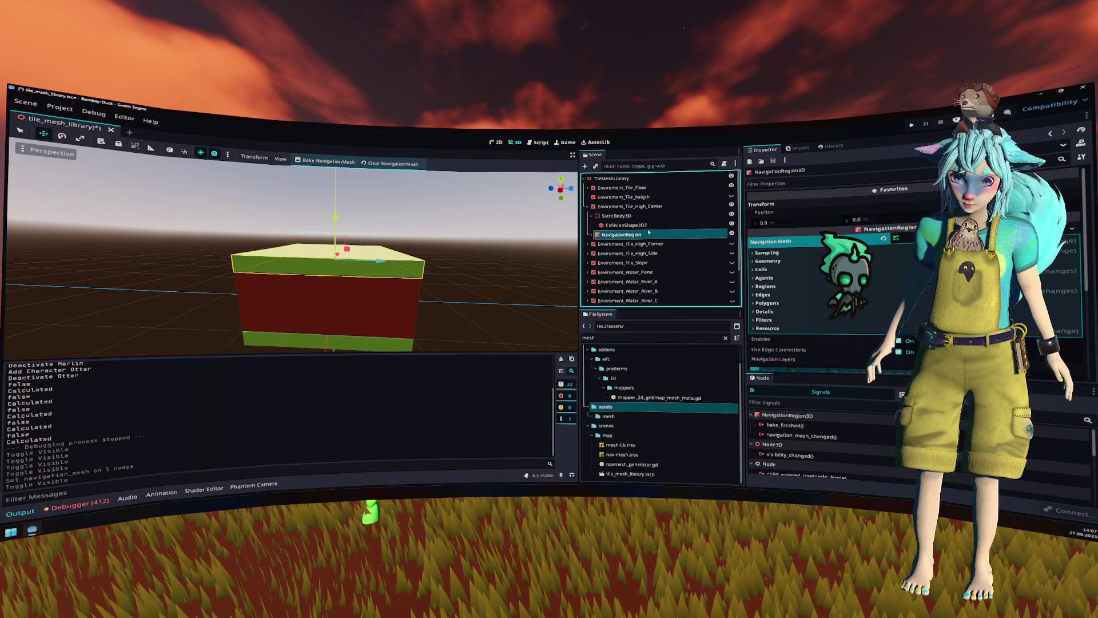
{"action": "left_click", "coordinate": [624, 205]}
{"action": "left_click_drag", "start_coordinate": [335, 240], "coordinate": [332, 182]}
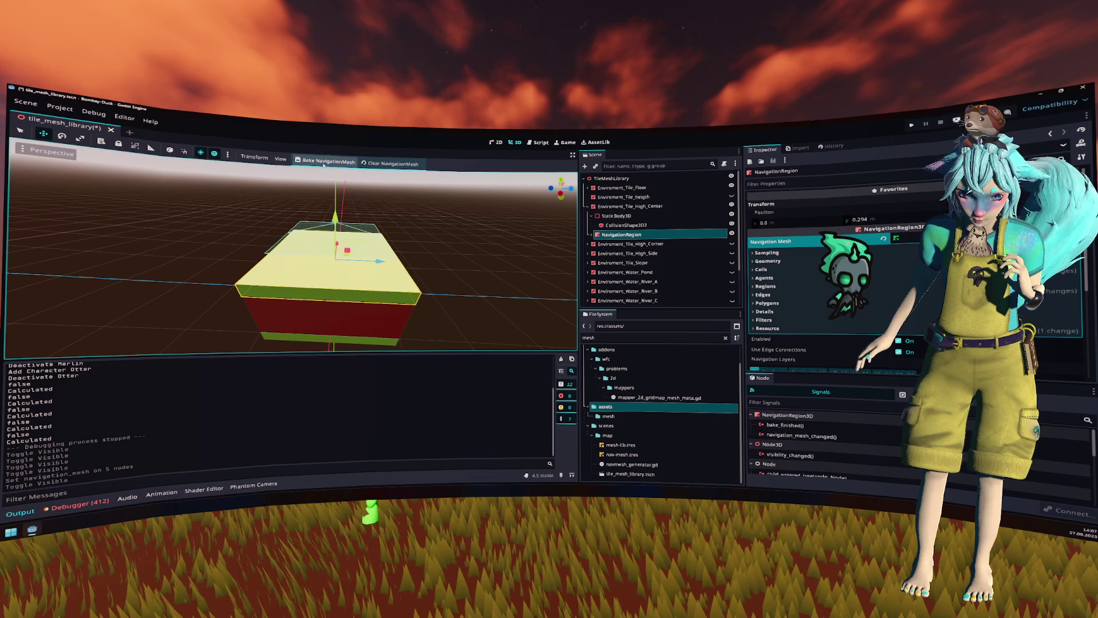
Step: Inspect the High_Corner tile's navigation region and make the High_Corner tile visible
{"action": "left_click", "coordinate": [588, 207]}
{"action": "left_click", "coordinate": [588, 216]}
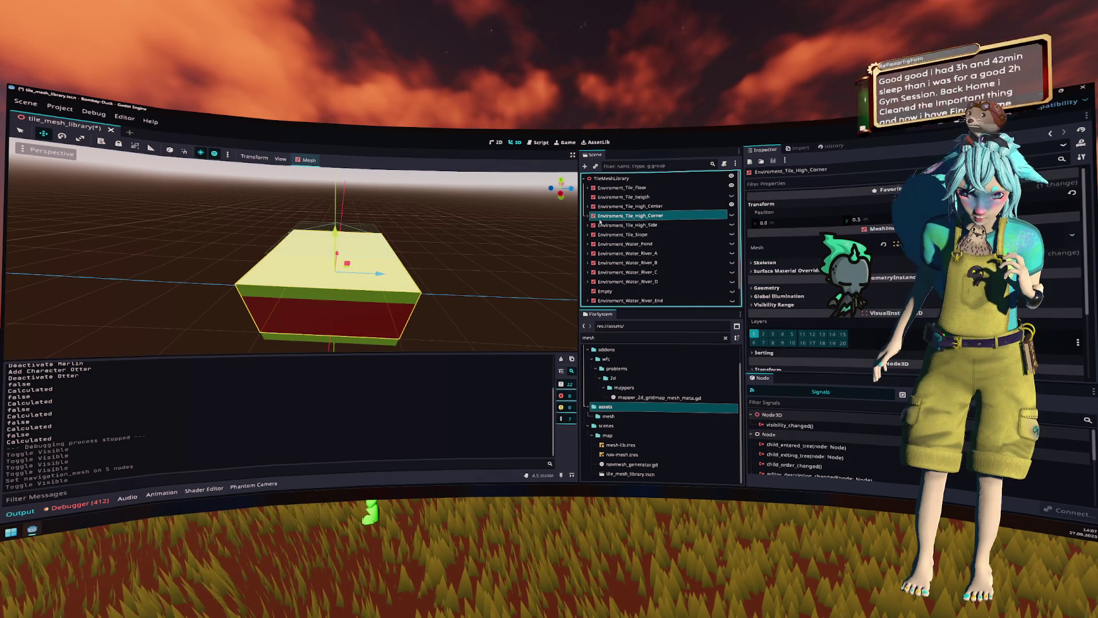
{"action": "left_click", "coordinate": [621, 244]}
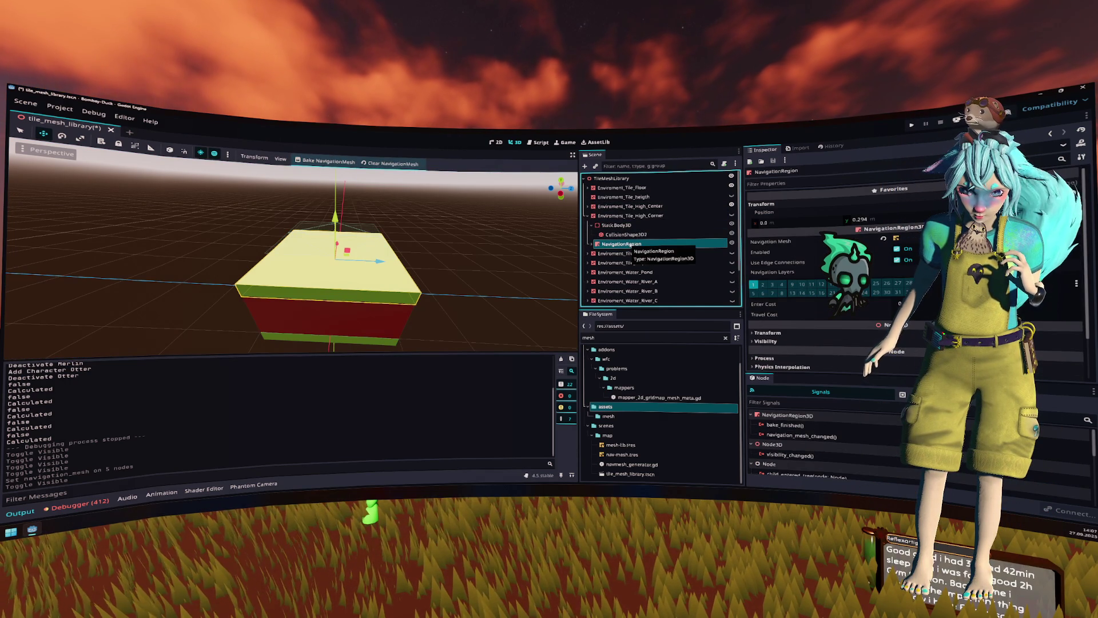
{"action": "left_click", "coordinate": [732, 215]}
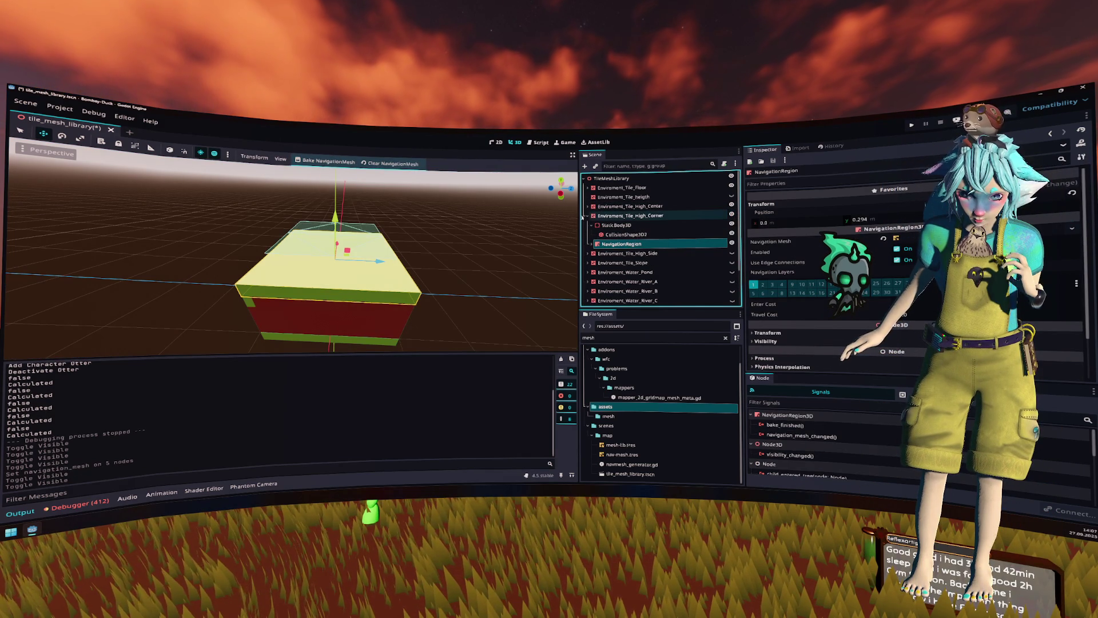
{"action": "left_click", "coordinate": [588, 216]}
Step: Hide the High_Corner, High_Center and floor tiles, leaving only Environment_Tile_Slope, and bake its navmesh
{"action": "left_click", "coordinate": [624, 234]}
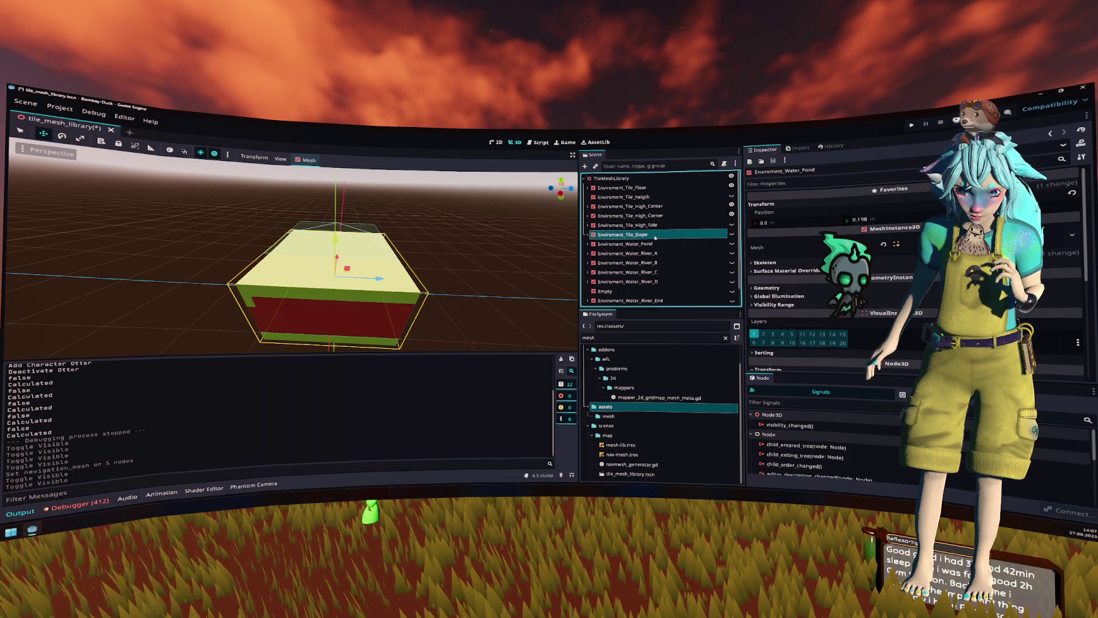
{"action": "left_click", "coordinate": [732, 233]}
{"action": "left_click", "coordinate": [731, 213]}
{"action": "left_click", "coordinate": [731, 205]}
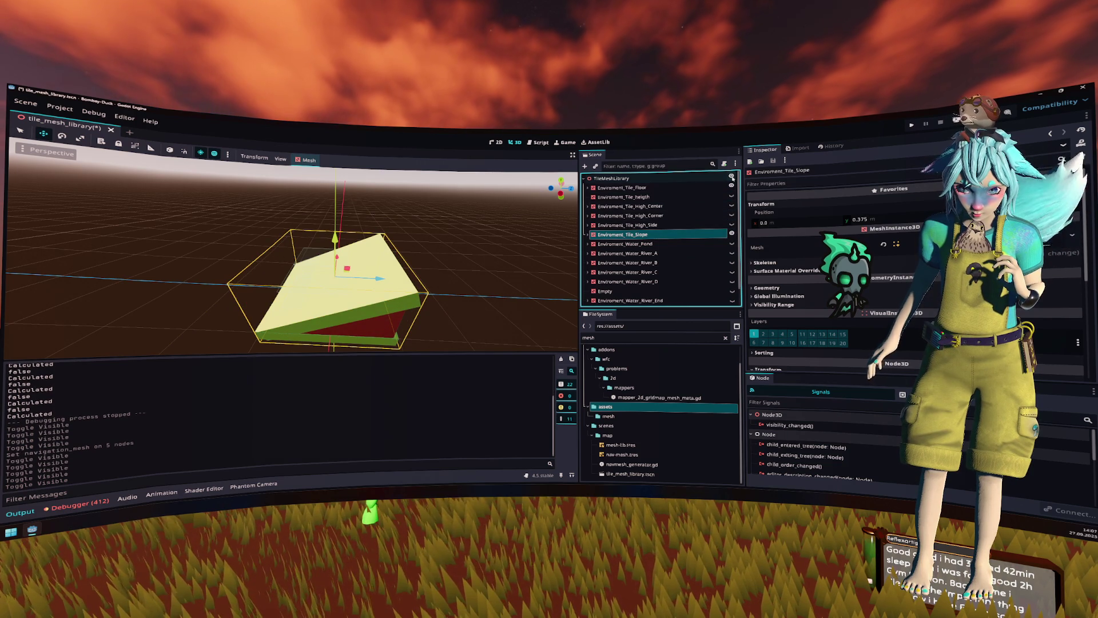
{"action": "left_click", "coordinate": [731, 185]}
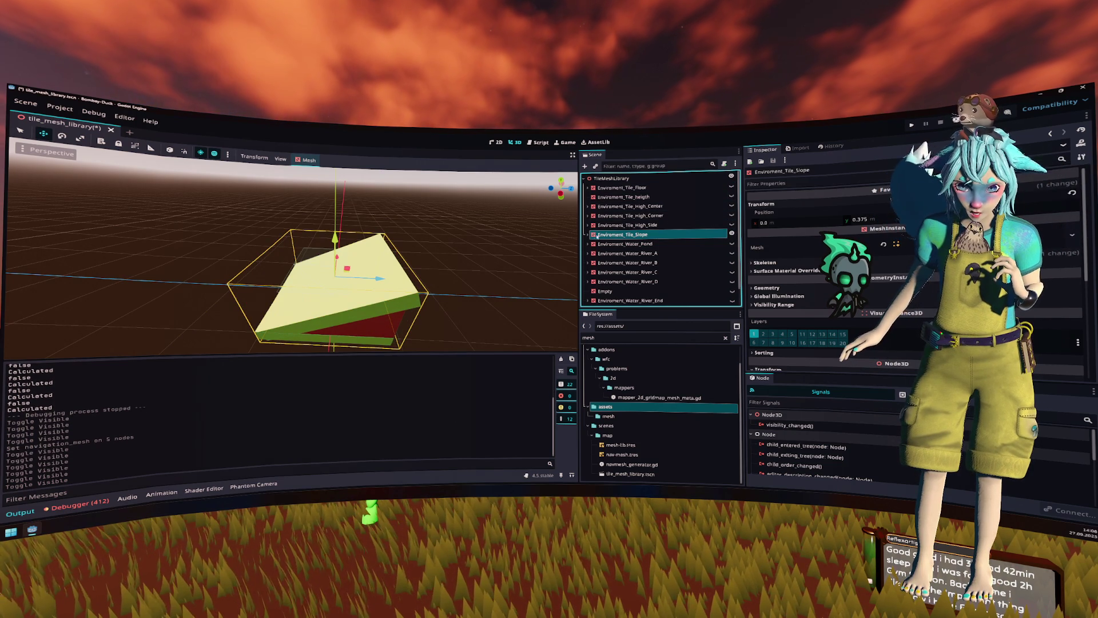
{"action": "left_click", "coordinate": [588, 235]}
{"action": "left_click", "coordinate": [625, 263]}
{"action": "left_click", "coordinate": [325, 161]}
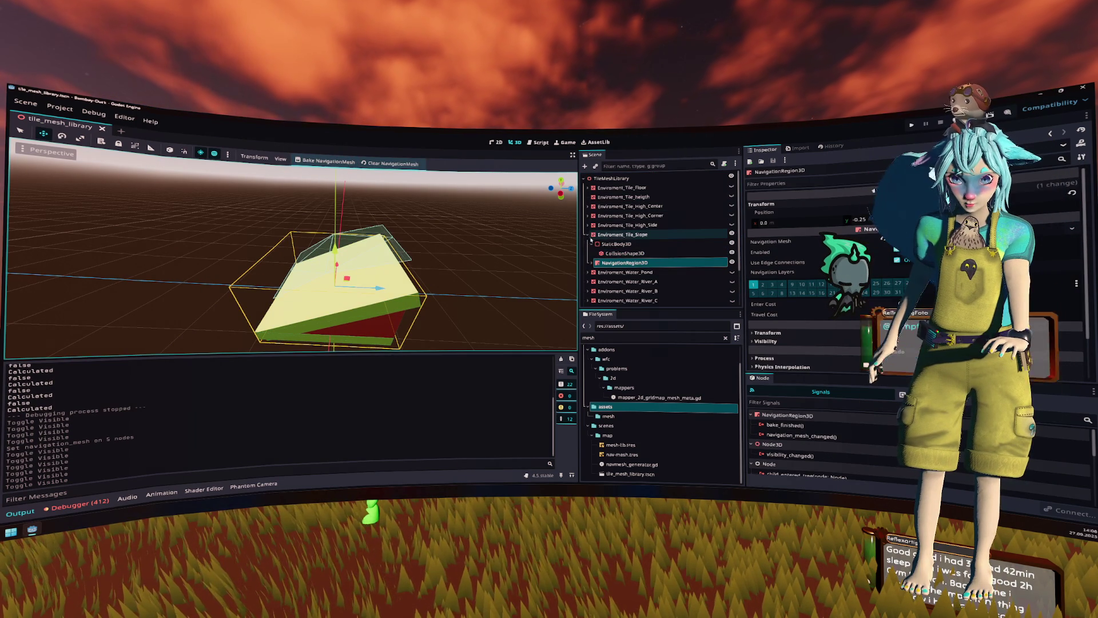
Step: Hide the slope, show the floor tile, and rebake its NavigationRegion3D navmesh flat
{"action": "left_click", "coordinate": [588, 234]}
{"action": "left_click", "coordinate": [732, 233]}
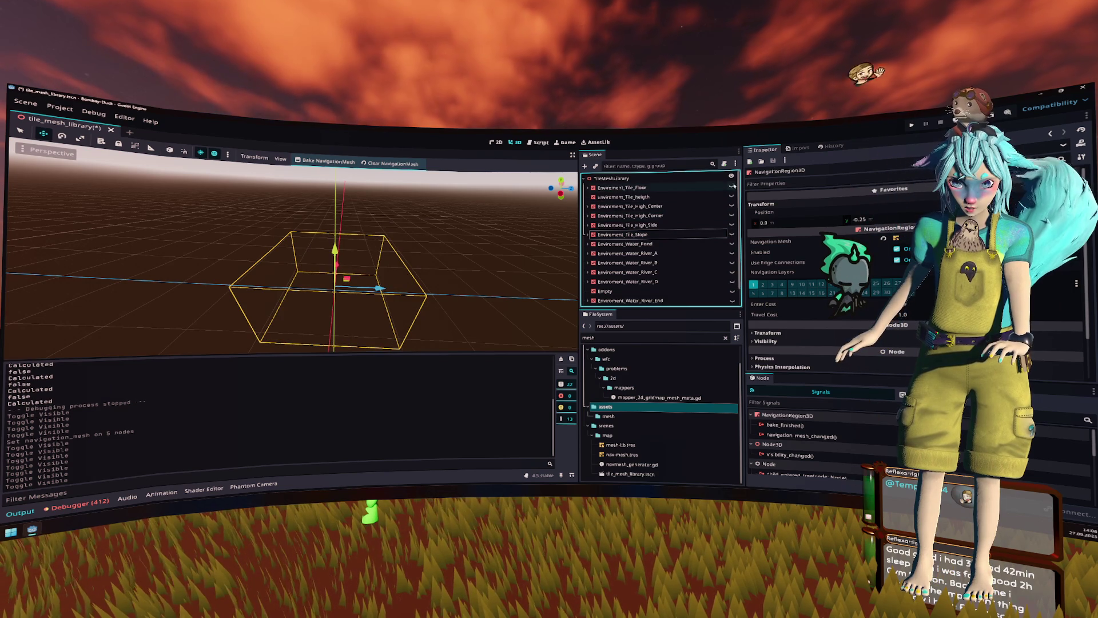
{"action": "left_click", "coordinate": [731, 187]}
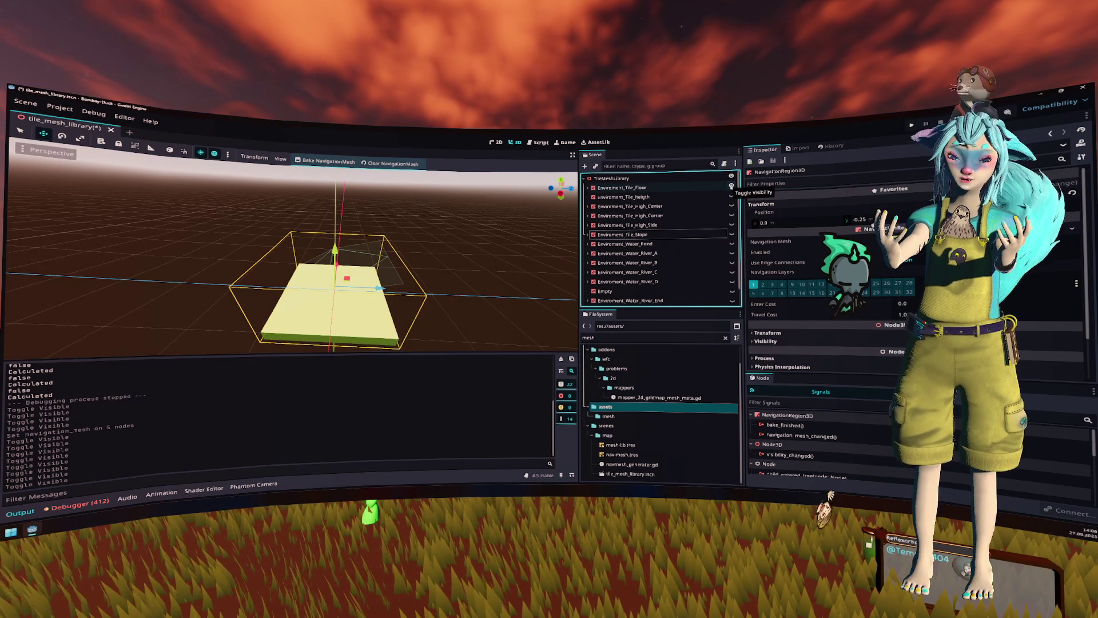
{"action": "left_click", "coordinate": [718, 188]}
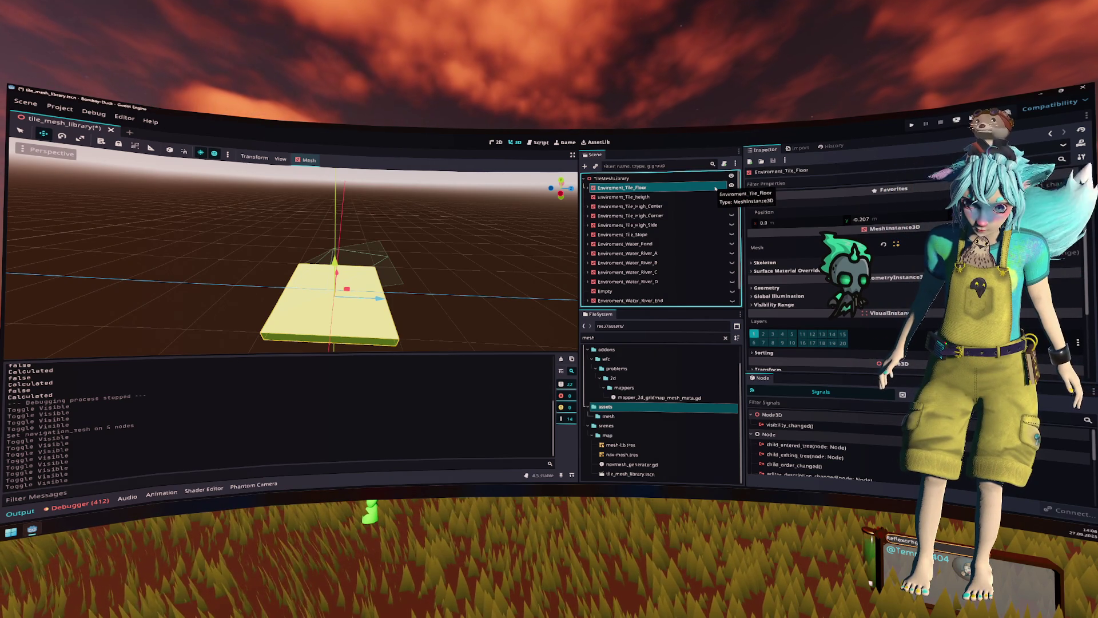
{"action": "left_click", "coordinate": [588, 188]}
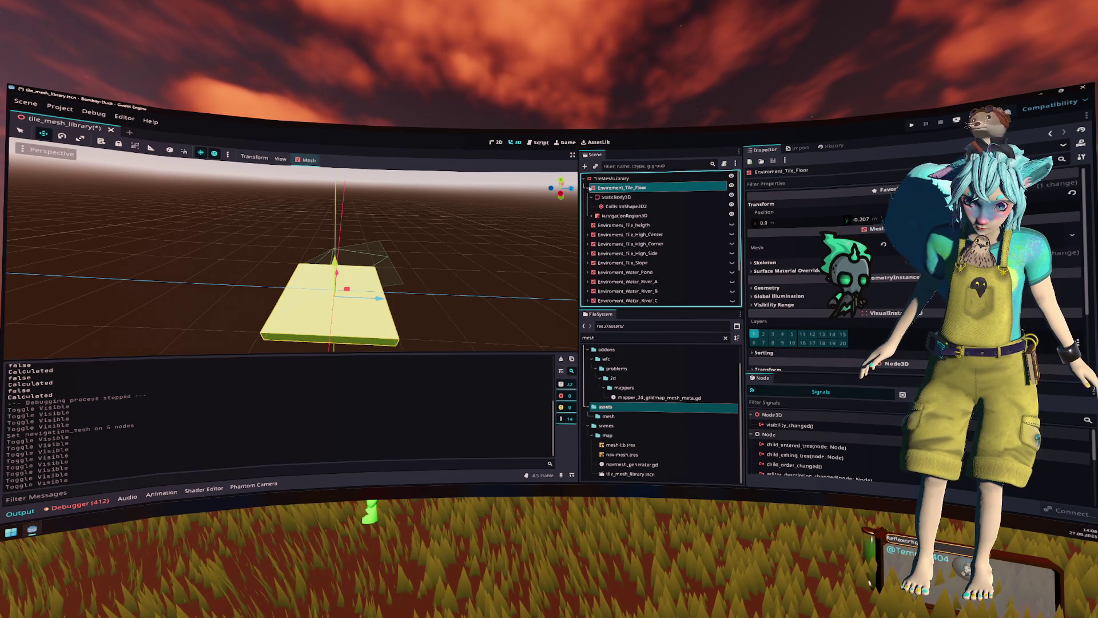
{"action": "left_click", "coordinate": [625, 216]}
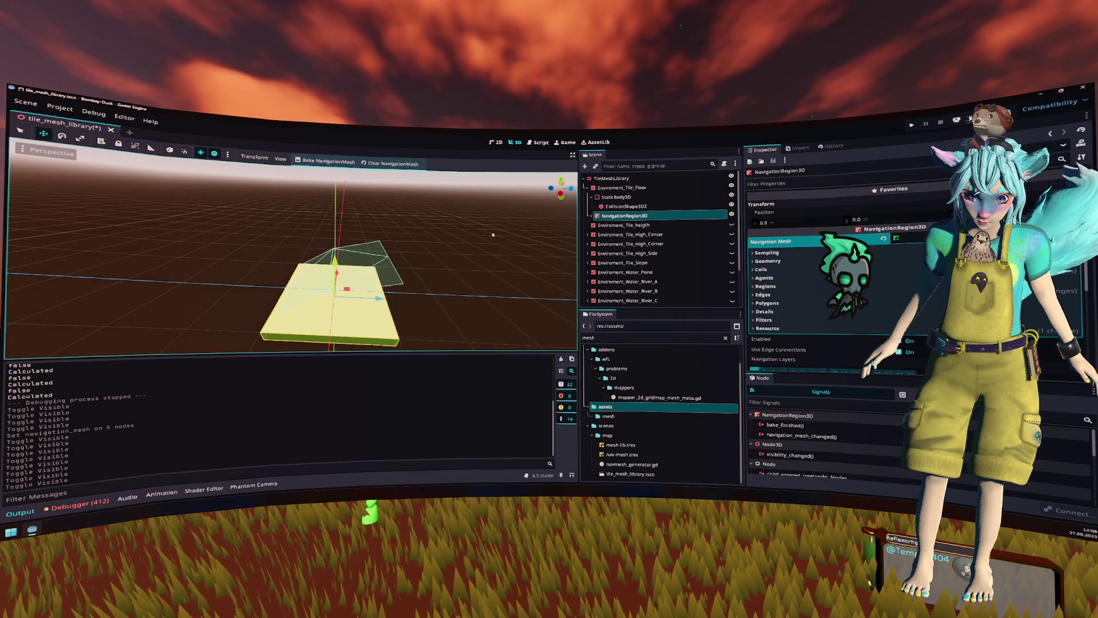
{"action": "left_click", "coordinate": [325, 161]}
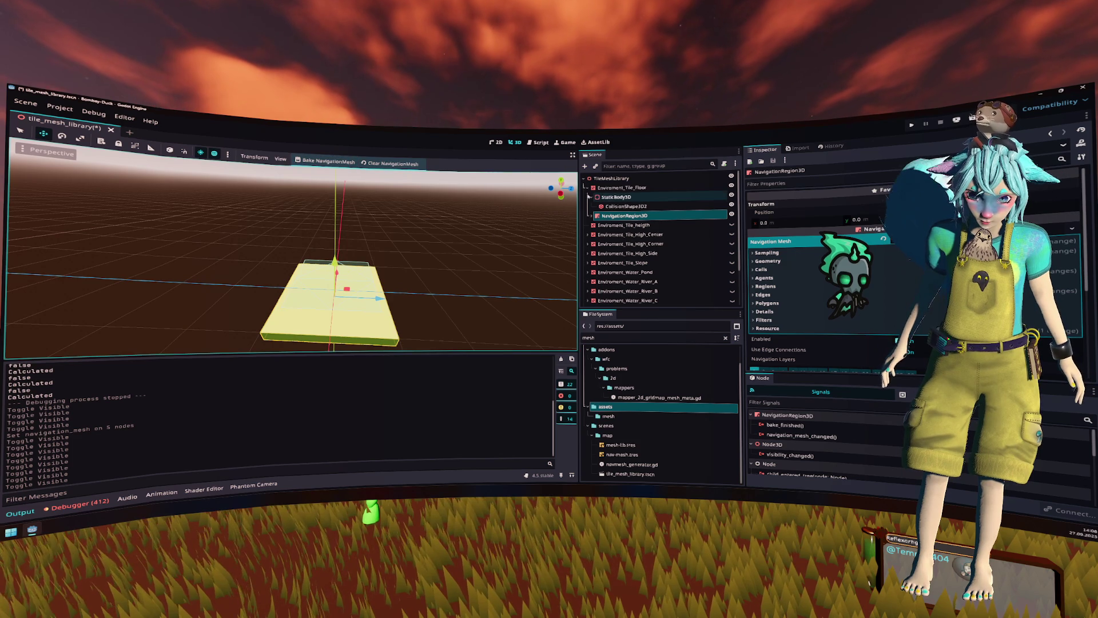
Step: Unhide the slope tile and expand its Navigation Mesh > Resource settings in the Inspector
{"action": "left_click", "coordinate": [588, 187]}
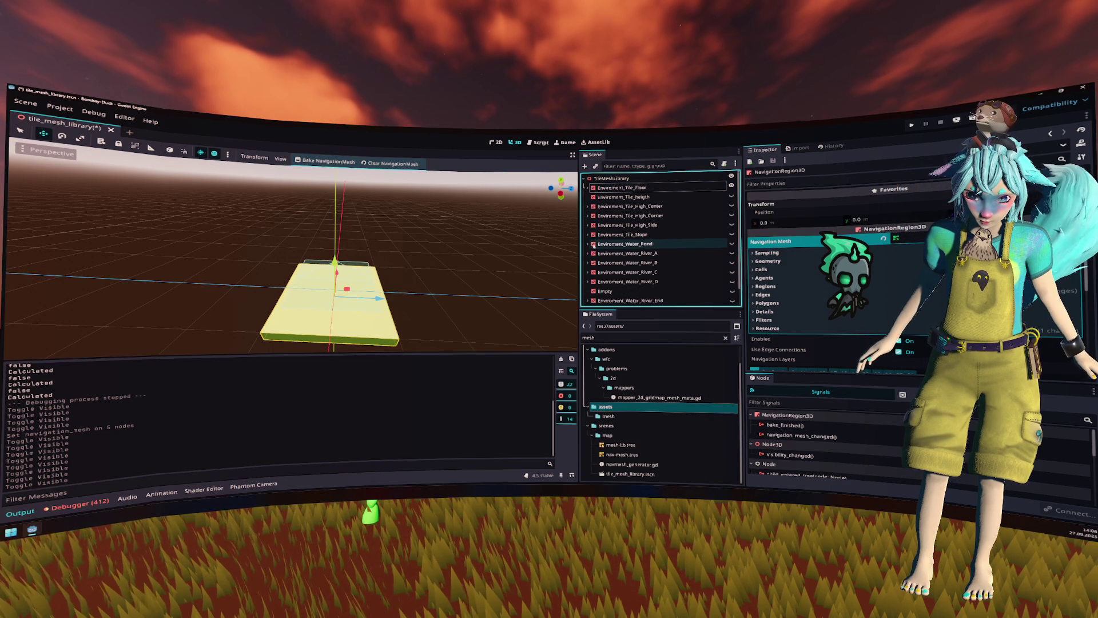
{"action": "left_click", "coordinate": [588, 235]}
{"action": "left_click", "coordinate": [652, 262]}
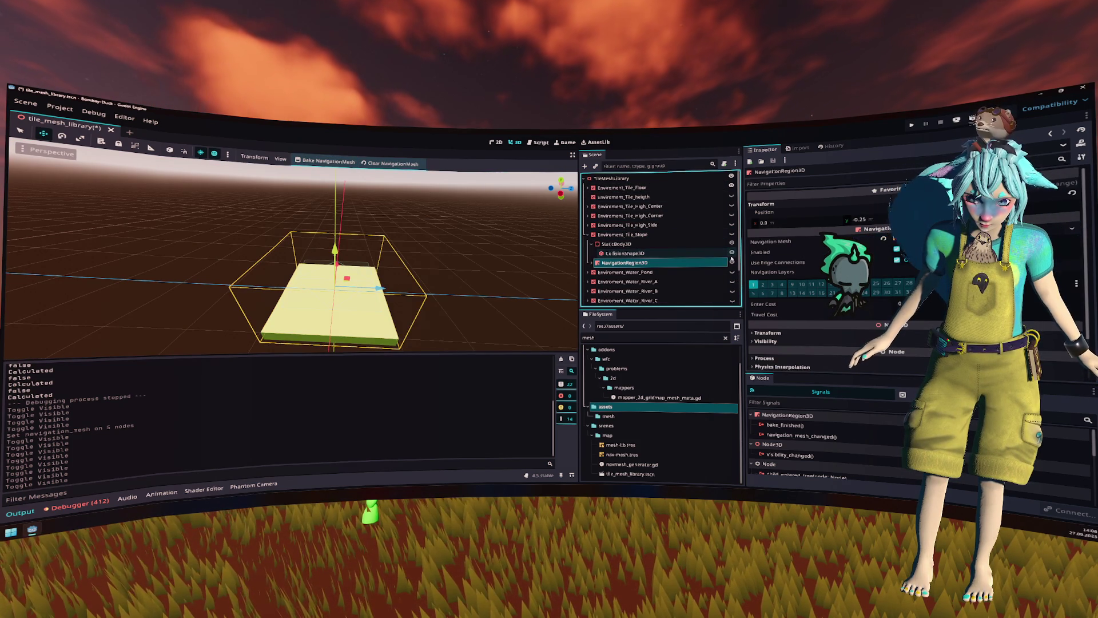
{"action": "left_click", "coordinate": [732, 235]}
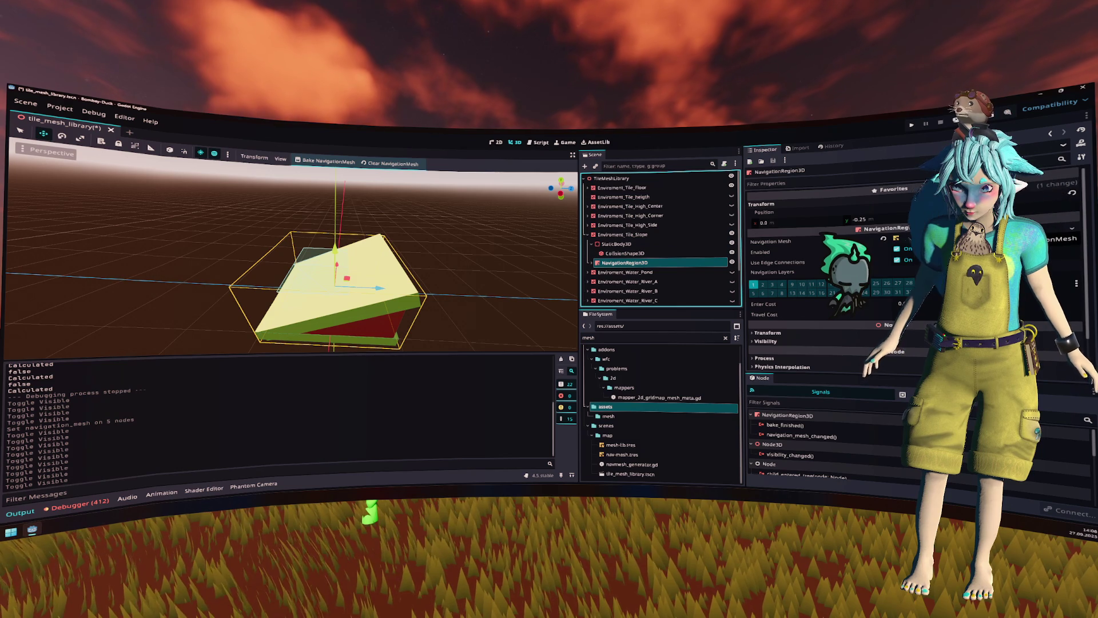
{"action": "left_click", "coordinate": [858, 241]}
{"action": "left_click", "coordinate": [766, 245]}
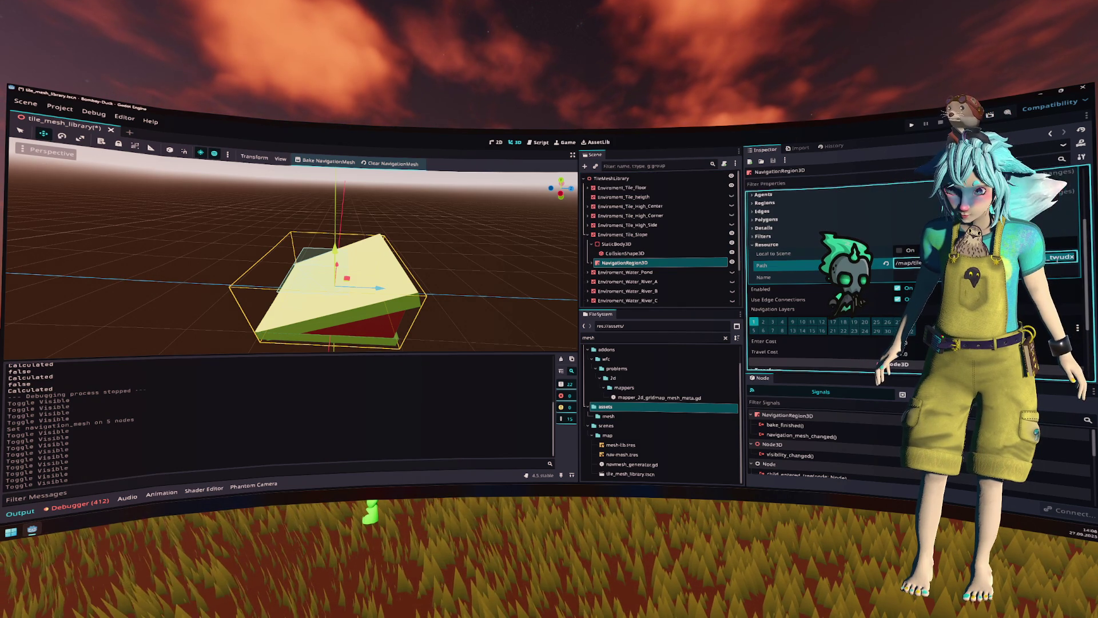
{"action": "key", "text": "Up"}
{"action": "key", "text": "Up"}
{"action": "key", "text": "Up"}
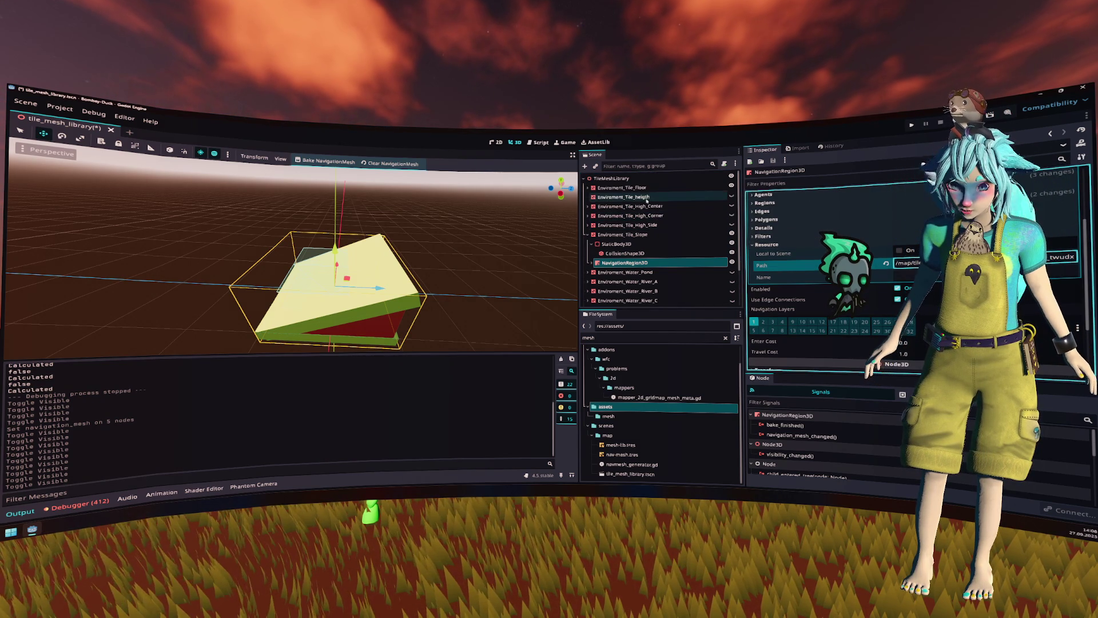
{"action": "key", "text": "Right"}
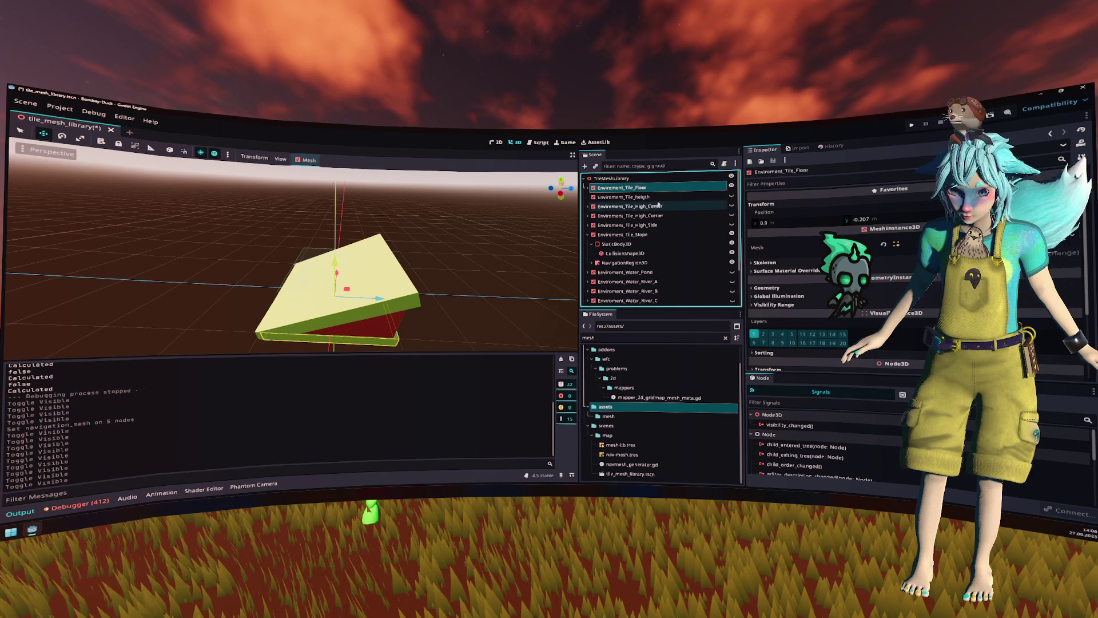
Step: Select Environment_Tile_Floor's NavigationRegion3D and scroll through its Navigation Mesh properties in the Inspector
{"action": "left_click", "coordinate": [722, 220]}
{"action": "scroll", "coordinate": [812, 274], "scroll_direction": "down", "scroll_amount": 5}
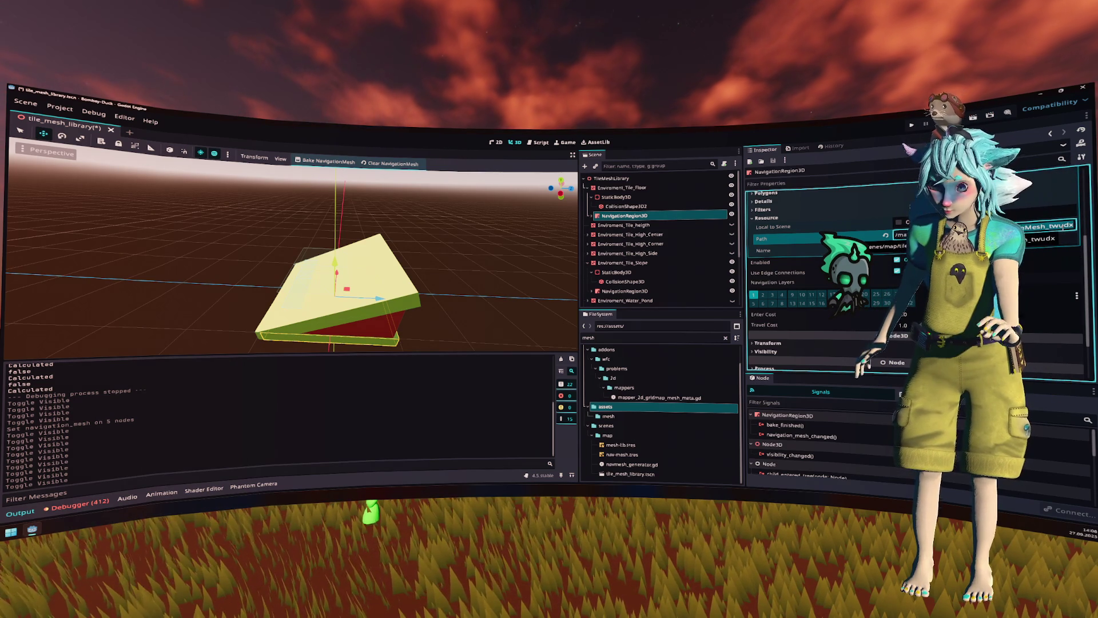
{"action": "scroll", "coordinate": [815, 243], "scroll_direction": "up", "scroll_amount": 4}
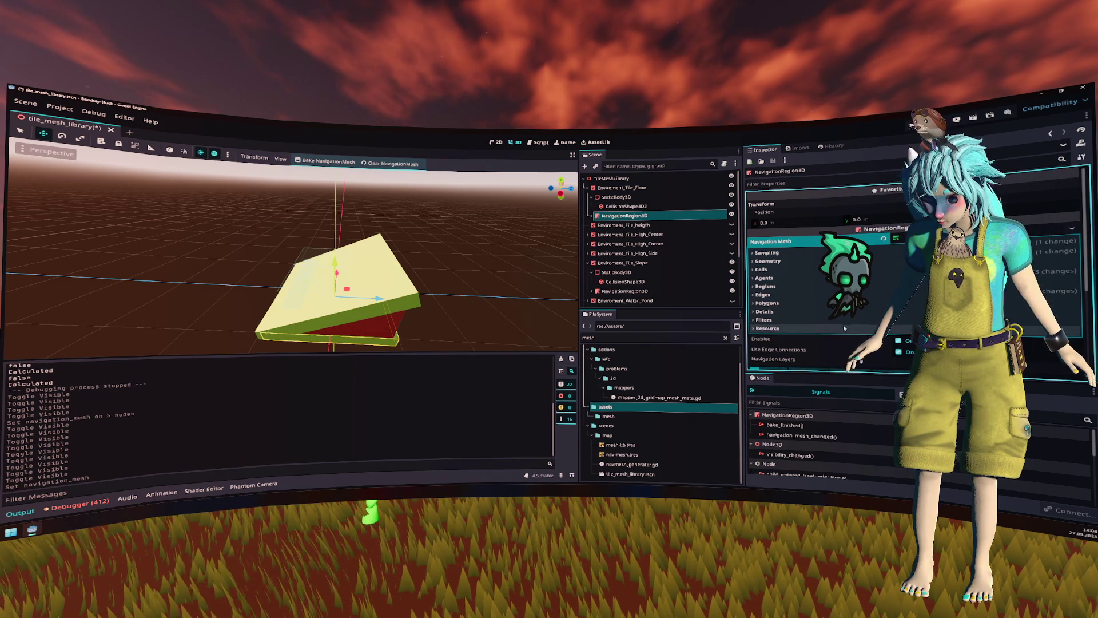
{"action": "scroll", "coordinate": [1014, 309], "scroll_direction": "down", "scroll_amount": 5}
{"action": "scroll", "coordinate": [818, 274], "scroll_direction": "up", "scroll_amount": 2}
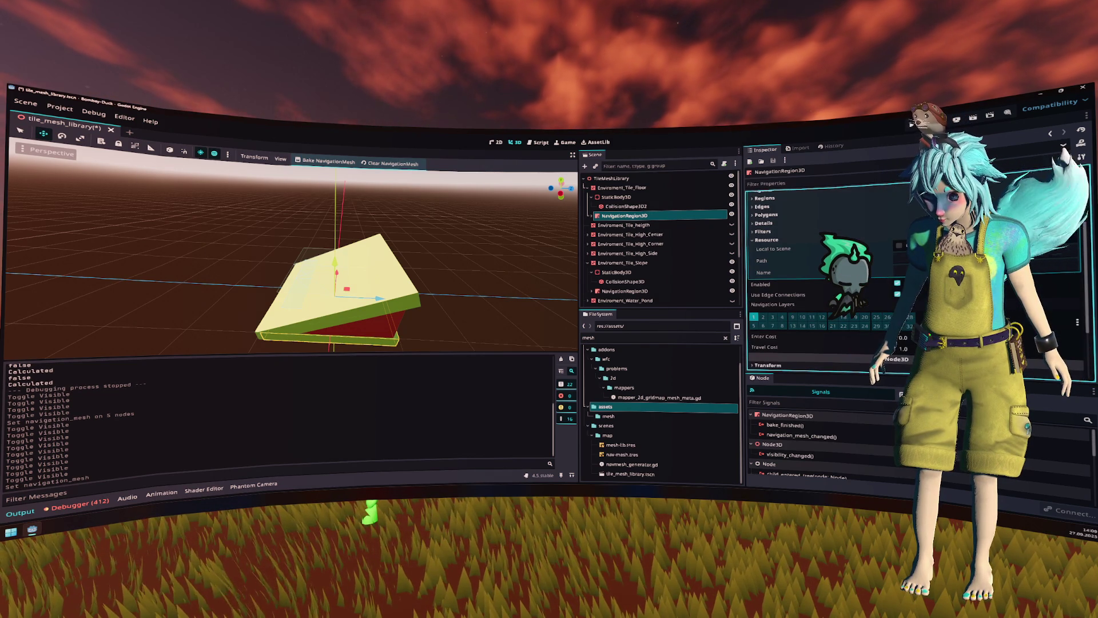
{"action": "scroll", "coordinate": [818, 275], "scroll_direction": "up", "scroll_amount": 4}
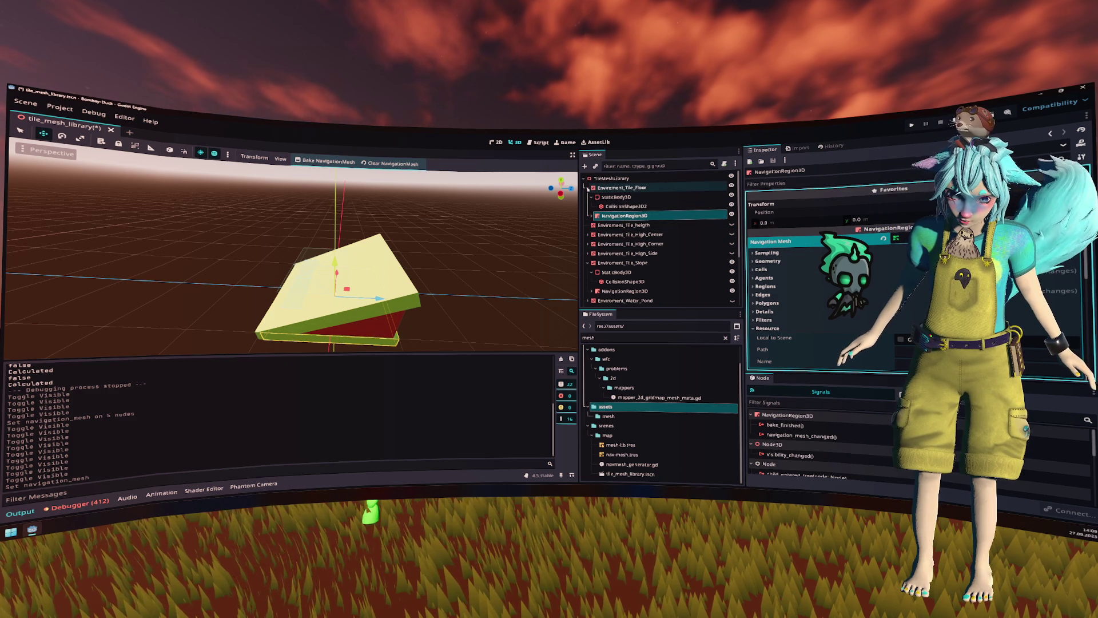
Step: Filter the Scene dock by 'na' and apply Make Unique (Recursive) to all five NavigationRegion nodes
{"action": "left_click", "coordinate": [622, 166]}
{"action": "type", "text": "na"}
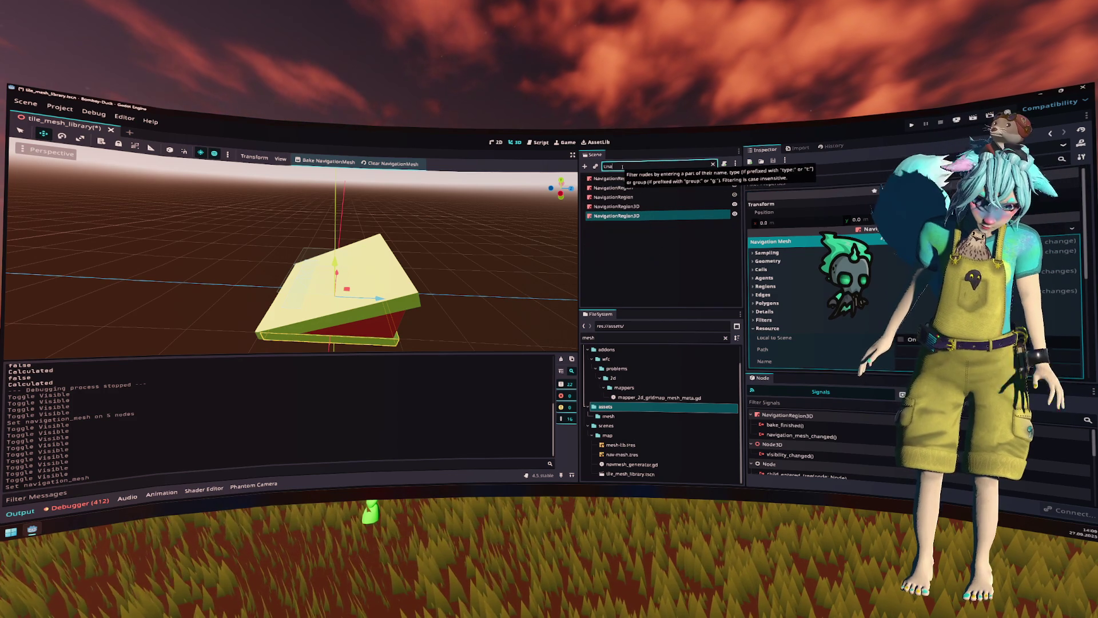
{"action": "left_click", "coordinate": [618, 179], "text": "ctrl"}
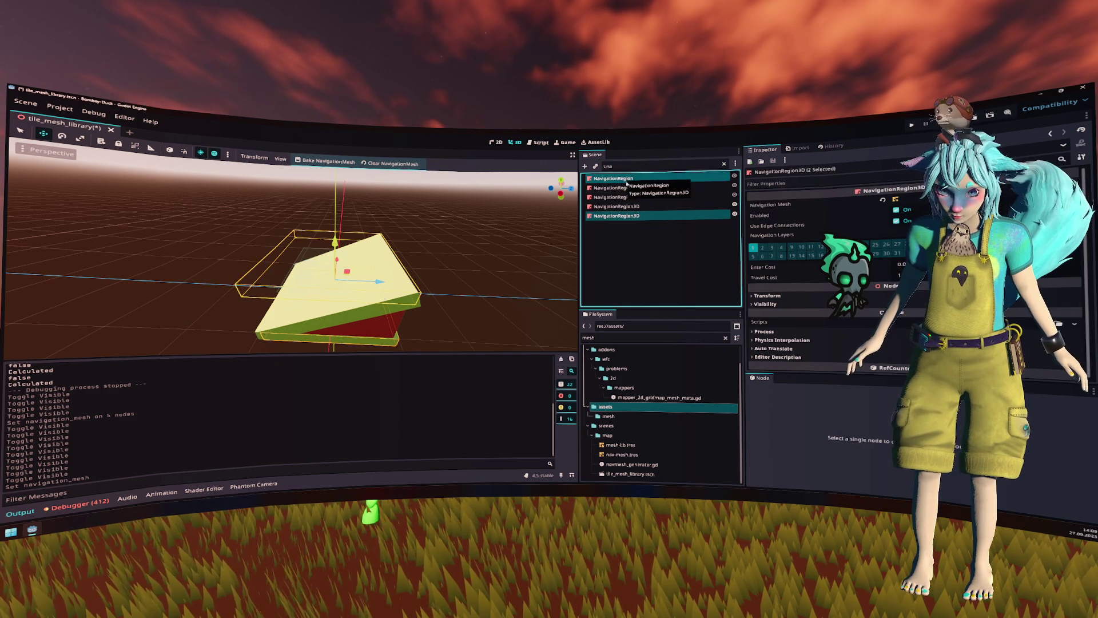
{"action": "left_click", "coordinate": [630, 216], "text": "shift"}
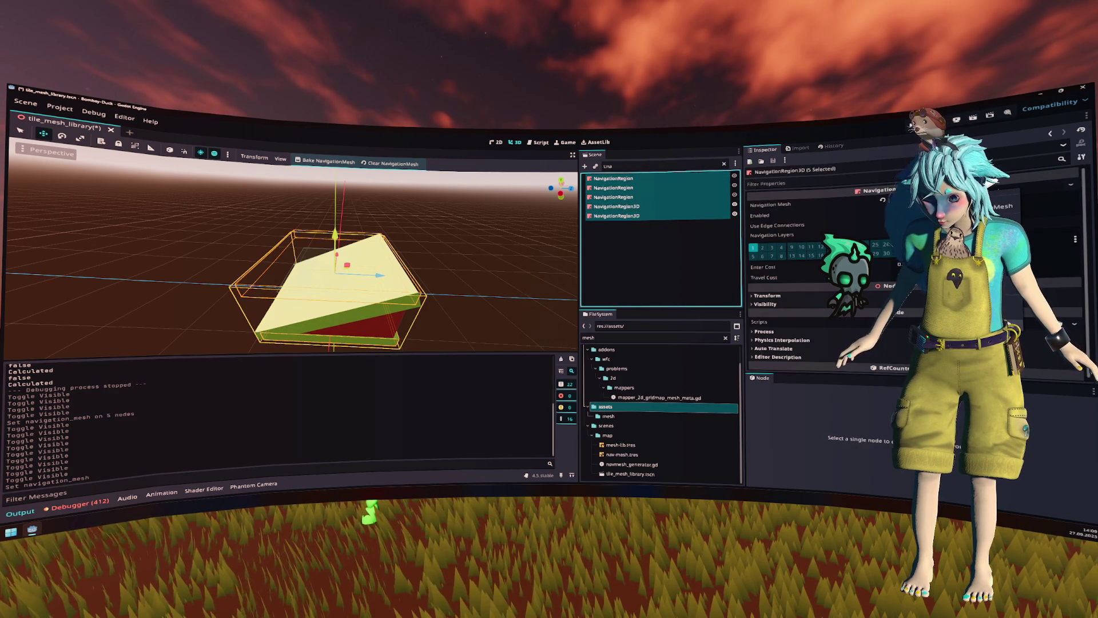
{"action": "left_click", "coordinate": [1009, 322]}
{"action": "left_click", "coordinate": [515, 366]}
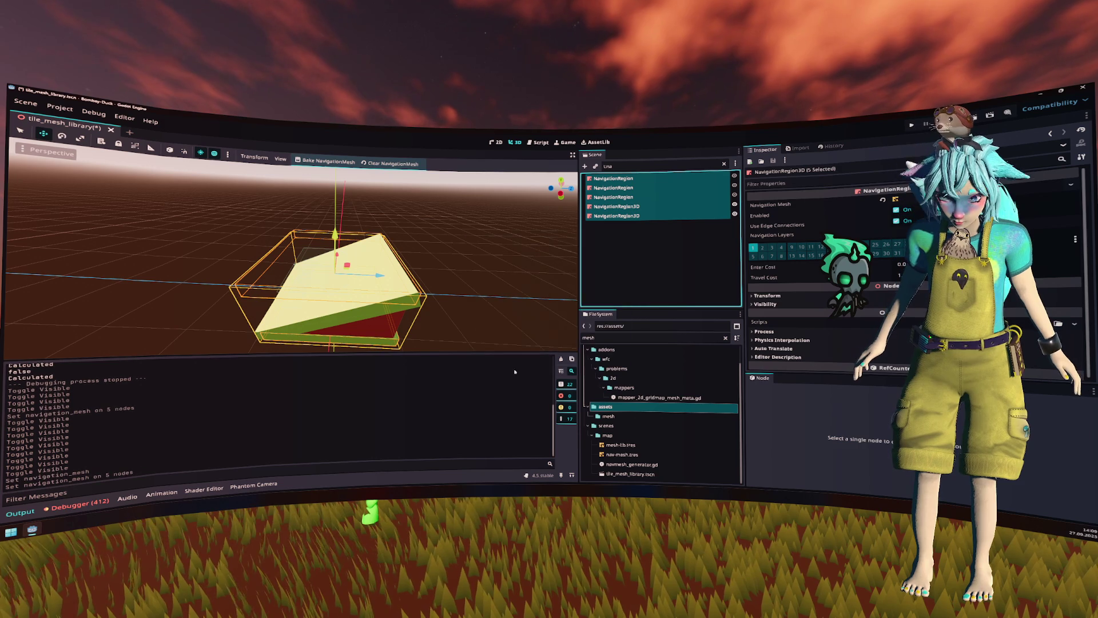
Step: Inspect one navigation region's new navigation mesh, then clear the 'na' filter
{"action": "left_click", "coordinate": [658, 206]}
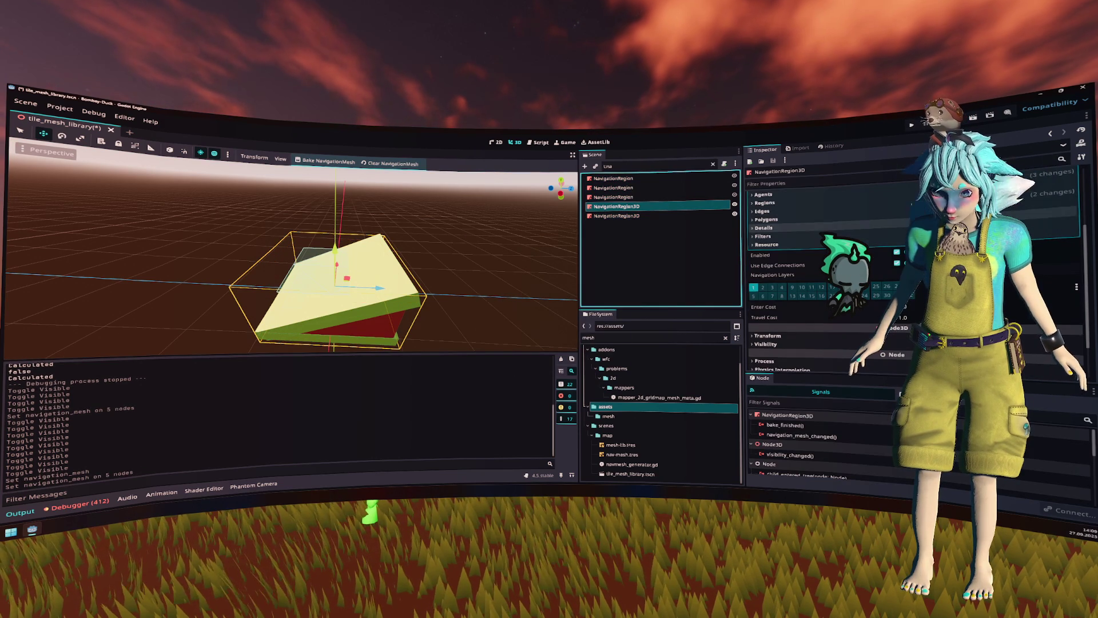
{"action": "left_click", "coordinate": [973, 204]}
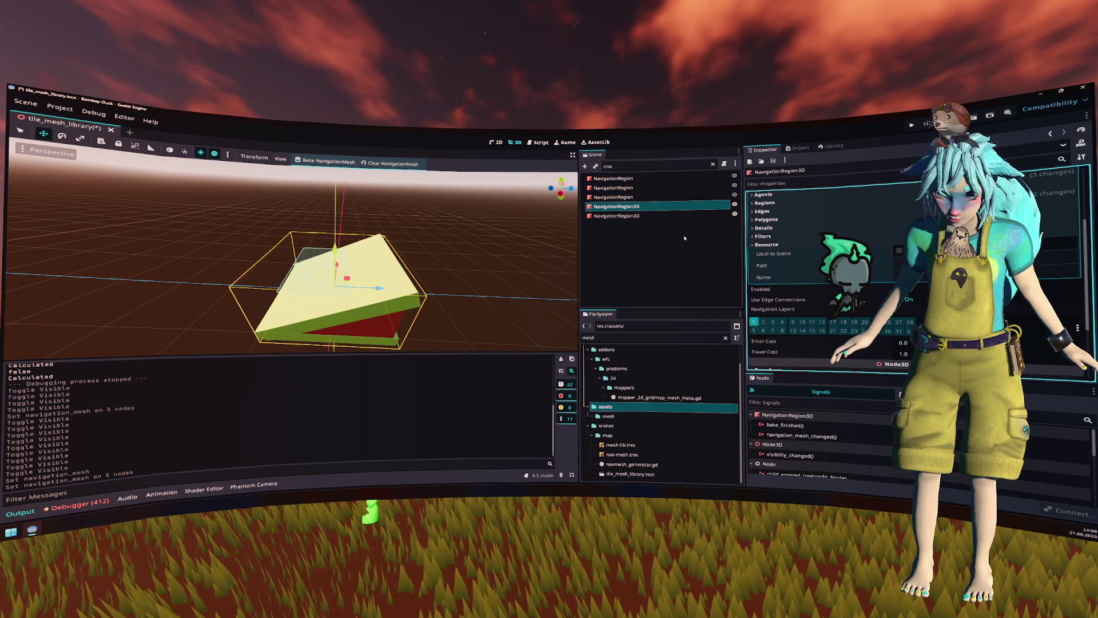
{"action": "left_click", "coordinate": [681, 179]}
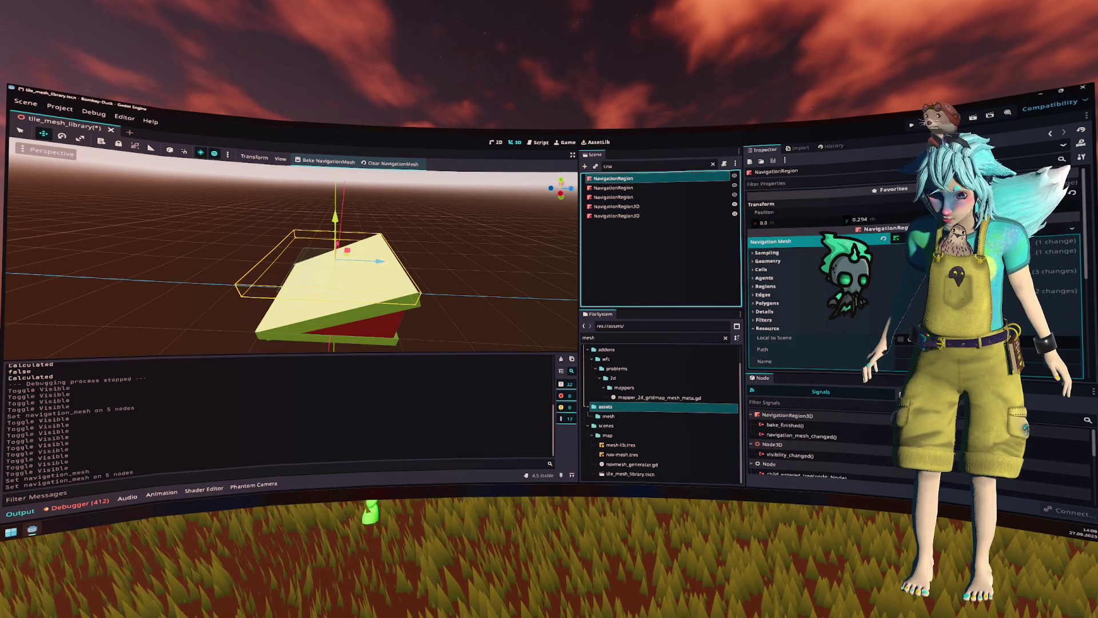
{"action": "left_click", "coordinate": [712, 164]}
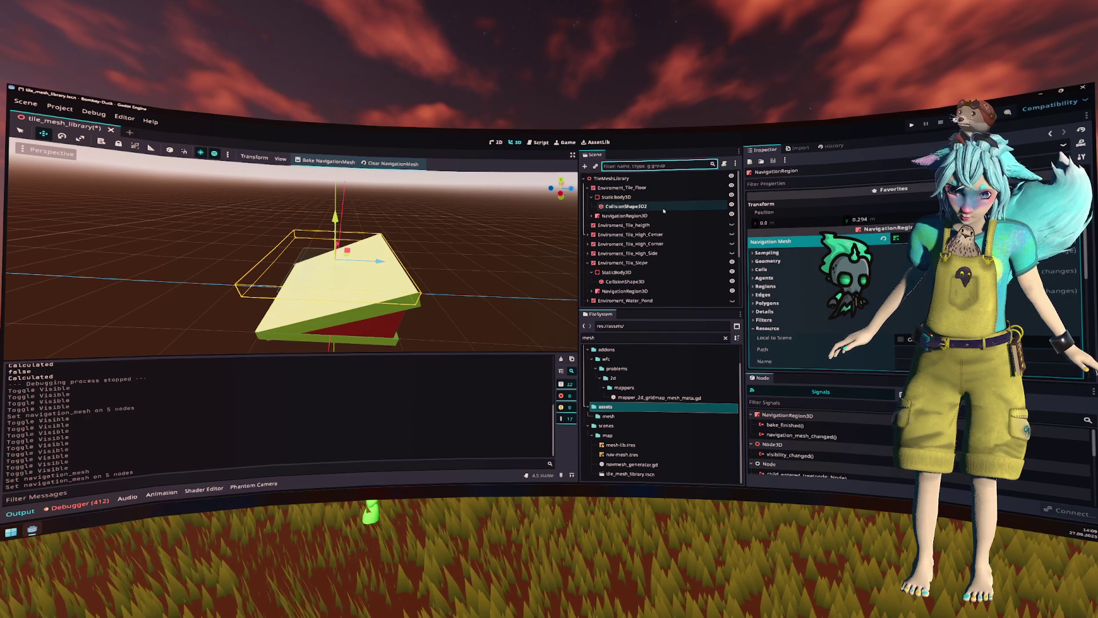
Step: Hide the slope and floor tiles, briefly show and check Environment_Tile_High_Center's navigation region
{"action": "left_click", "coordinate": [666, 216]}
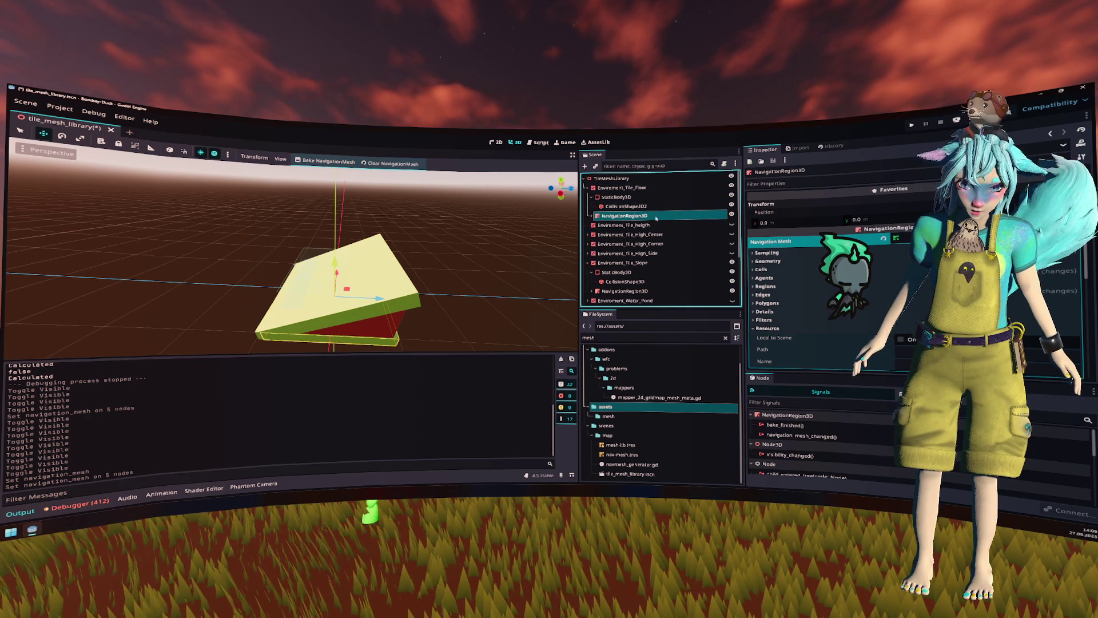
{"action": "left_click", "coordinate": [731, 262]}
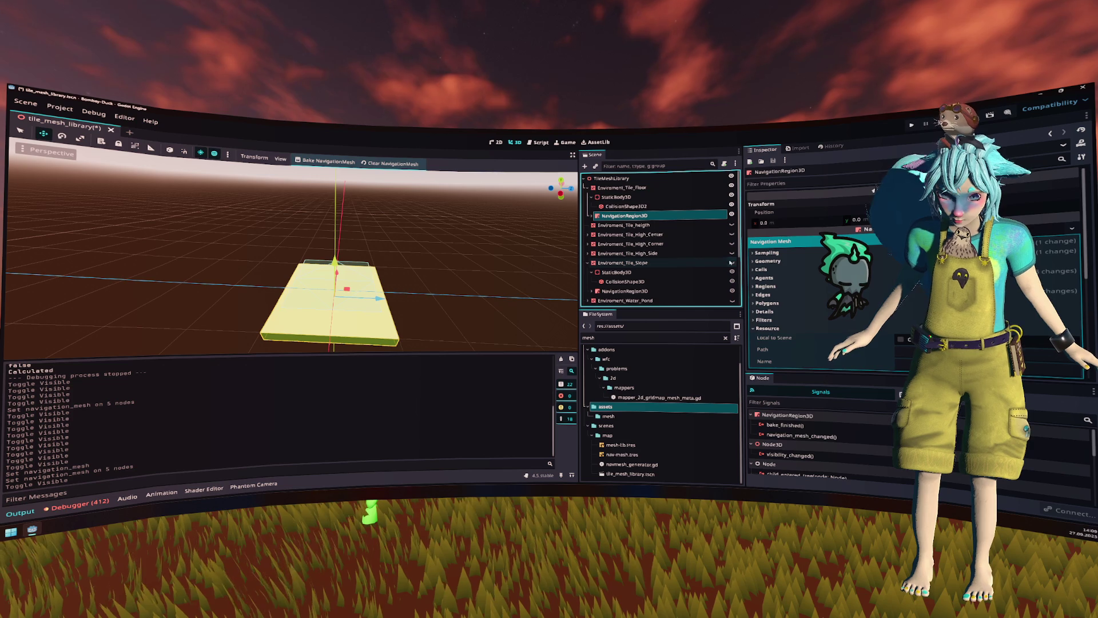
{"action": "left_click", "coordinate": [731, 185]}
{"action": "left_click", "coordinate": [586, 187]}
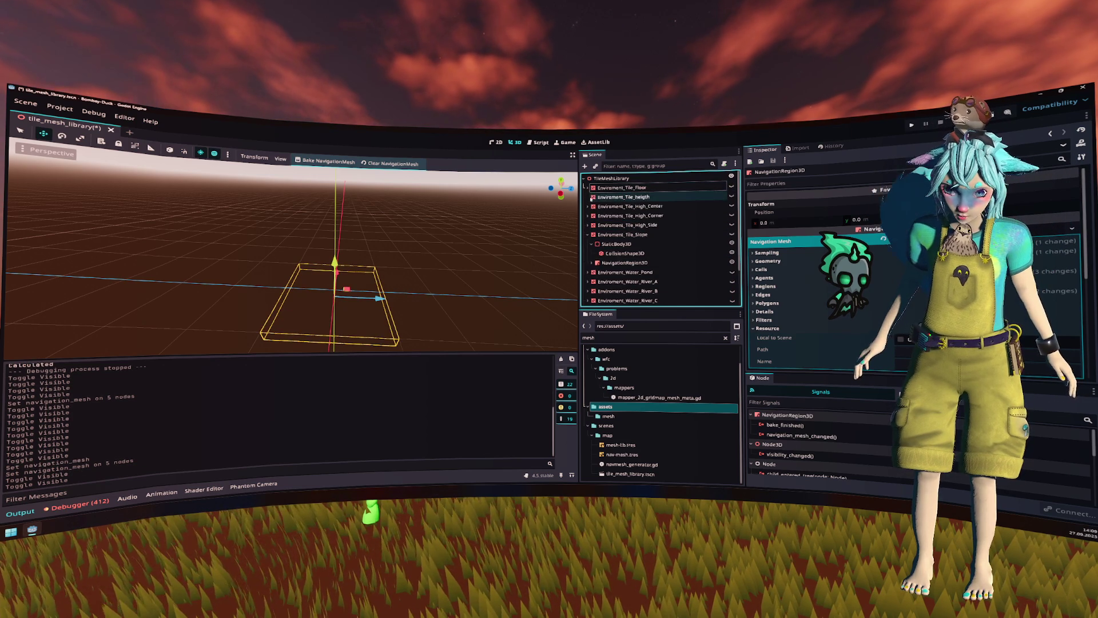
{"action": "left_click", "coordinate": [588, 206]}
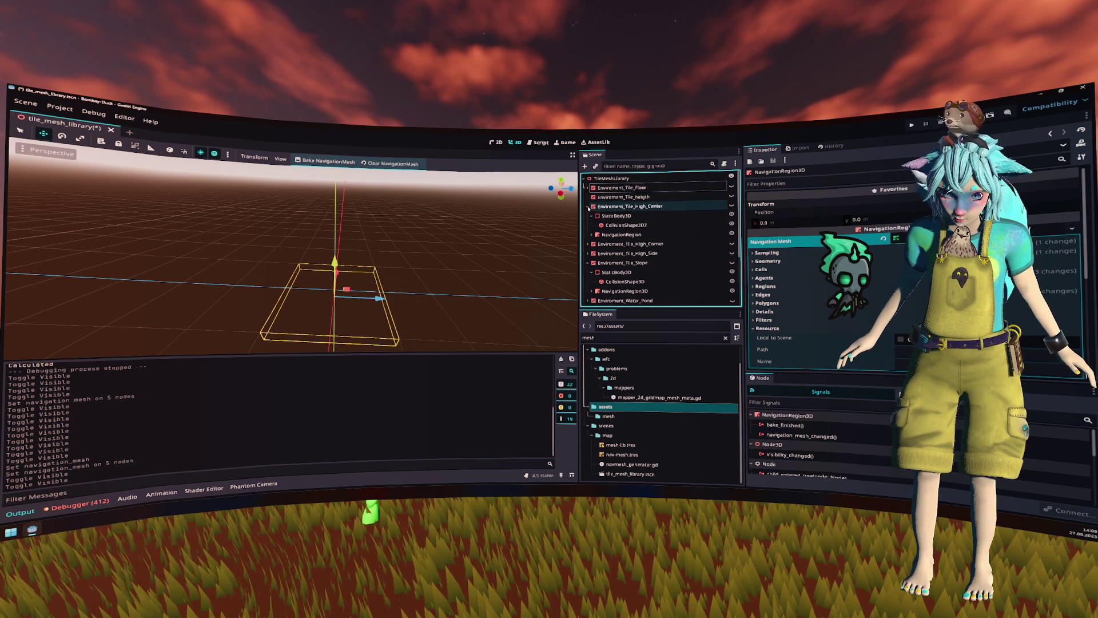
{"action": "left_click", "coordinate": [731, 206]}
{"action": "left_click", "coordinate": [621, 235]}
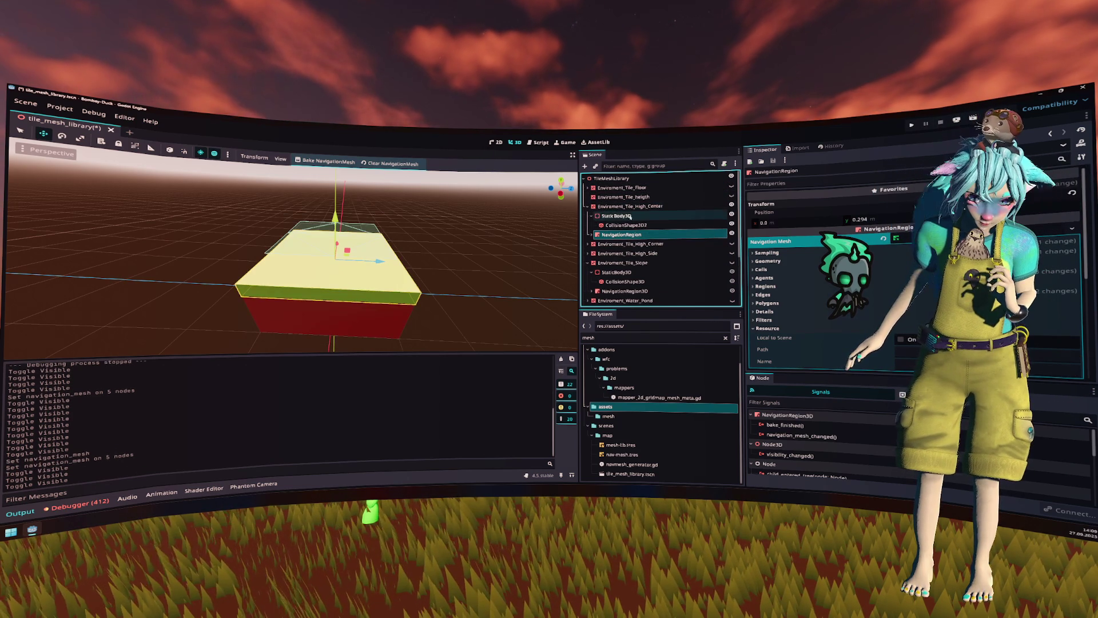
{"action": "left_click", "coordinate": [731, 206]}
{"action": "left_click", "coordinate": [588, 206]}
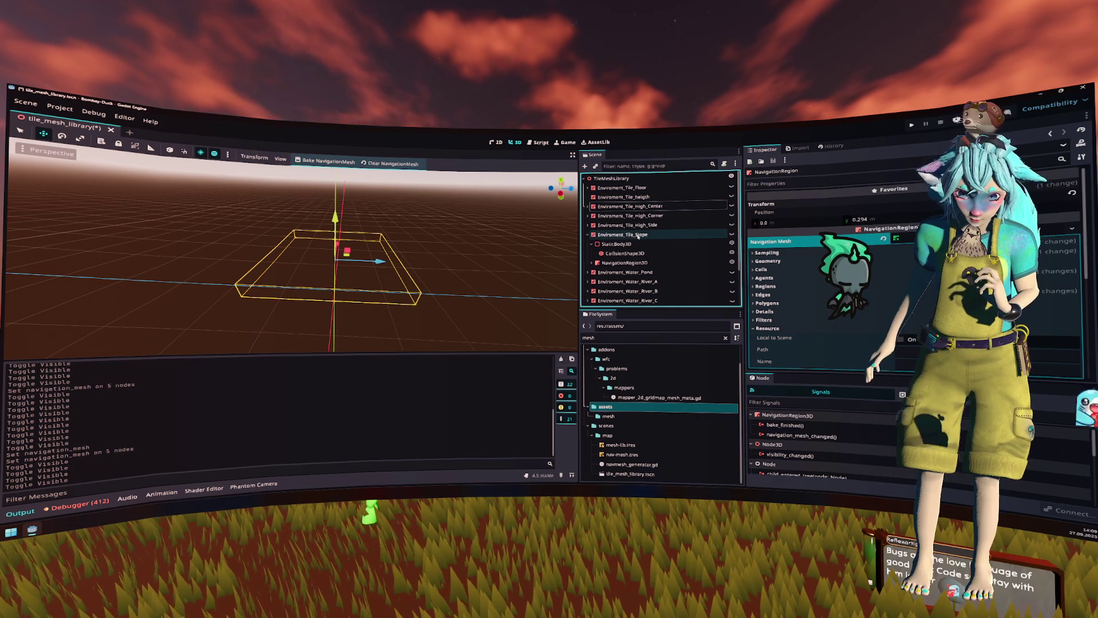
Step: Show Environment_Tile_Slope and bake a navigation mesh on its NavigationRegion3D
{"action": "left_click", "coordinate": [638, 235]}
{"action": "left_click", "coordinate": [732, 235]}
{"action": "left_click", "coordinate": [661, 263]}
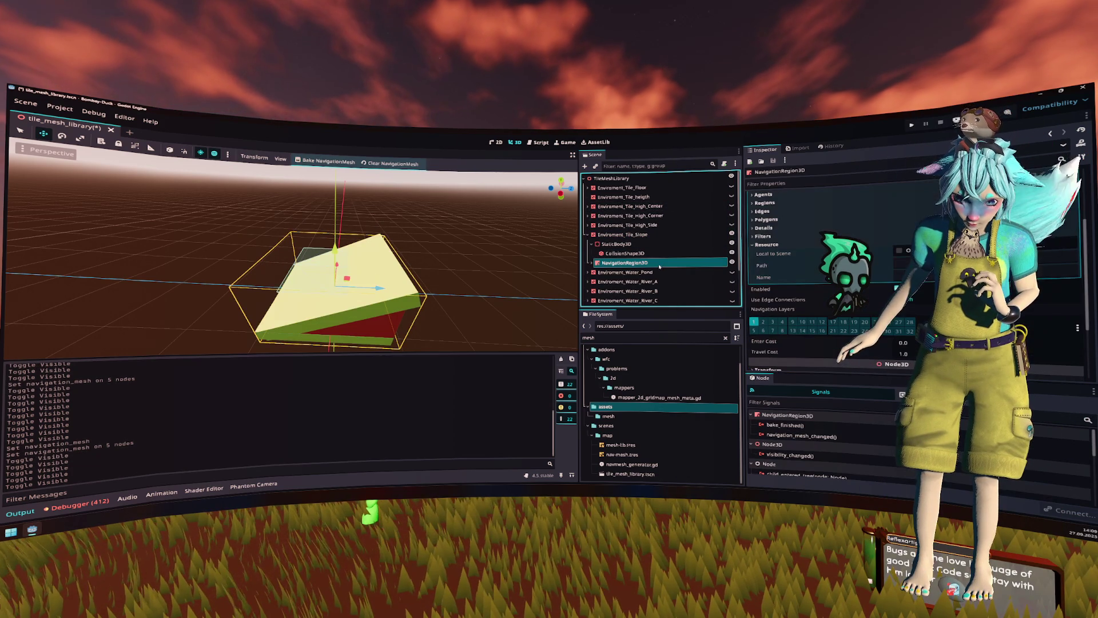
{"action": "left_click", "coordinate": [325, 161]}
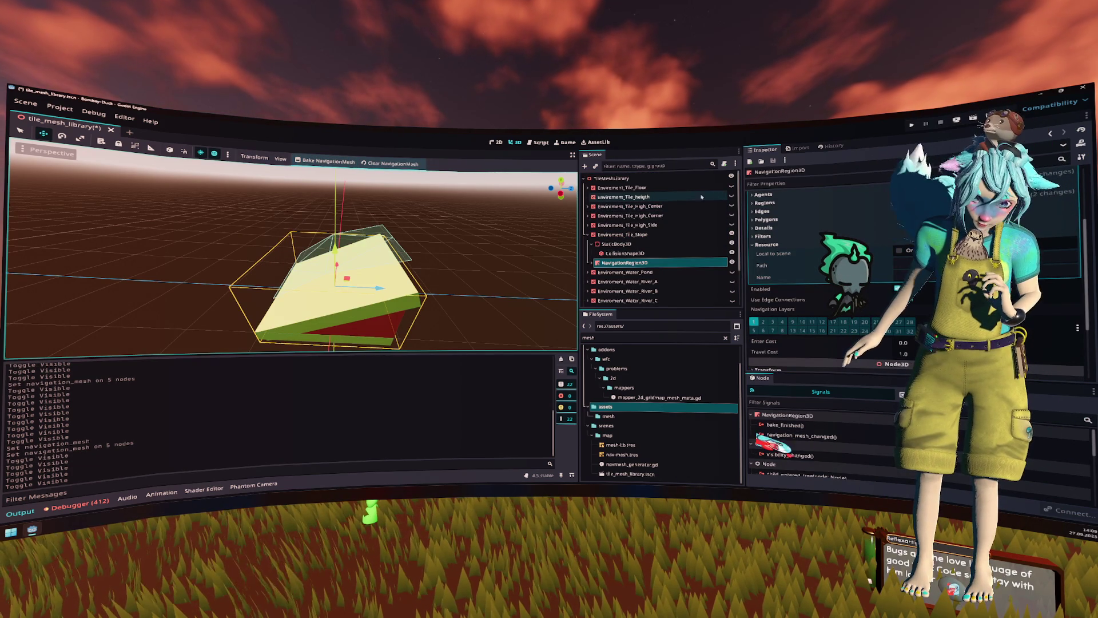
Step: Hide the slope tile, unhide Environment_Tile_Floor, and reselect the slope's navigation region
{"action": "left_click", "coordinate": [731, 234]}
{"action": "left_click", "coordinate": [731, 187]}
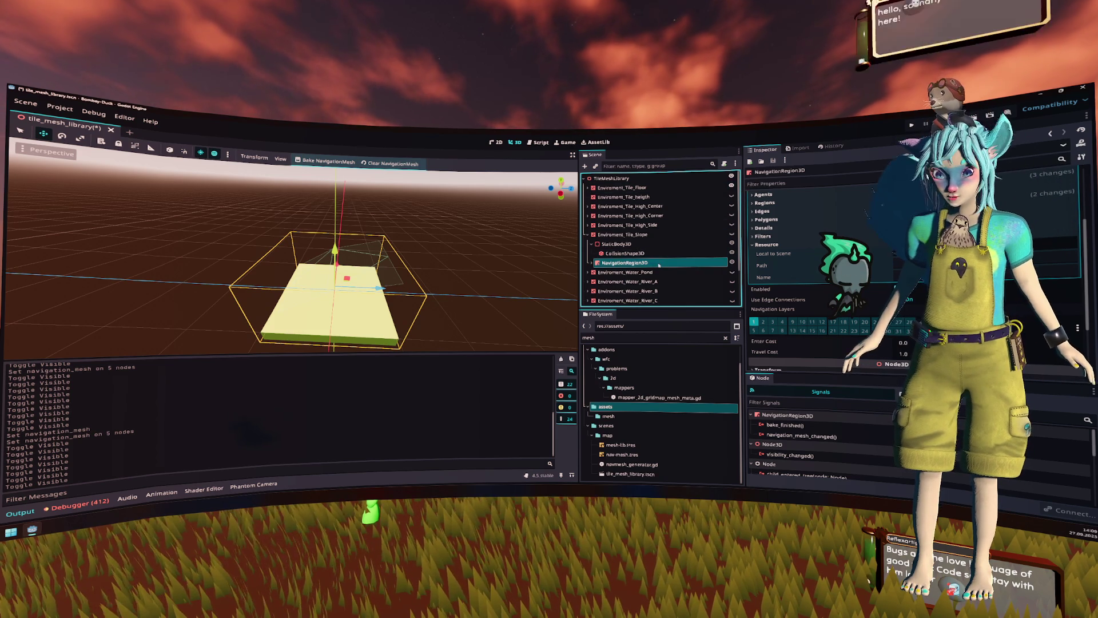
{"action": "left_click", "coordinate": [629, 254]}
{"action": "left_click", "coordinate": [629, 263]}
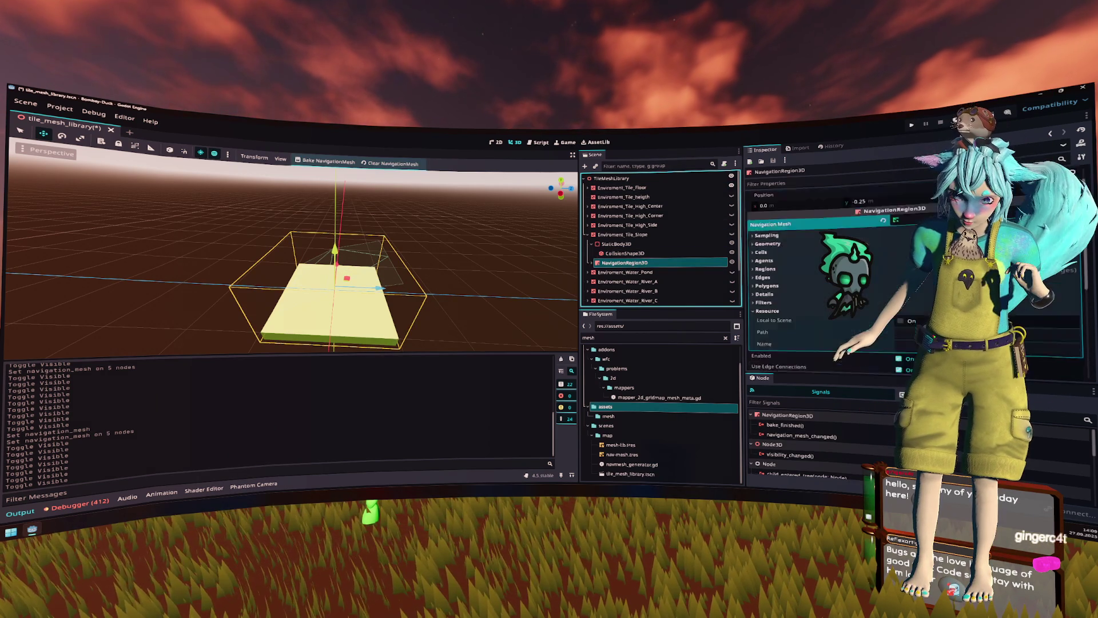
{"action": "scroll", "coordinate": [801, 275], "scroll_direction": "down", "scroll_amount": 3}
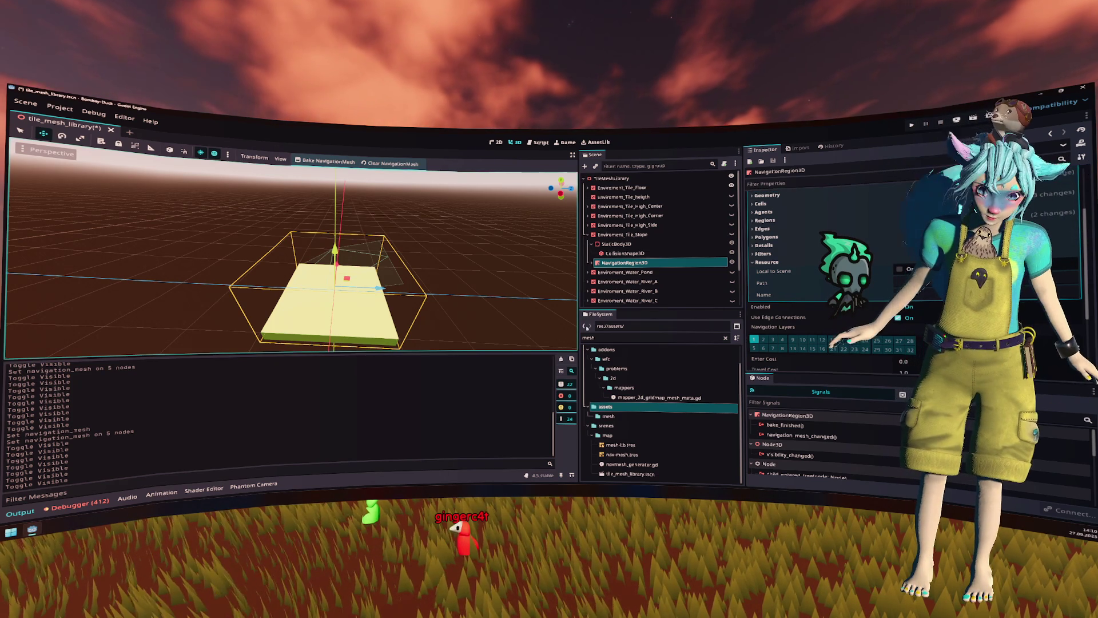
{"action": "scroll", "coordinate": [782, 281], "scroll_direction": "up", "scroll_amount": 3}
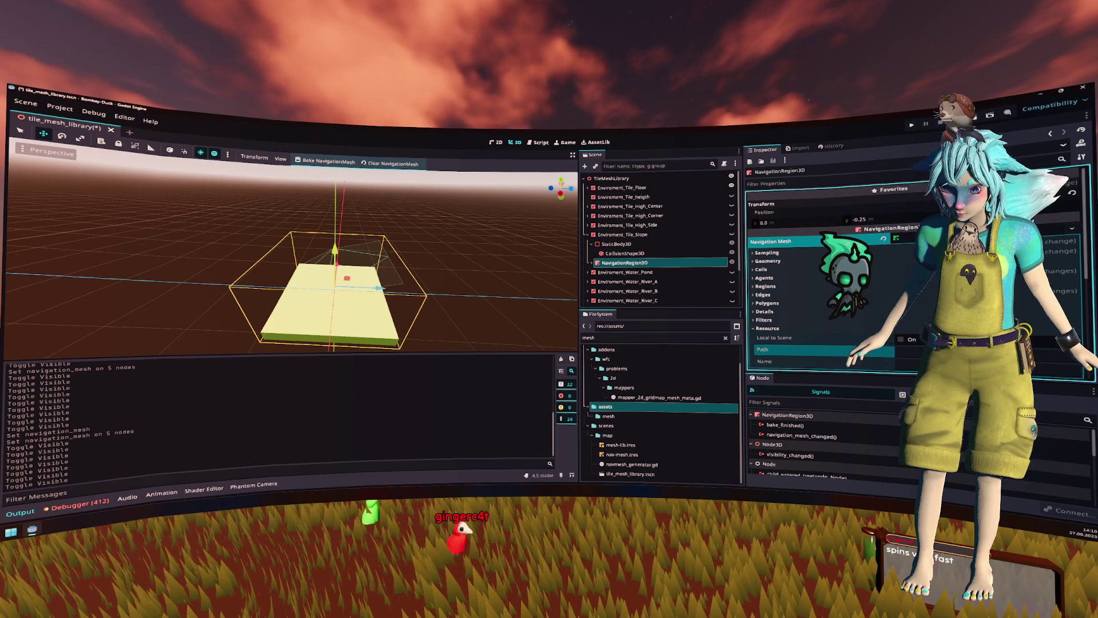
{"action": "left_click", "coordinate": [682, 262]}
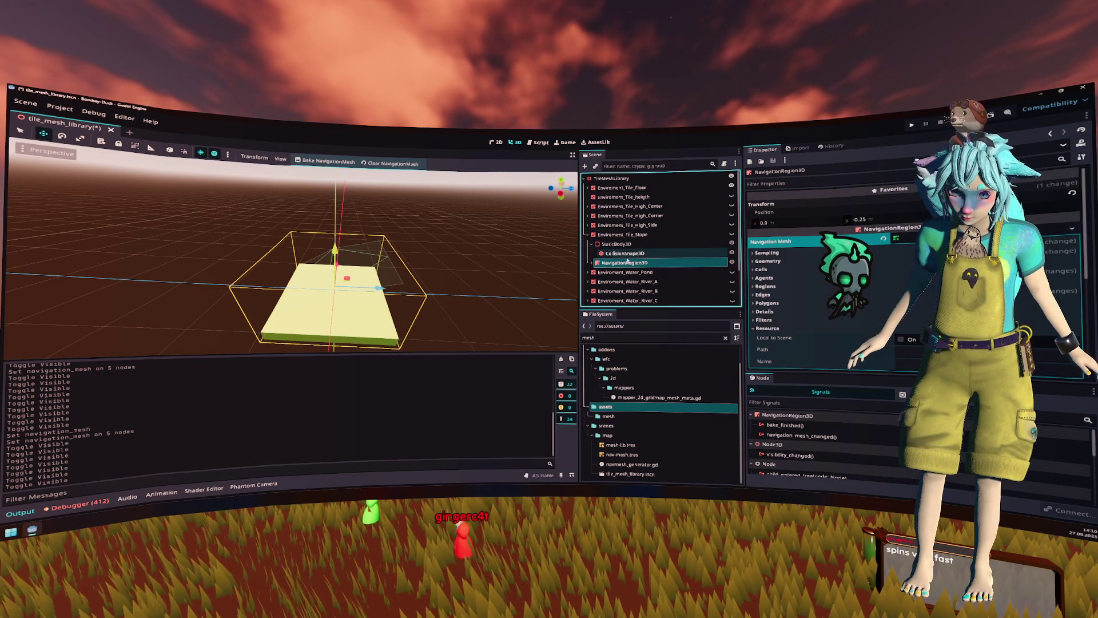
{"action": "left_click", "coordinate": [1001, 228]}
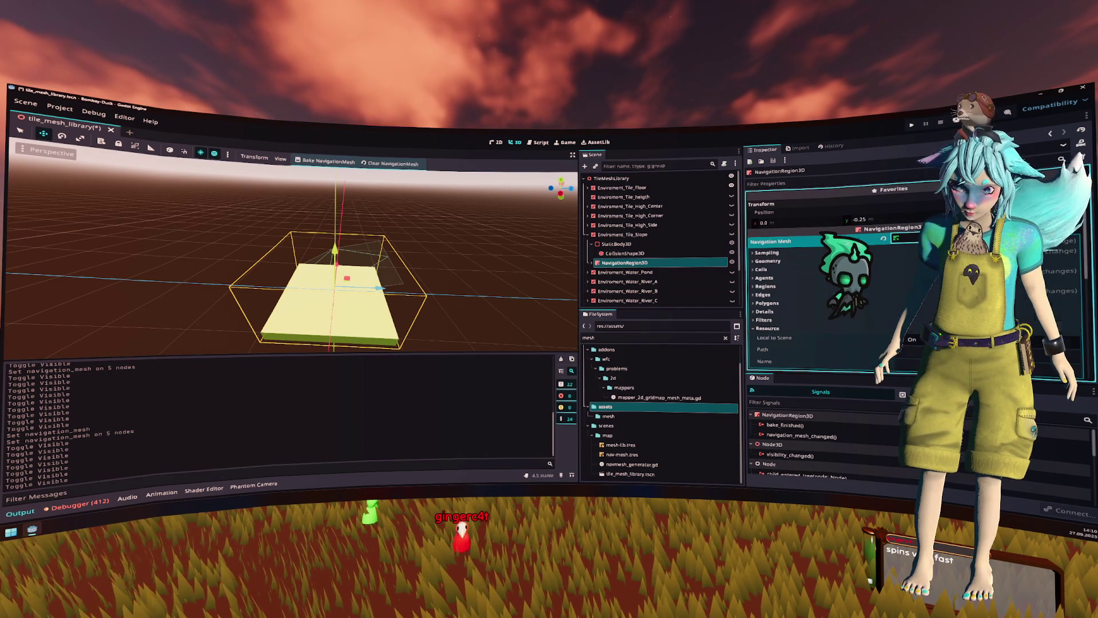
{"action": "left_click", "coordinate": [646, 235]}
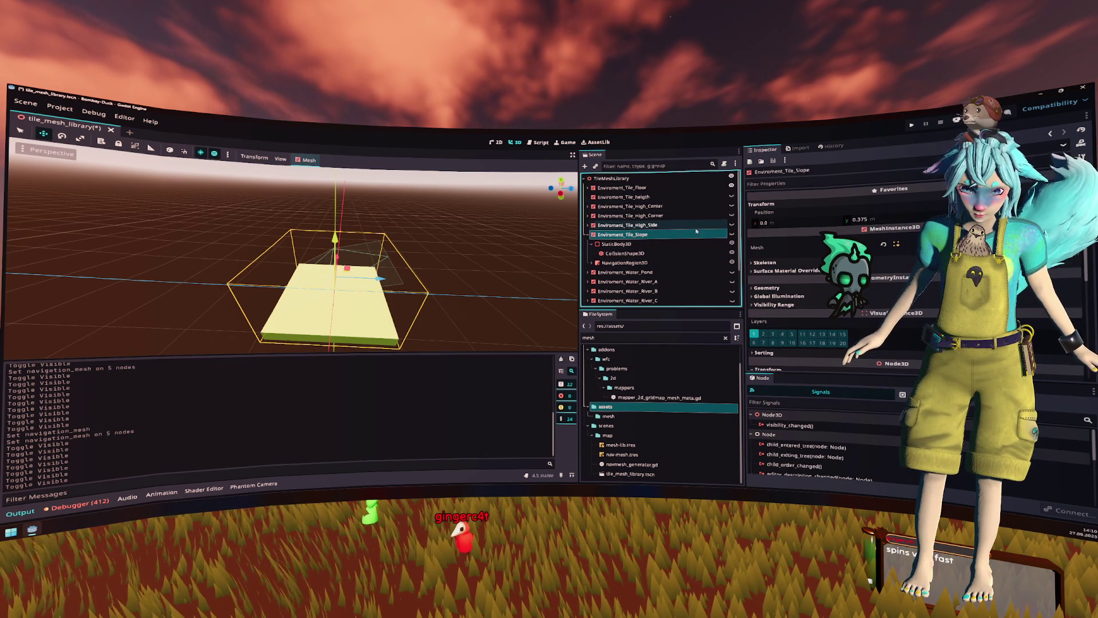
Step: Hide the slope tile and rebake Environment_Tile_Floor's navigation mesh flat on its top
{"action": "left_click", "coordinate": [733, 234]}
{"action": "left_click", "coordinate": [732, 233]}
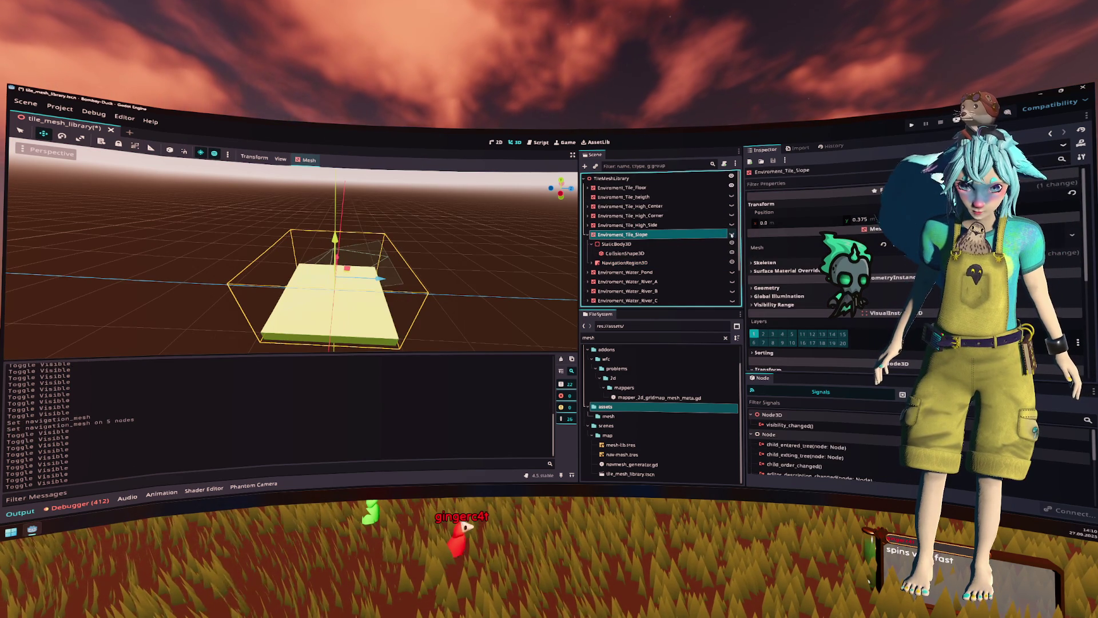
{"action": "left_click", "coordinate": [657, 188]}
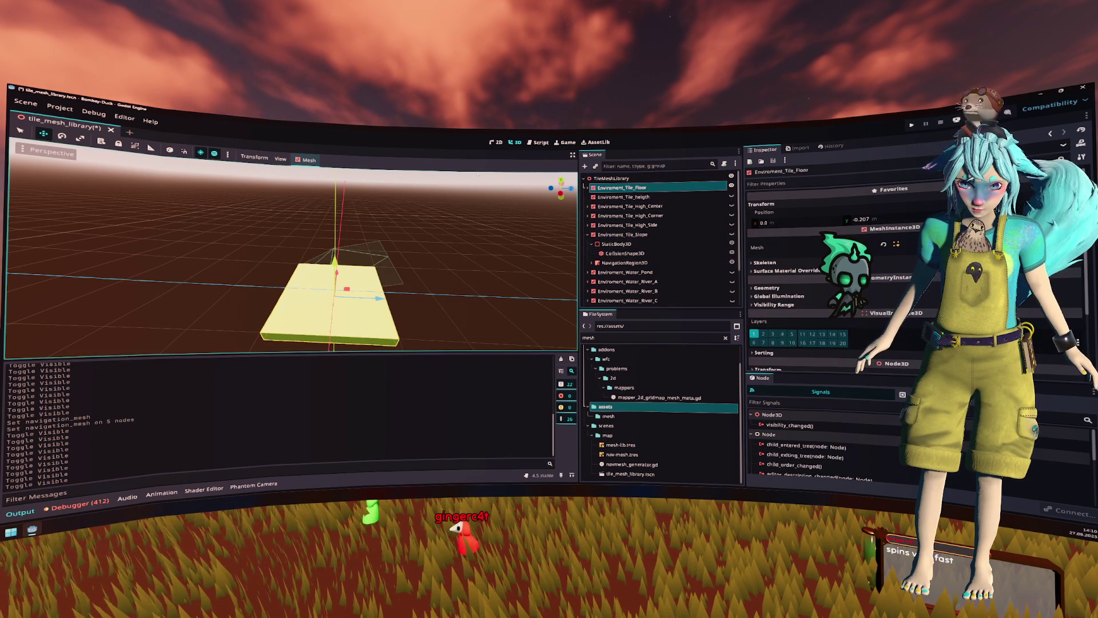
{"action": "left_click", "coordinate": [587, 188]}
{"action": "left_click", "coordinate": [625, 216]}
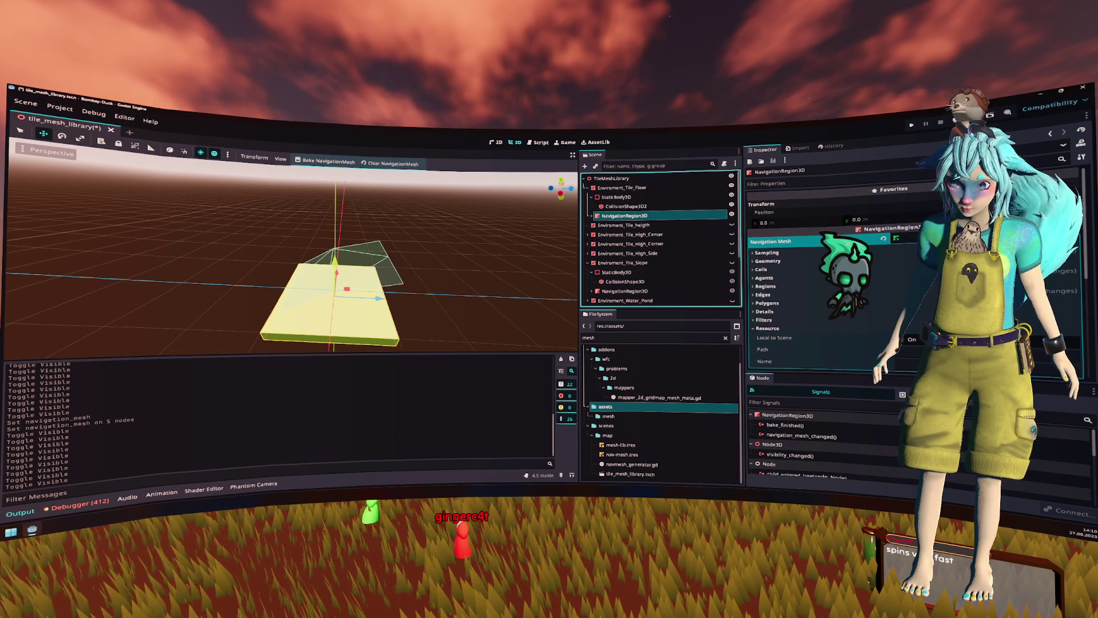
{"action": "left_click", "coordinate": [329, 161]}
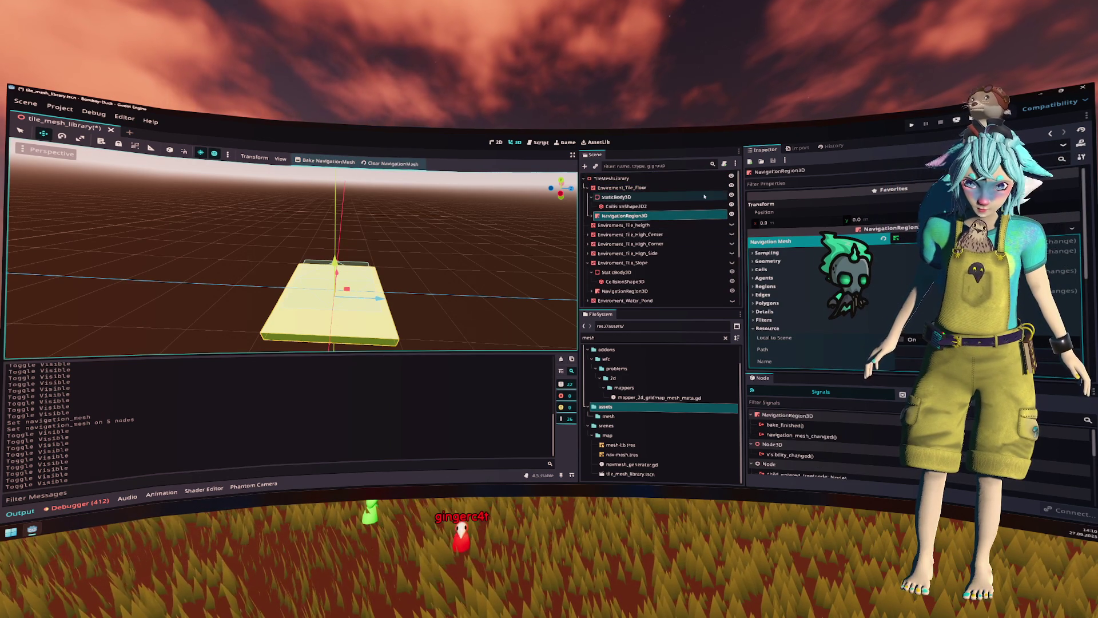
Step: Hide the floor tile, show the slope tile, and select its NavigationRegion3D
{"action": "left_click", "coordinate": [732, 195]}
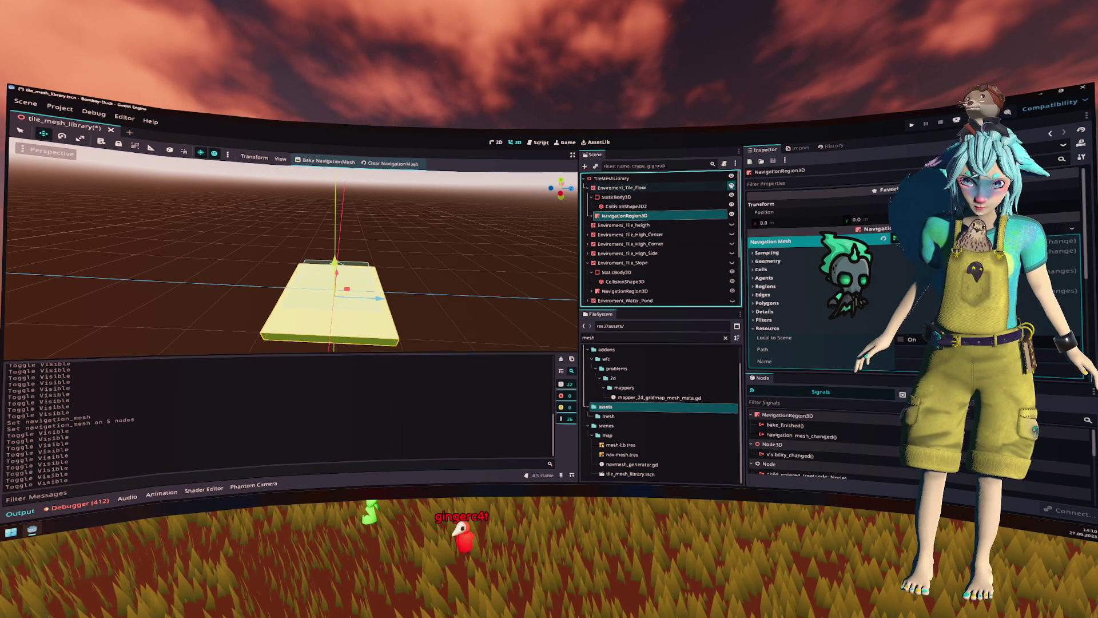
{"action": "left_click", "coordinate": [732, 263]}
{"action": "left_click", "coordinate": [630, 290]}
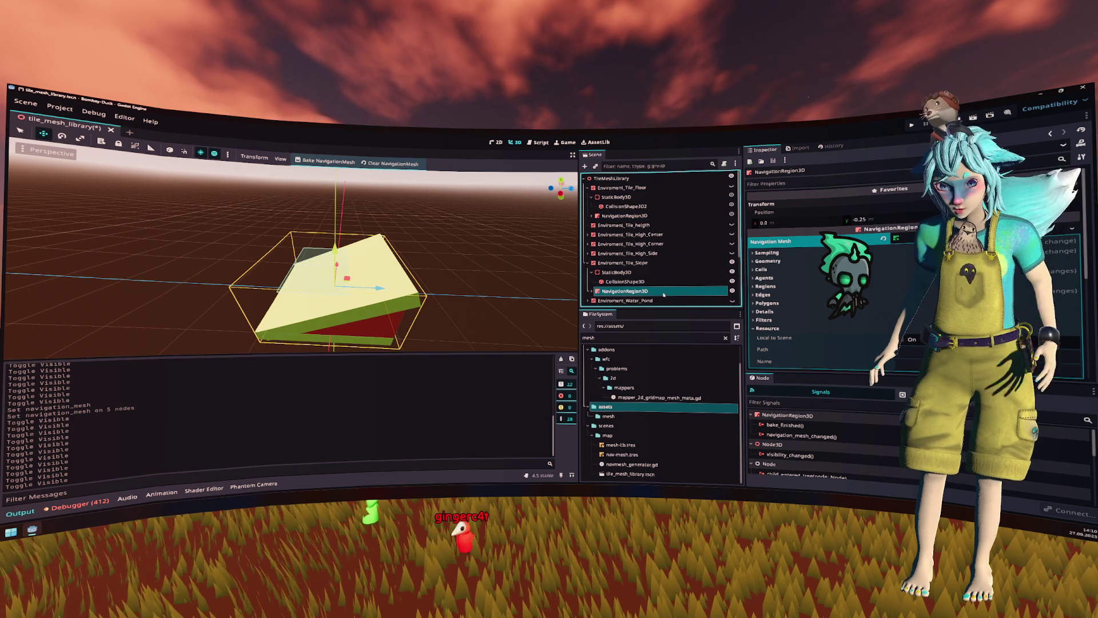
{"action": "scroll", "coordinate": [808, 252], "scroll_direction": "down", "scroll_amount": 3}
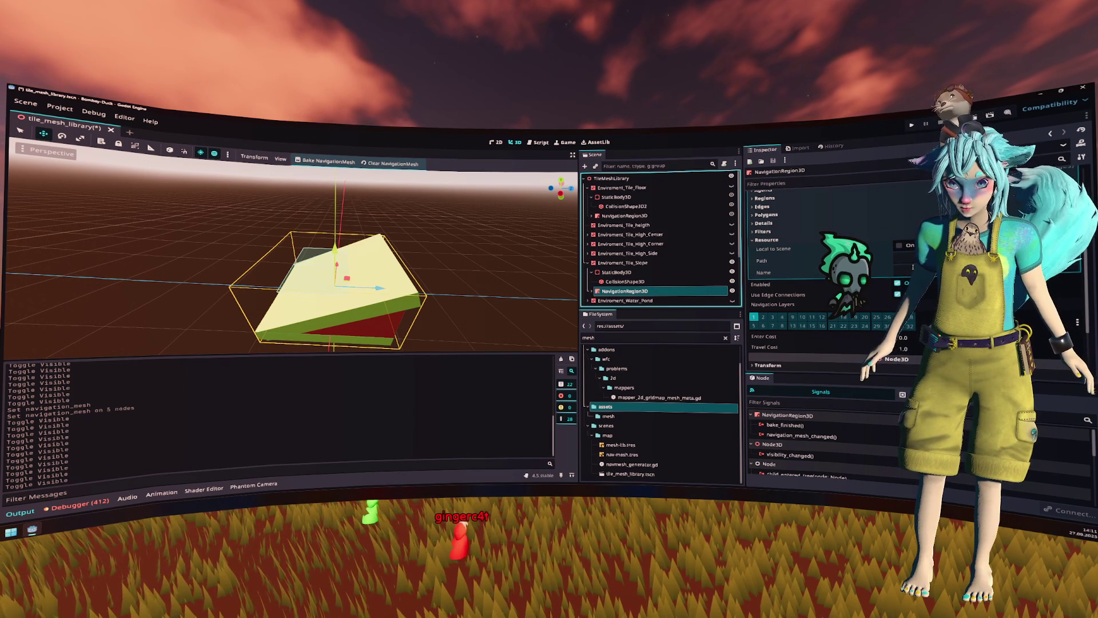
{"action": "scroll", "coordinate": [913, 267], "scroll_direction": "up", "scroll_amount": 3}
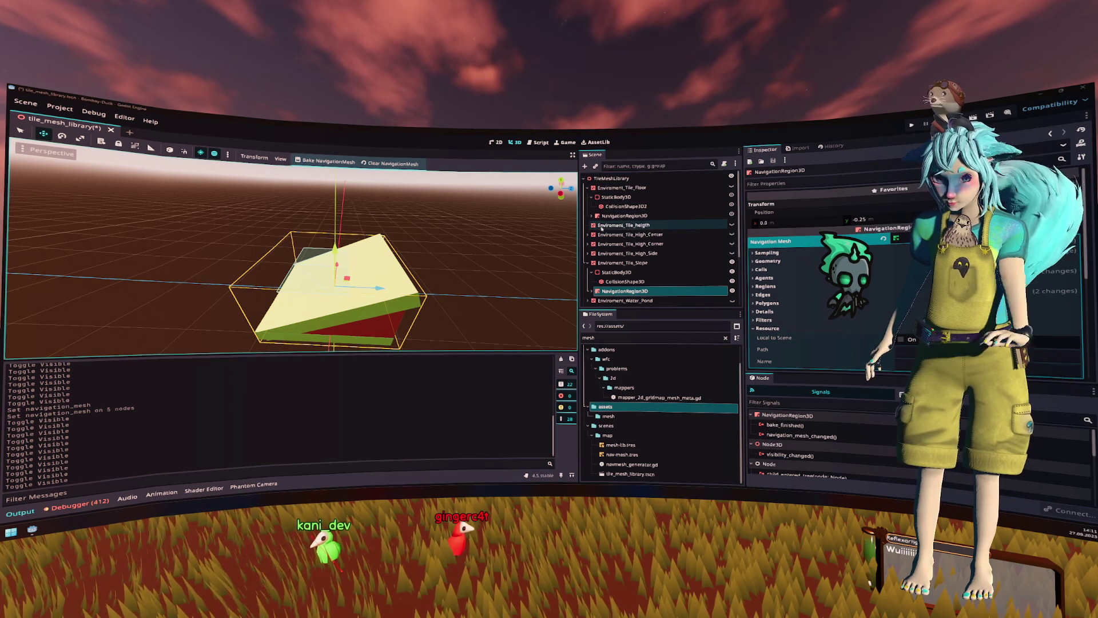
{"action": "left_click", "coordinate": [714, 291]}
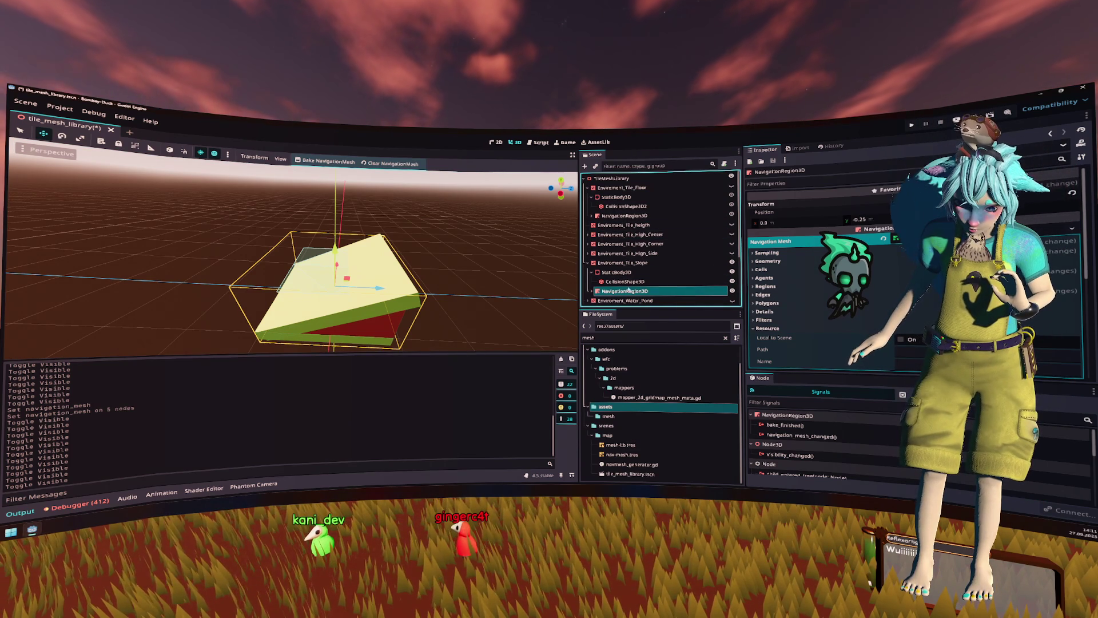
Step: Collapse the navmesh Resource properties and bake a navigation mesh for the slope tile
{"action": "left_click", "coordinate": [817, 282]}
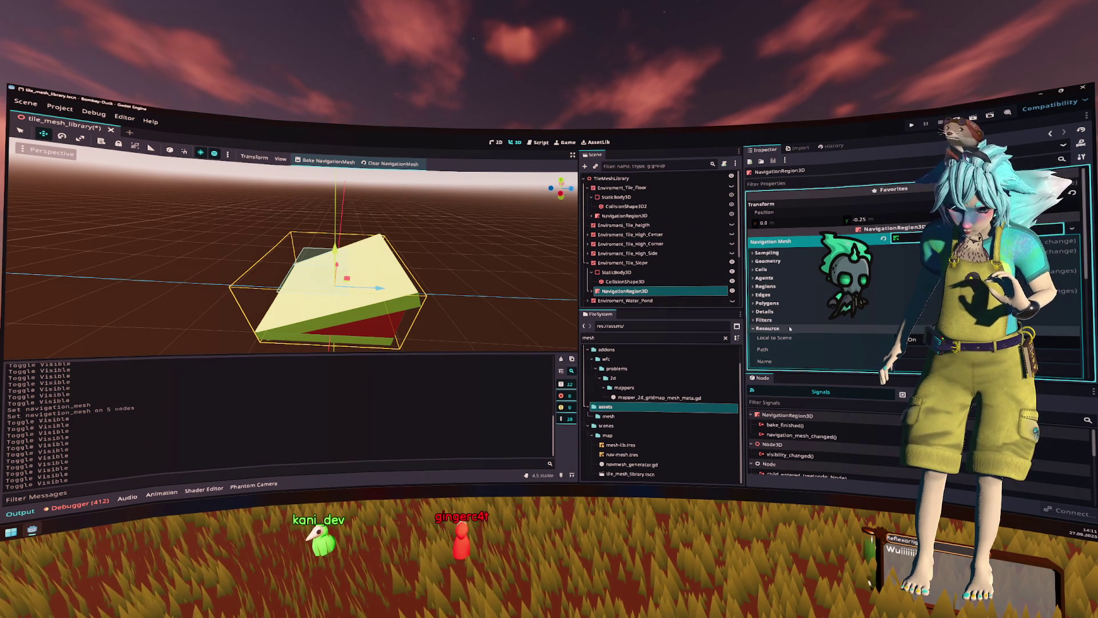
{"action": "left_click", "coordinate": [817, 328]}
{"action": "scroll", "coordinate": [818, 296], "scroll_direction": "down", "scroll_amount": 1}
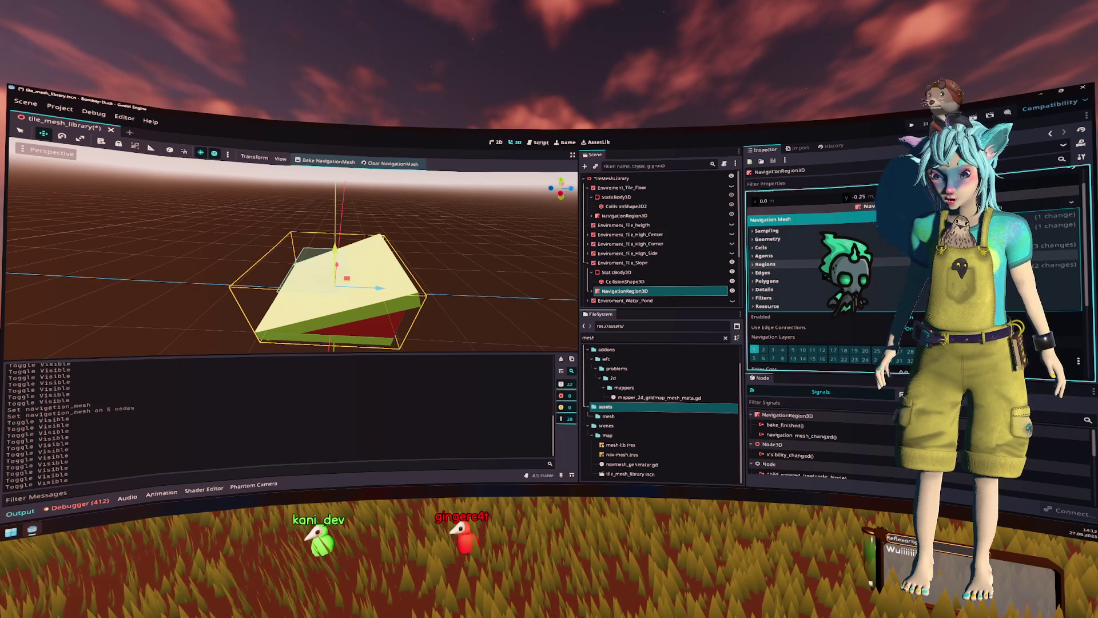
{"action": "left_click", "coordinate": [630, 216]}
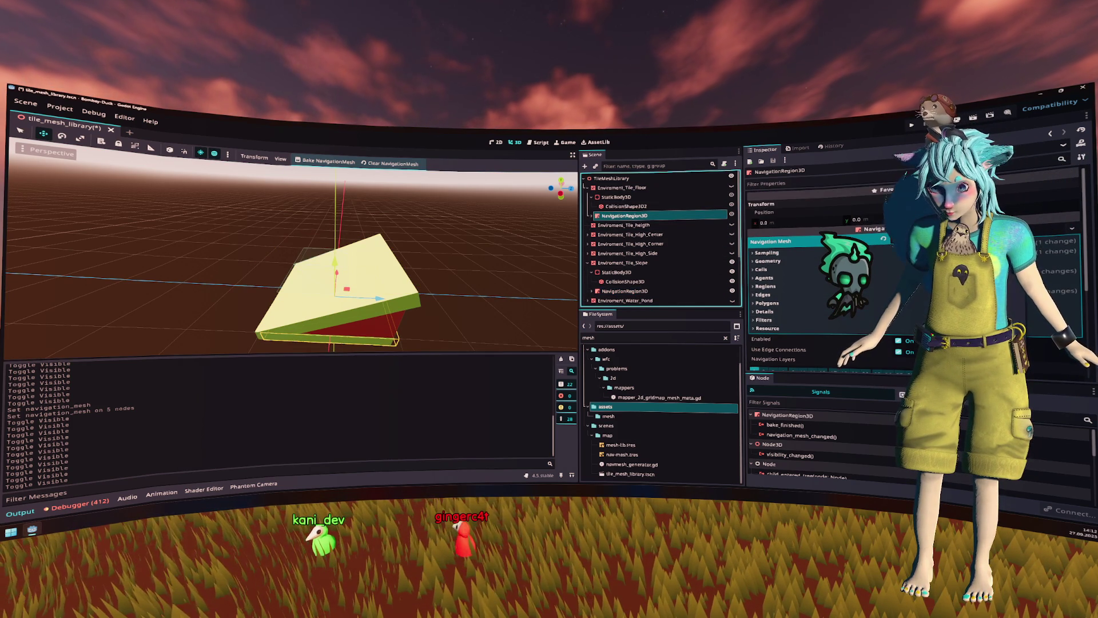
{"action": "left_click", "coordinate": [624, 291]}
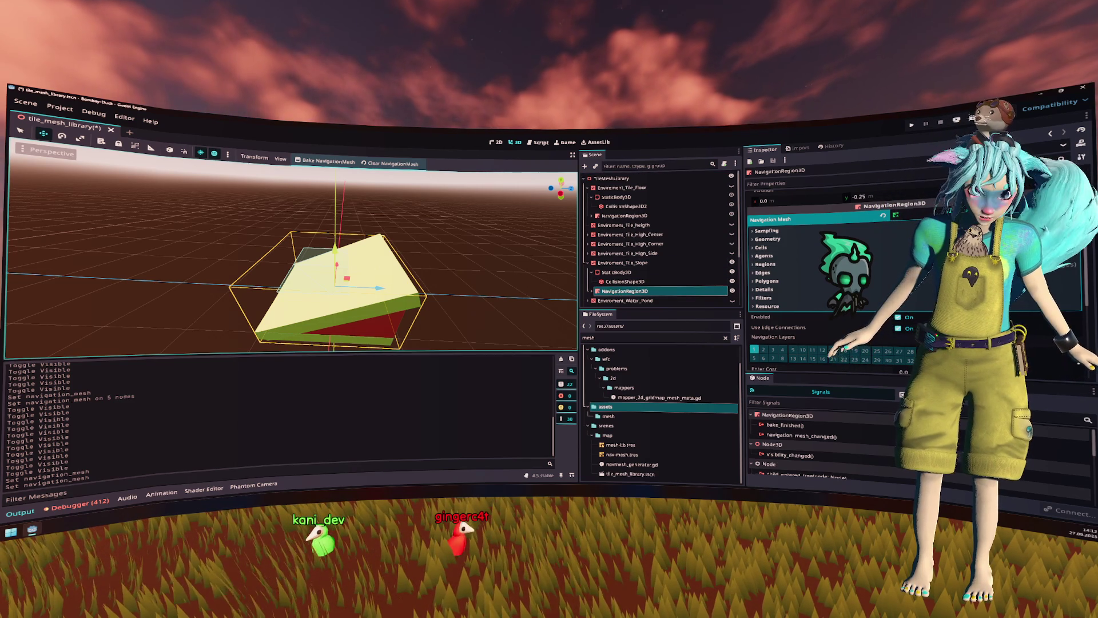
{"action": "left_click", "coordinate": [329, 161]}
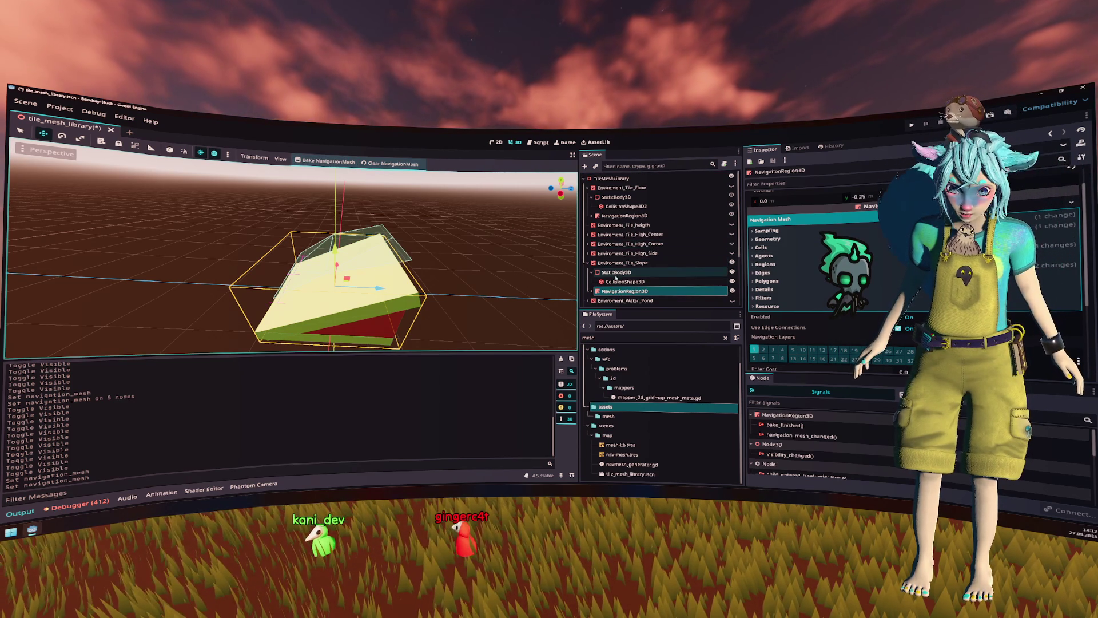
Step: Hide the slope, show the floor and High Center tiles, and select High Center's navigation region
{"action": "left_click", "coordinate": [731, 262]}
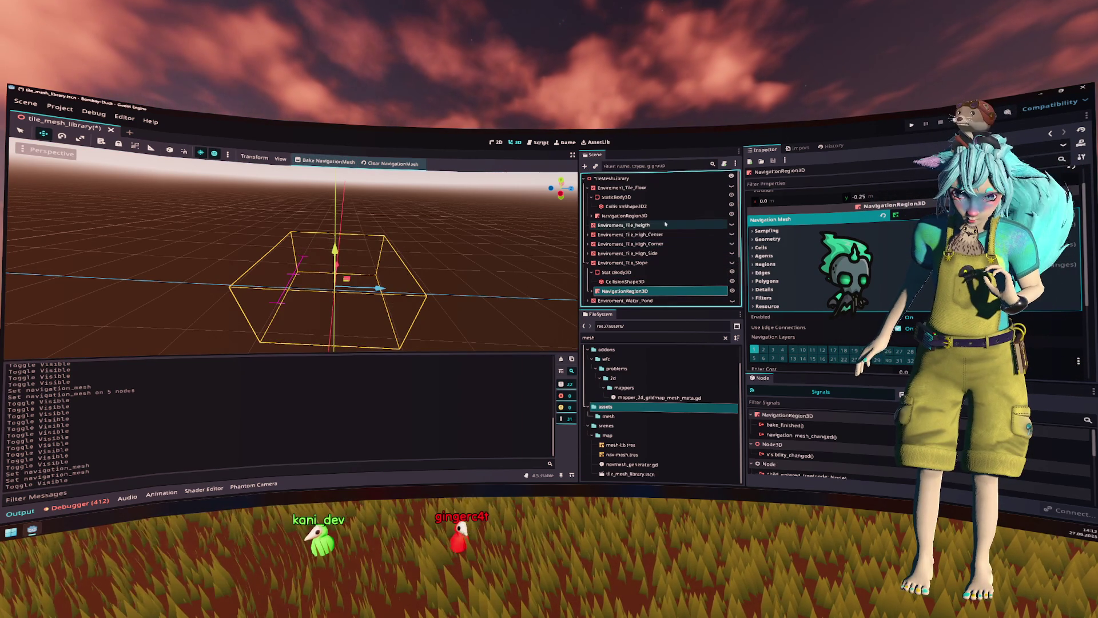
{"action": "left_click", "coordinate": [645, 215]}
{"action": "left_click", "coordinate": [732, 187]}
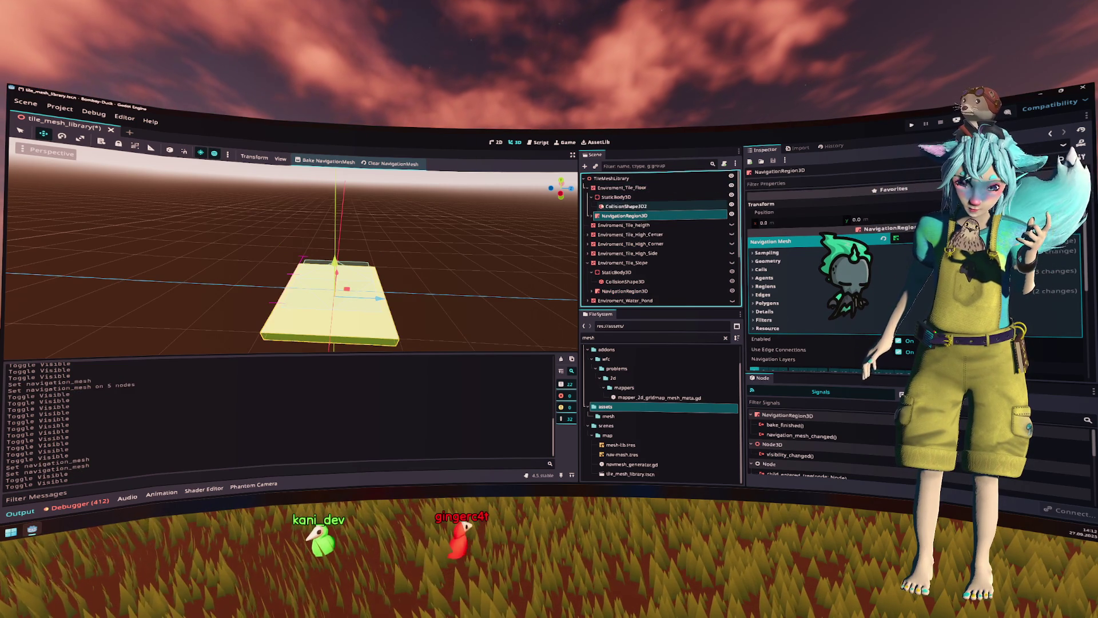
{"action": "left_click", "coordinate": [587, 188]}
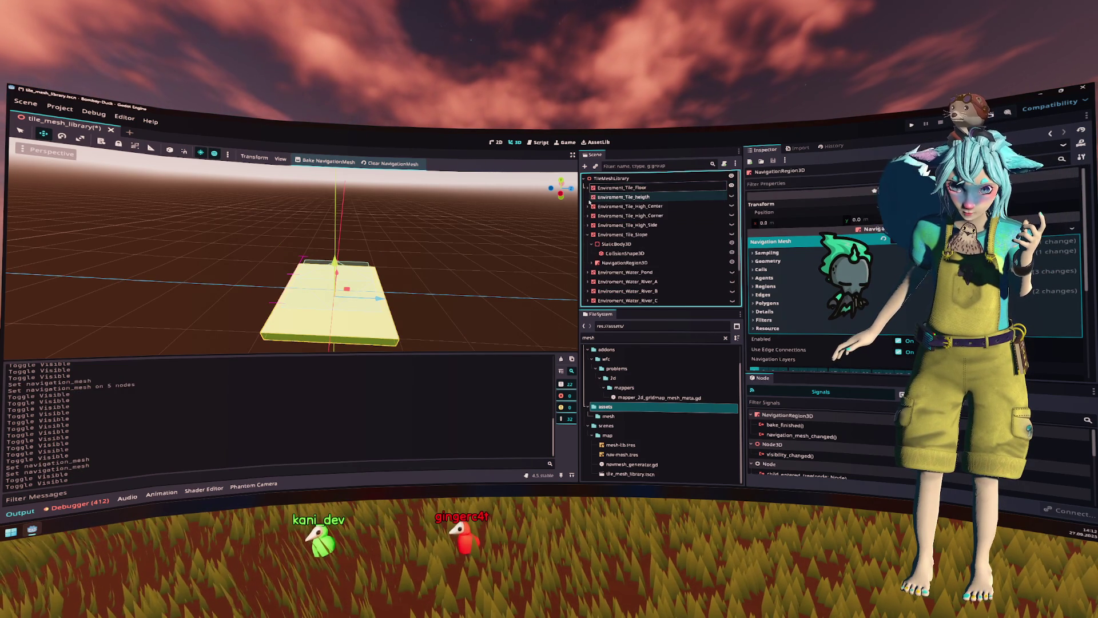
{"action": "left_click", "coordinate": [587, 206]}
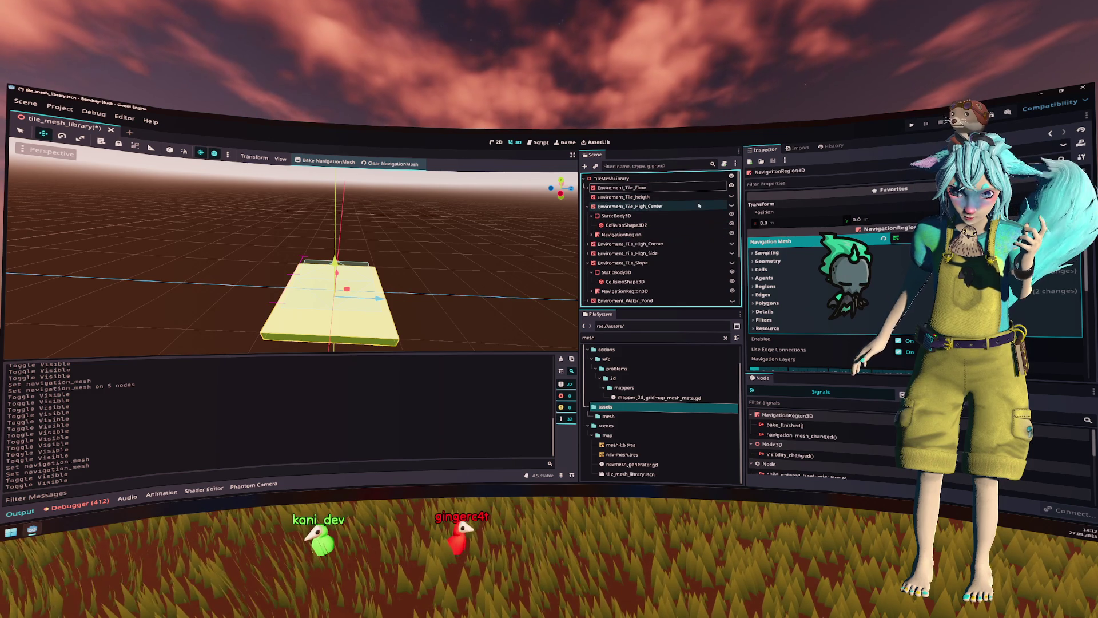
{"action": "left_click", "coordinate": [731, 205]}
{"action": "left_click", "coordinate": [667, 236]}
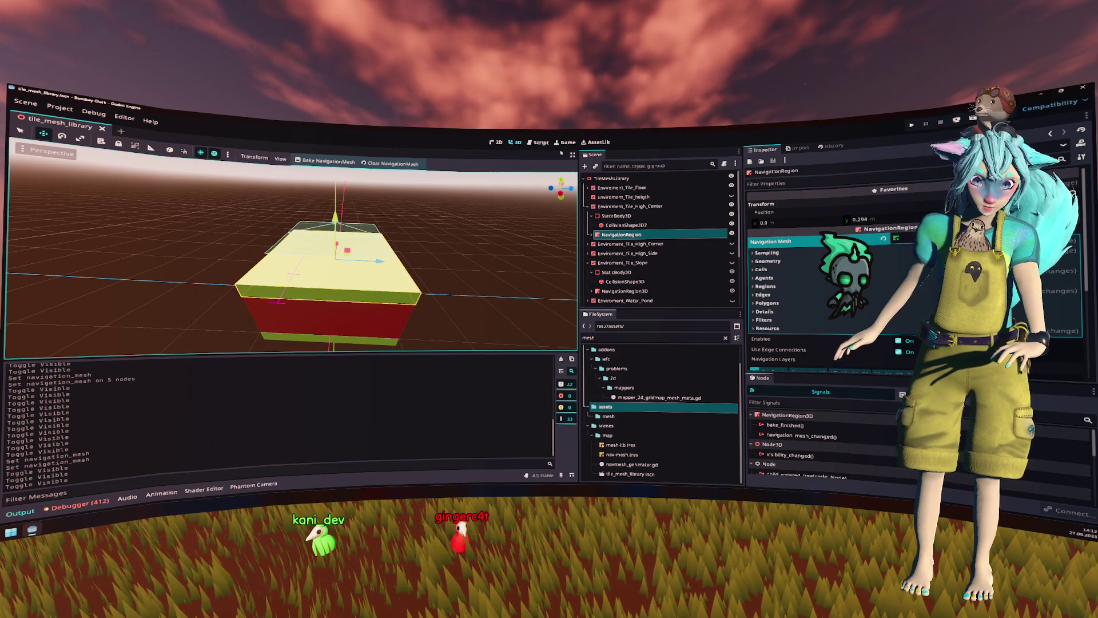
{"action": "double_click", "coordinate": [619, 338]}
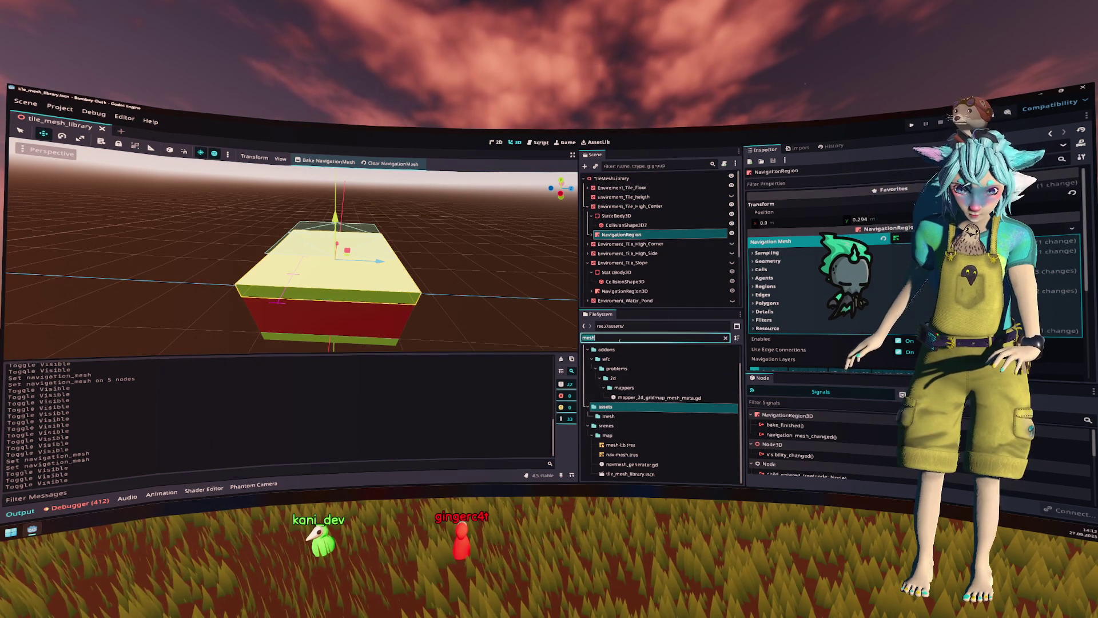
Step: Quick-open map.tscn and select the GridMap's mesh-lib.tres MeshLibrary
{"action": "key", "text": "ctrl+shift+o"}
{"action": "type", "text": "map"}
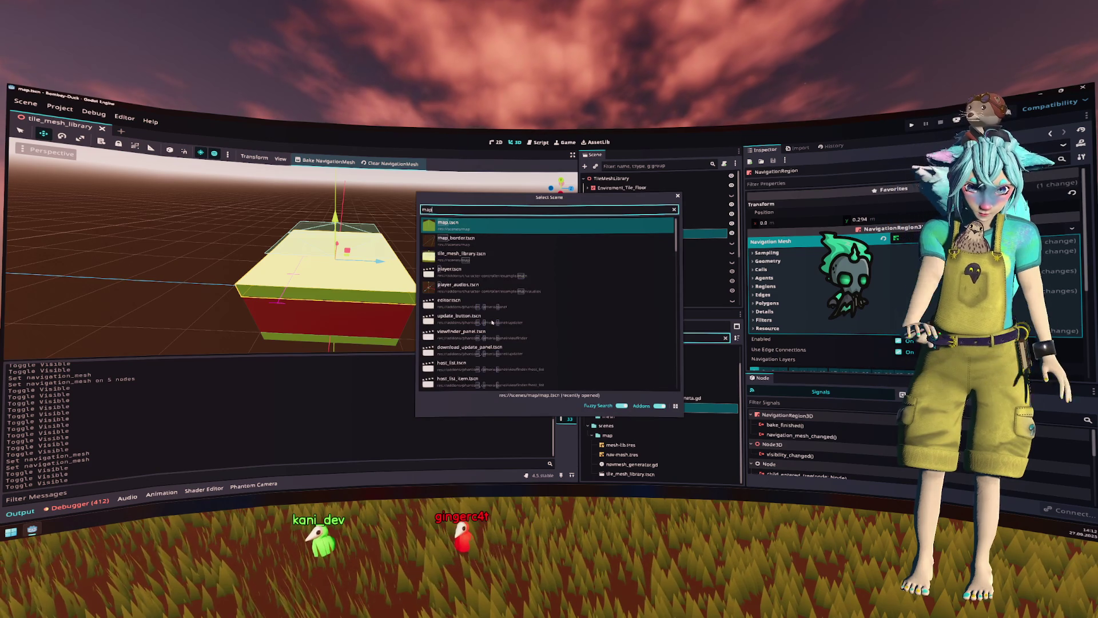
{"action": "key", "text": "Return"}
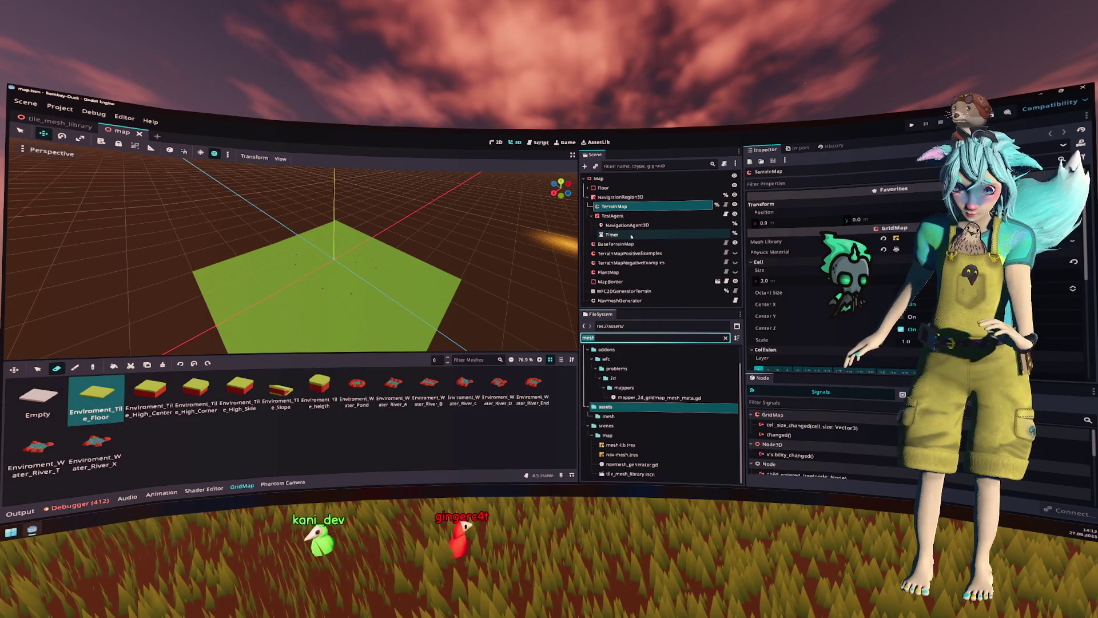
{"action": "left_click", "coordinate": [830, 242]}
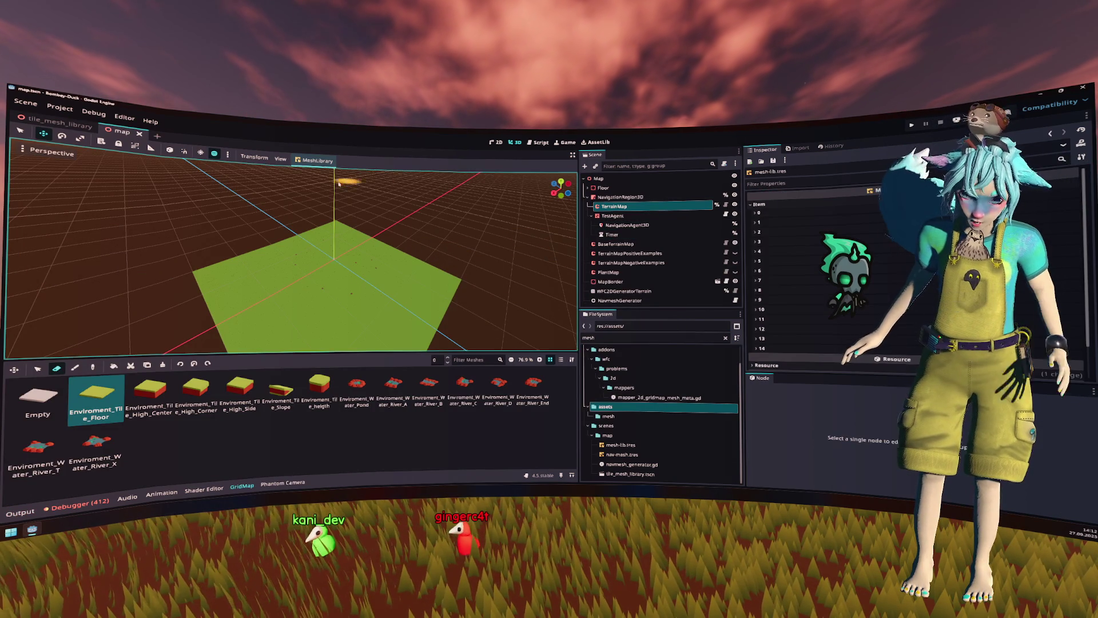
Step: Update mesh-lib.tres from tile_mesh_library.tscn with MeshLibrary > Update from Scene, applying transforms
{"action": "left_click", "coordinate": [320, 162]}
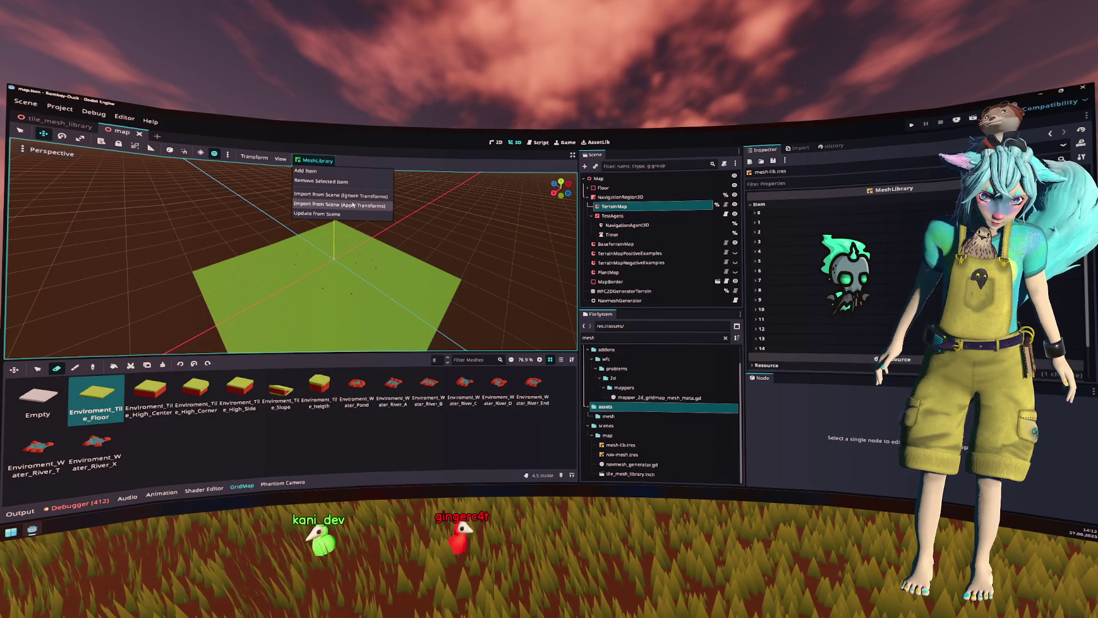
{"action": "left_click", "coordinate": [353, 214]}
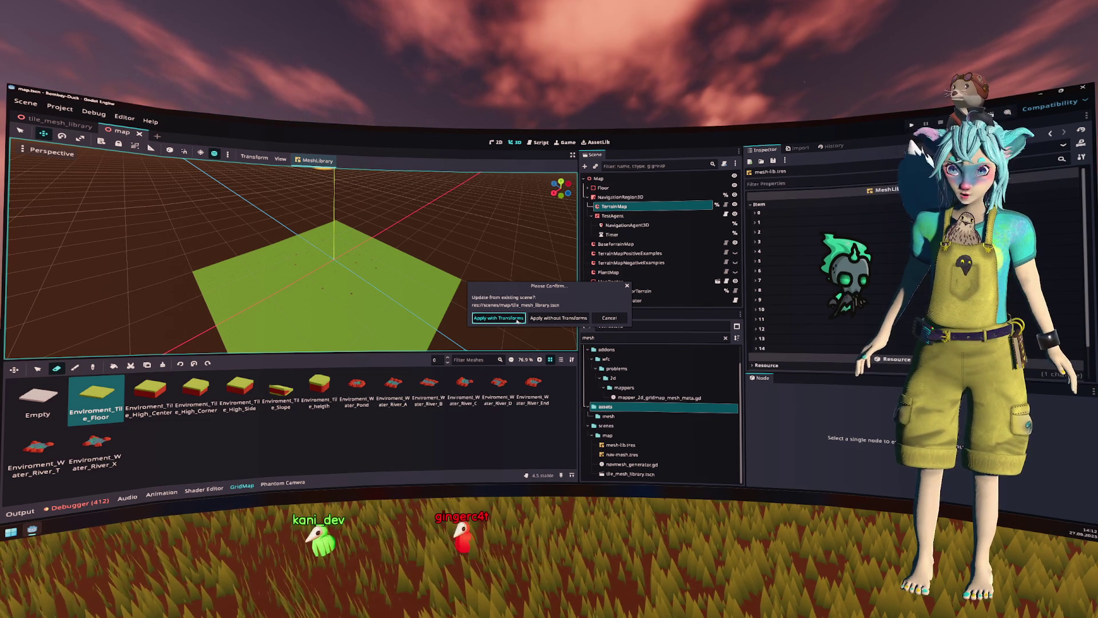
{"action": "left_click", "coordinate": [517, 321]}
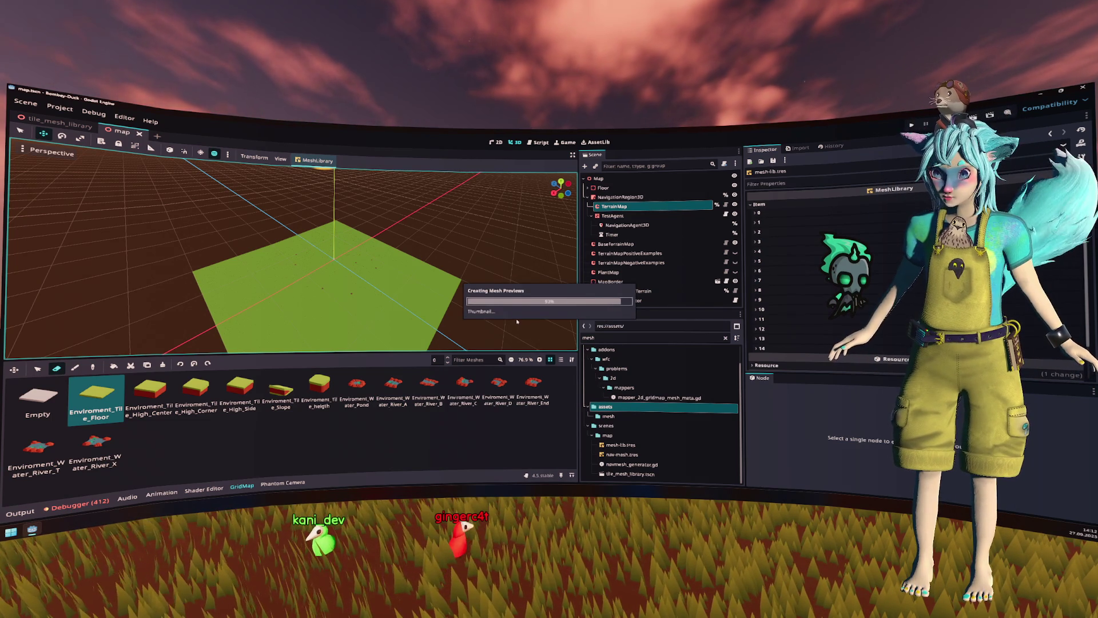
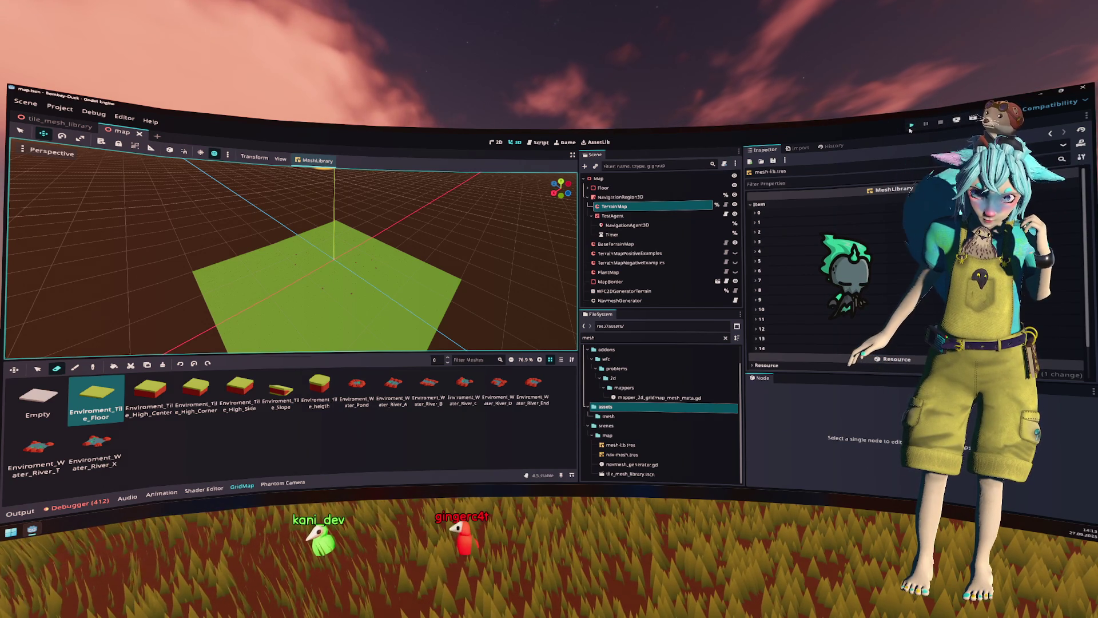
Step: Run the game, start playing from the main menu, then stop it
{"action": "key", "text": "F5"}
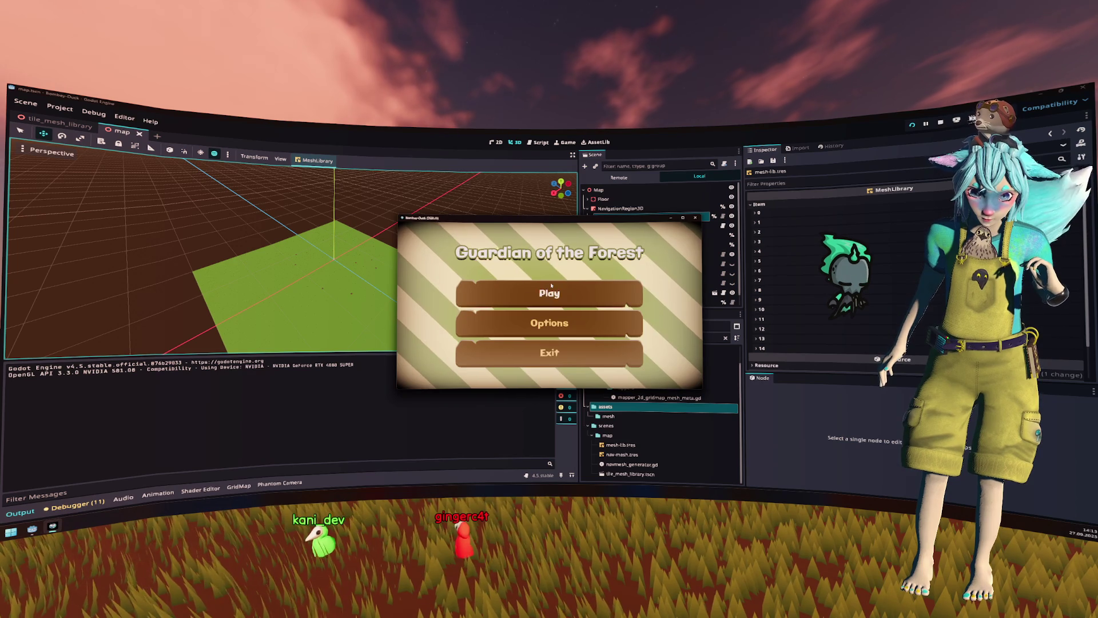
{"action": "left_click", "coordinate": [549, 293]}
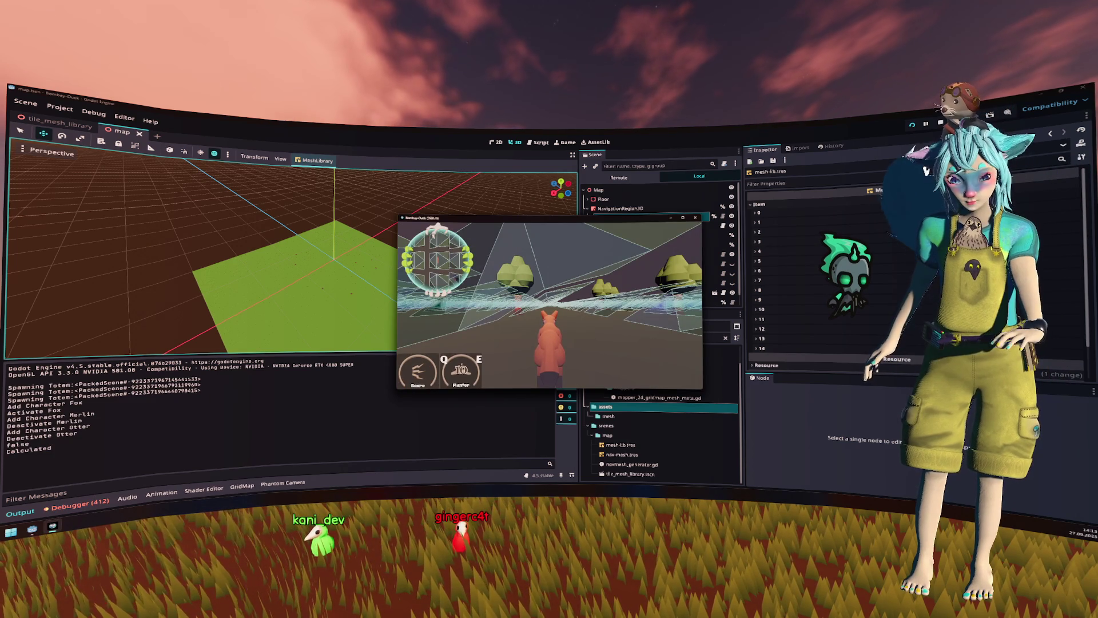
{"action": "key", "text": "F8"}
Step: Import the mesh library from tile_mesh_library.tscn with transforms applied
{"action": "left_click", "coordinate": [312, 161]}
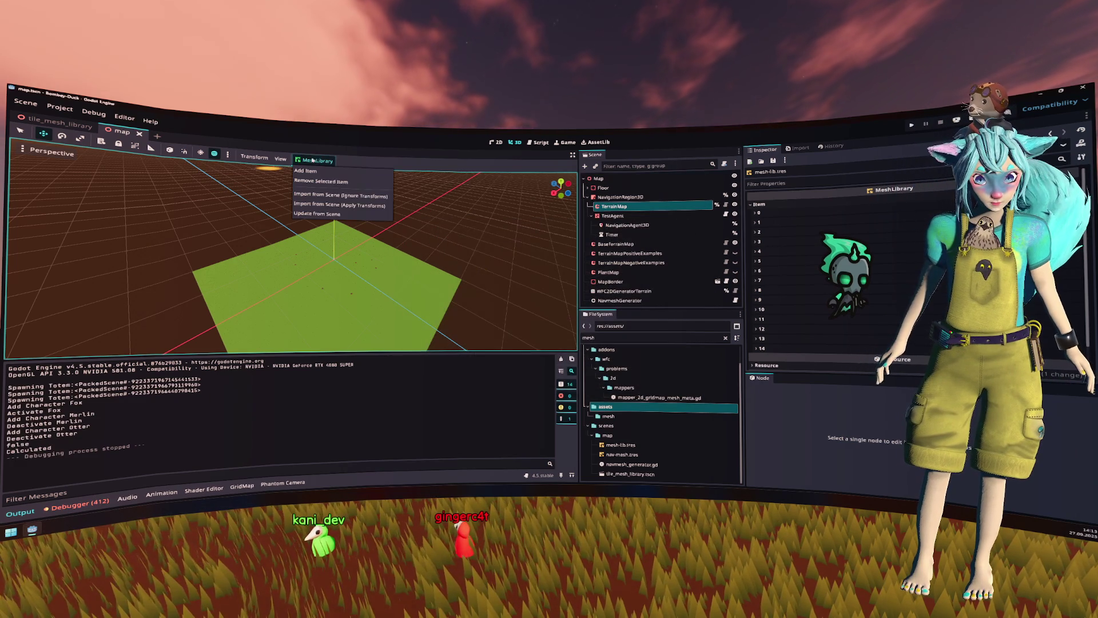
{"action": "left_click", "coordinate": [338, 205]}
{"action": "left_click", "coordinate": [513, 238]}
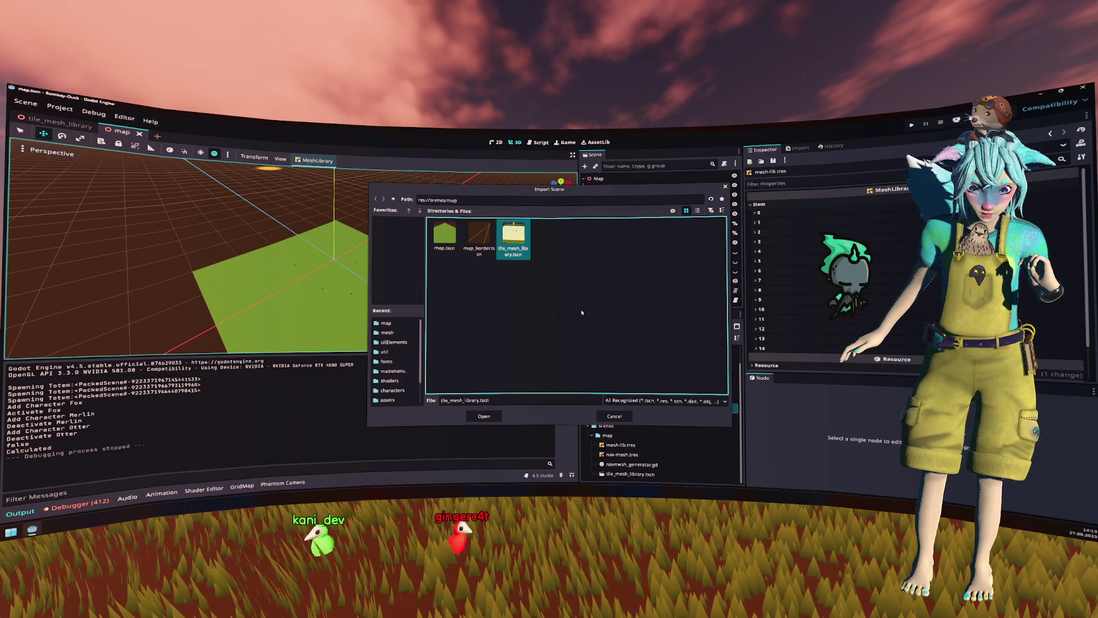
{"action": "key", "text": "Return"}
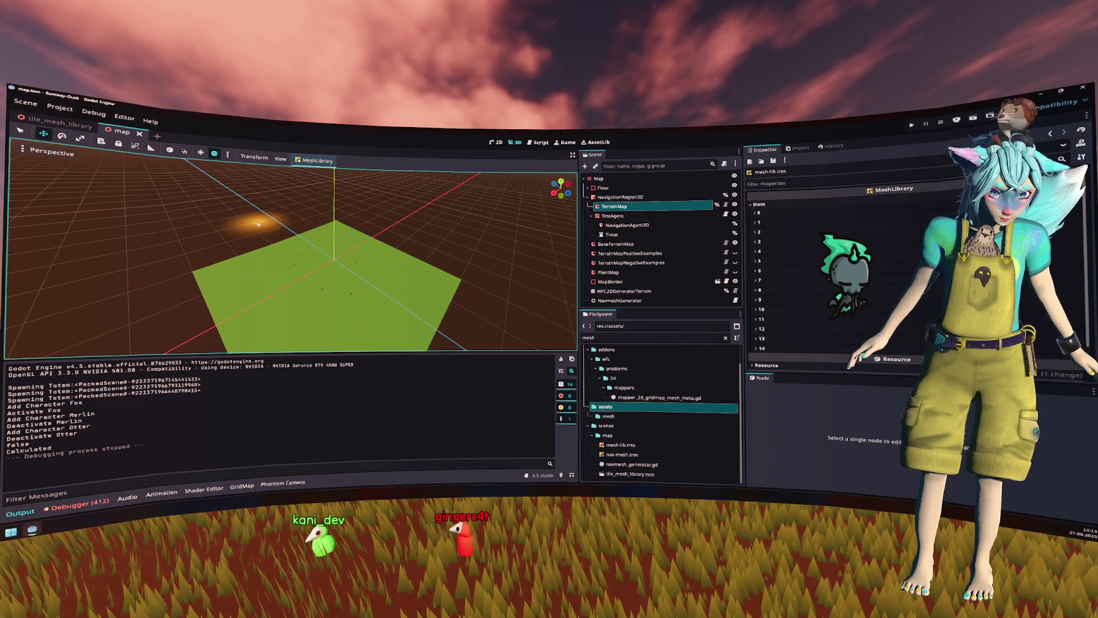
{"action": "left_click_drag", "start_coordinate": [274, 223], "coordinate": [297, 222]}
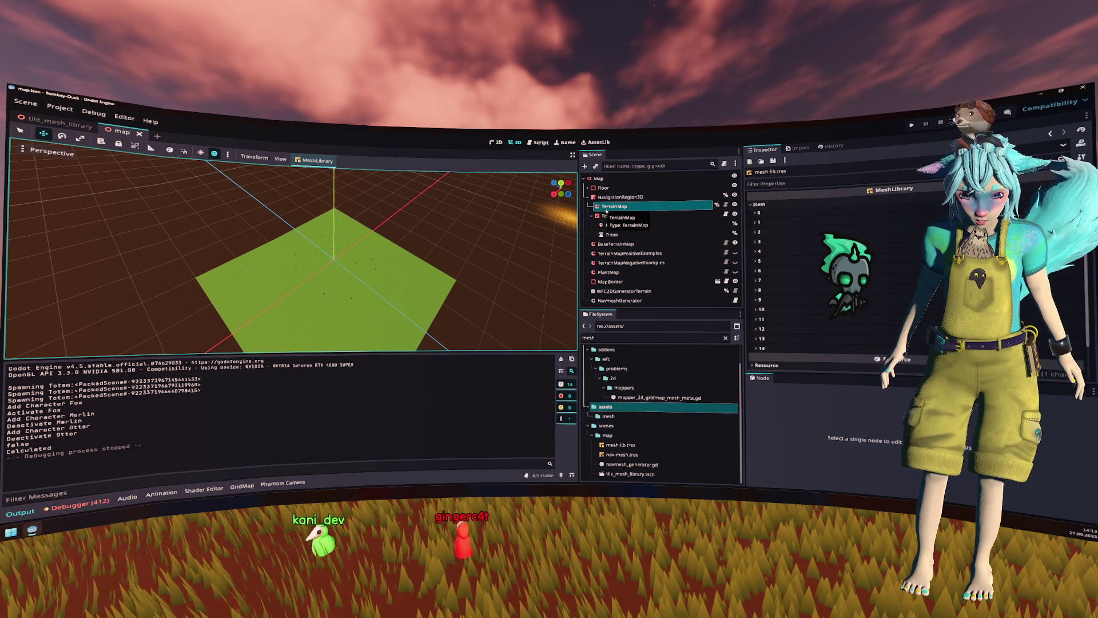
Step: Inspect the TerrainMap grid map and its mesh library resource, then close the map scene
{"action": "right_click", "coordinate": [606, 211]}
{"action": "left_click", "coordinate": [599, 208]}
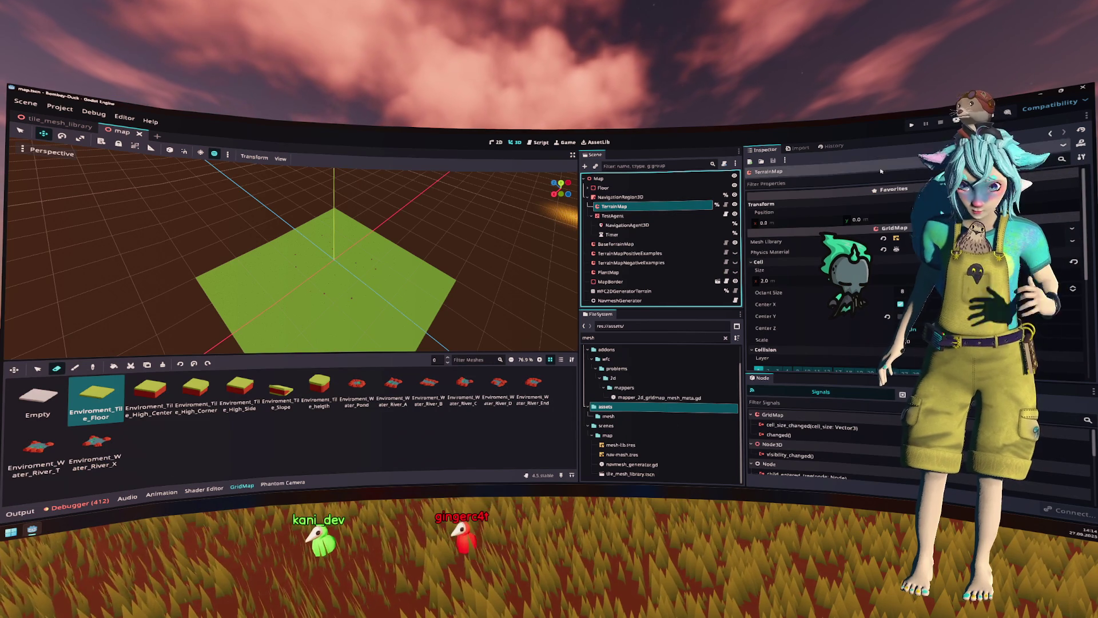
{"action": "left_click", "coordinate": [781, 172]}
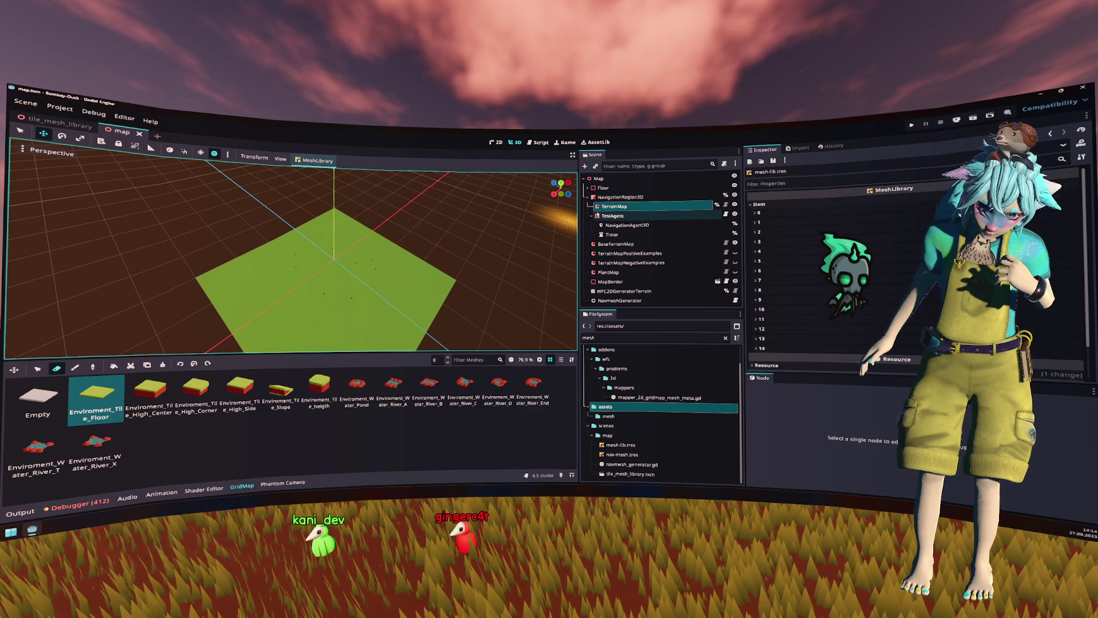
{"action": "left_click", "coordinate": [600, 207]}
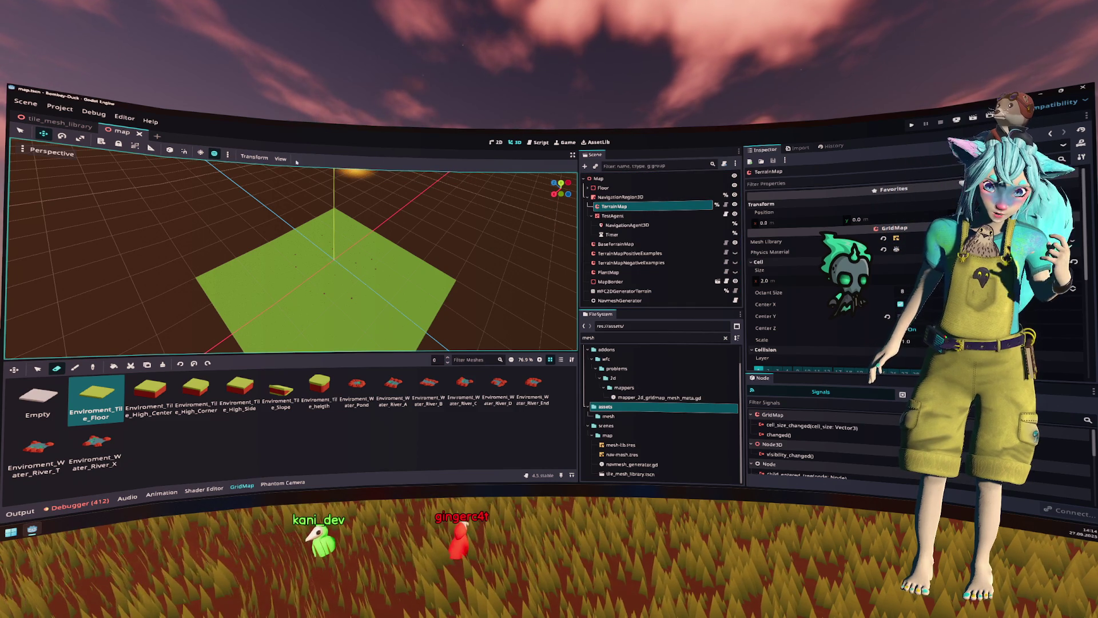
{"action": "left_click", "coordinate": [139, 133]}
Step: Close tile_mesh_library, run the game and walk the fox onto the yellow field, then stop
{"action": "left_click", "coordinate": [86, 127]}
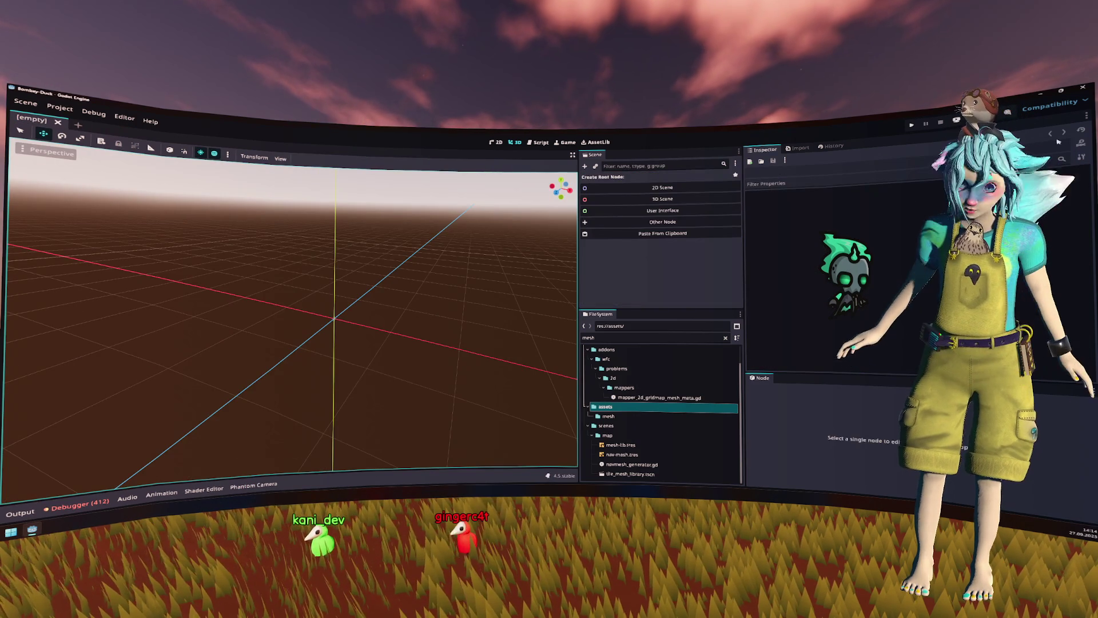
{"action": "key", "text": "F5"}
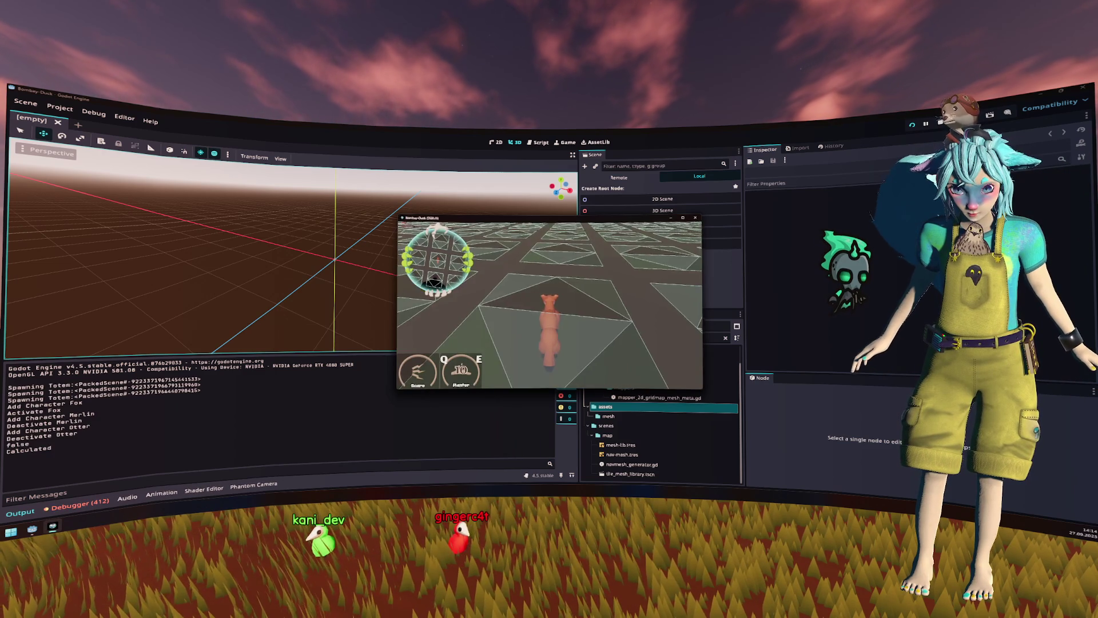
{"action": "key", "text": "w"}
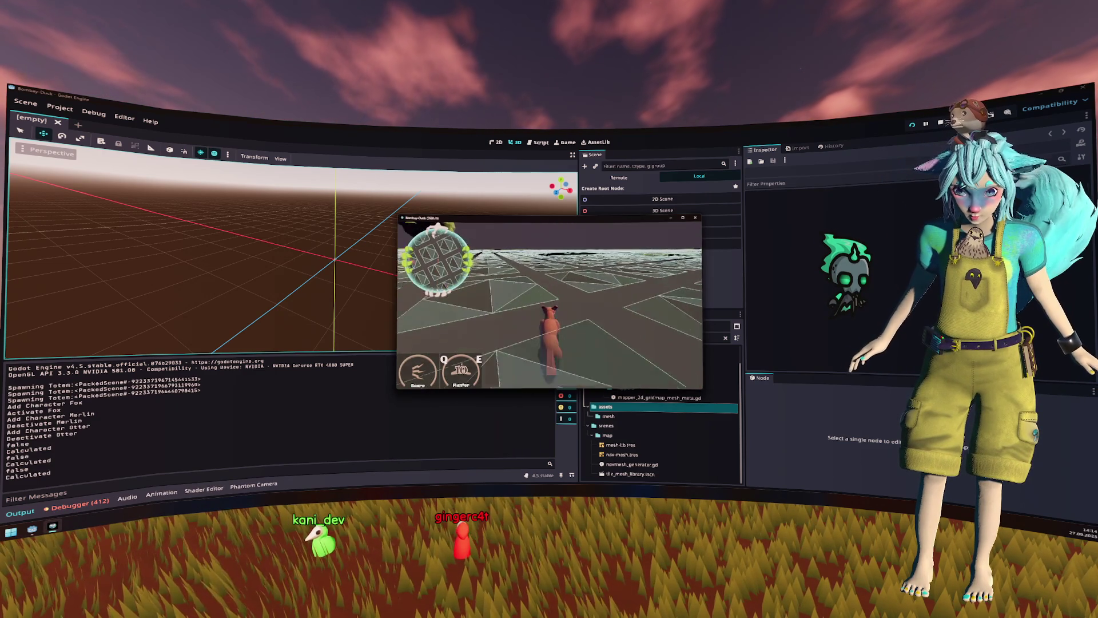
{"action": "key", "text": "w"}
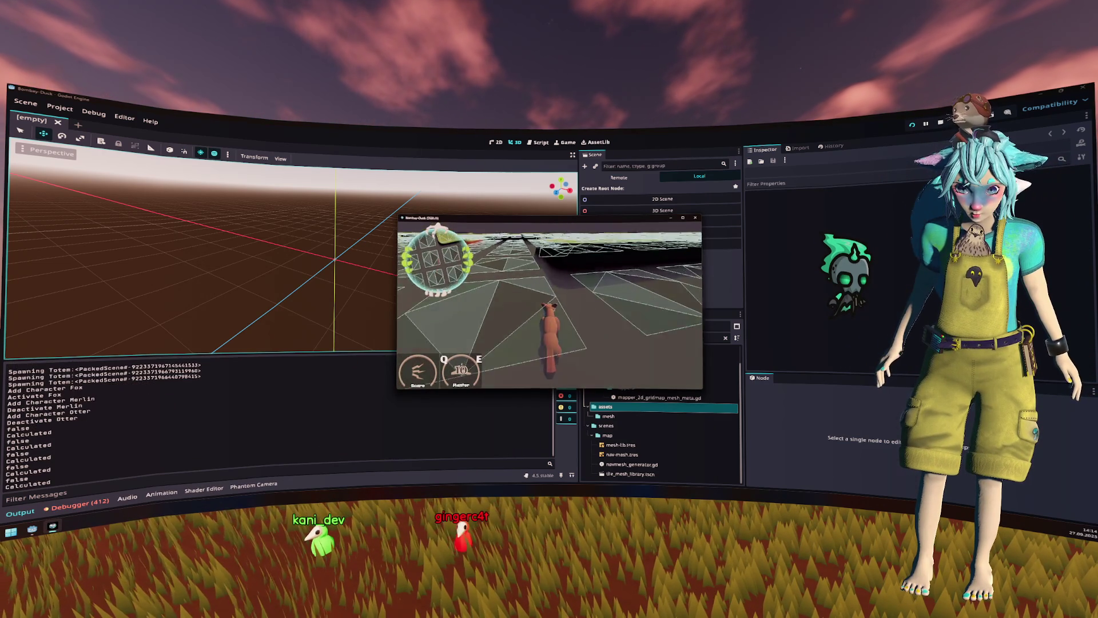
{"action": "key", "text": "w"}
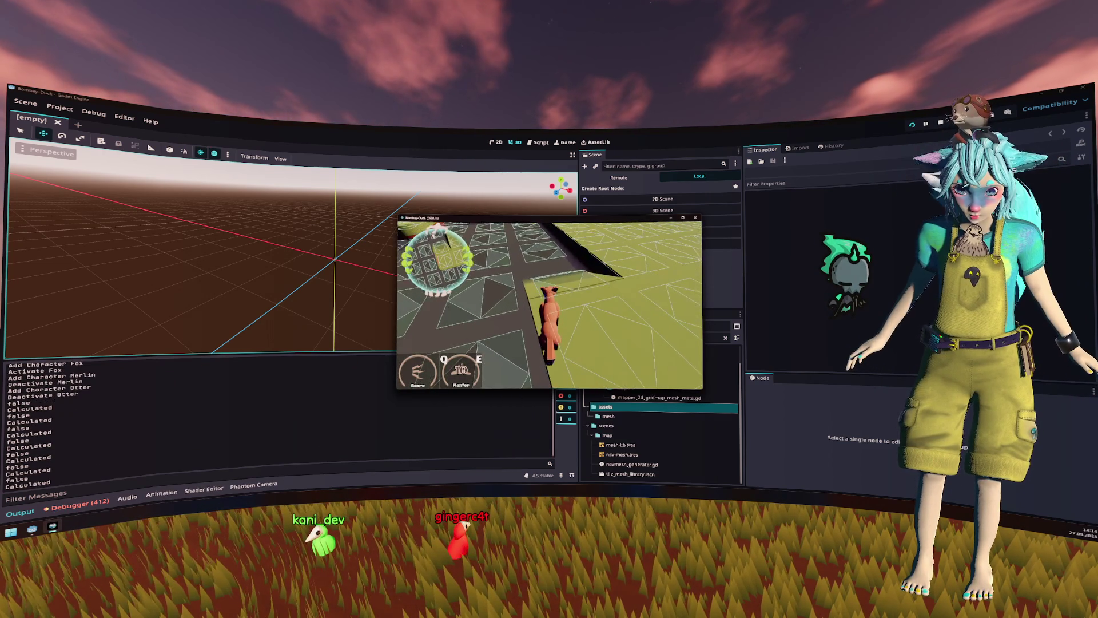
{"action": "key", "text": "w"}
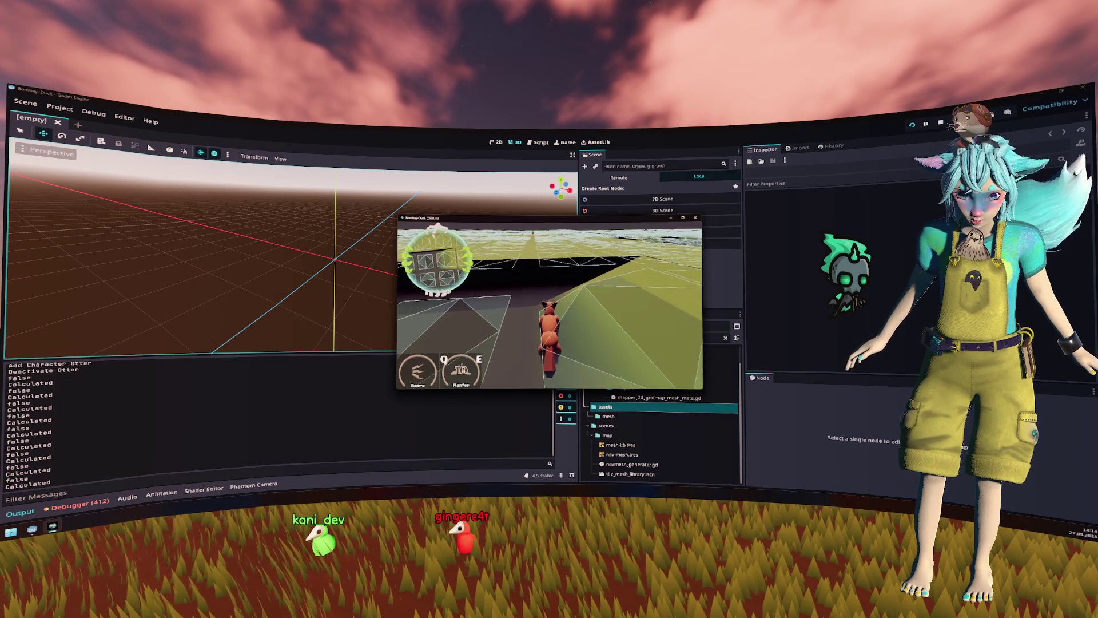
{"action": "key", "text": "w"}
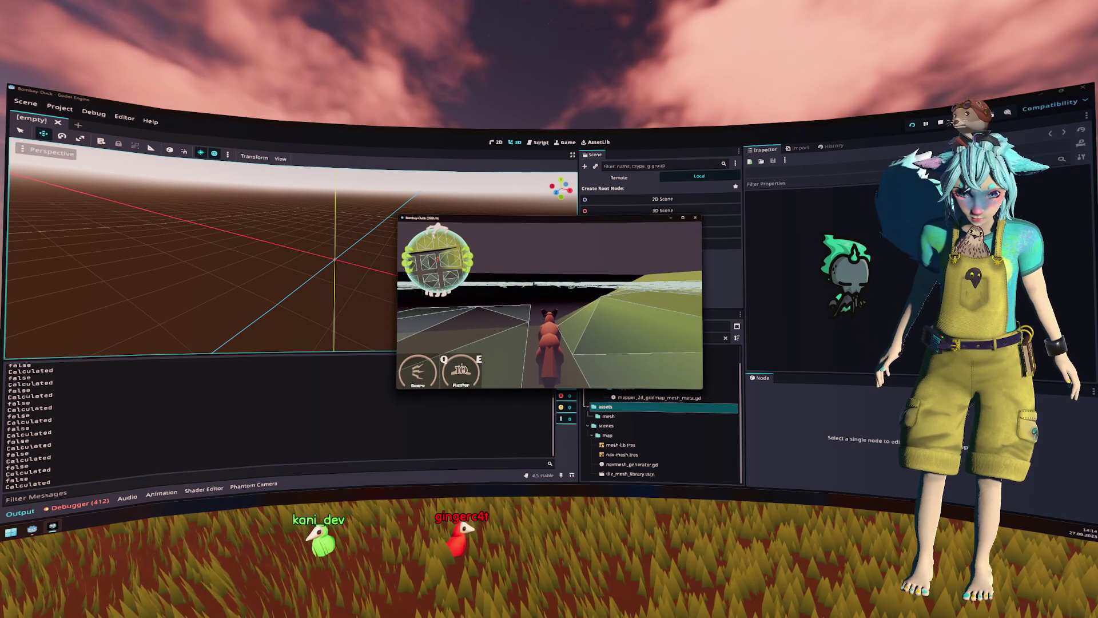
{"action": "key", "text": "w"}
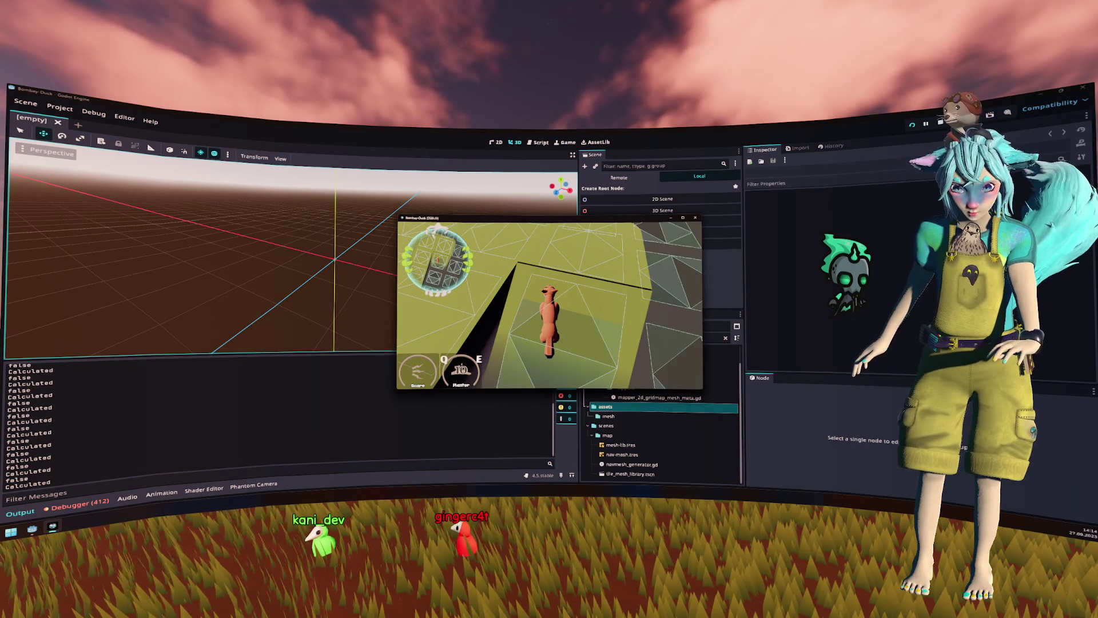
{"action": "key", "text": "w"}
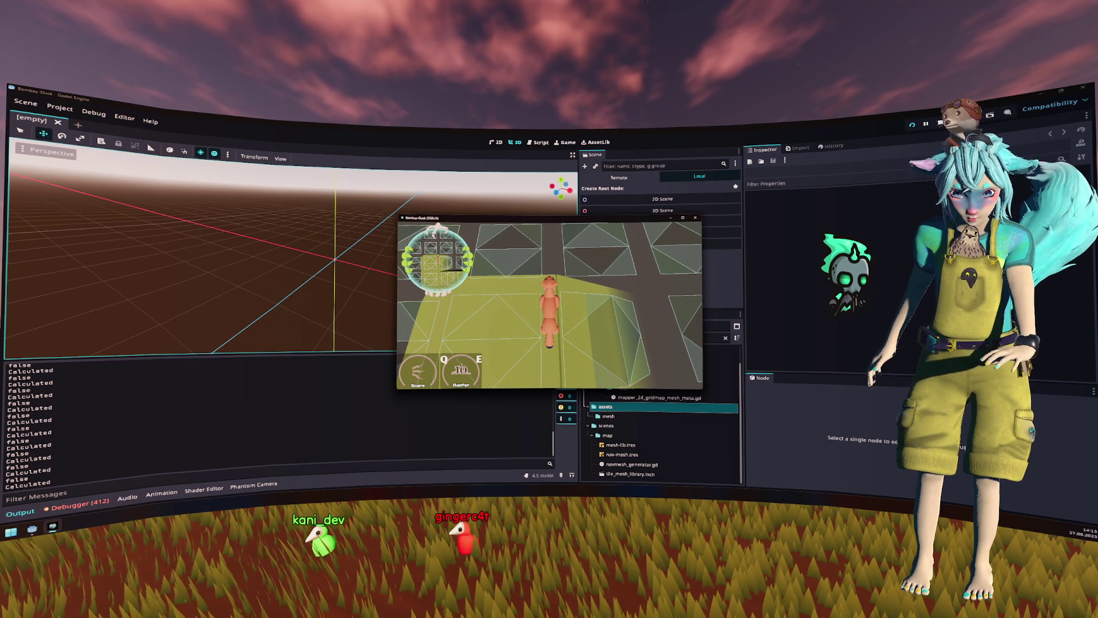
{"action": "left_click", "coordinate": [695, 218]}
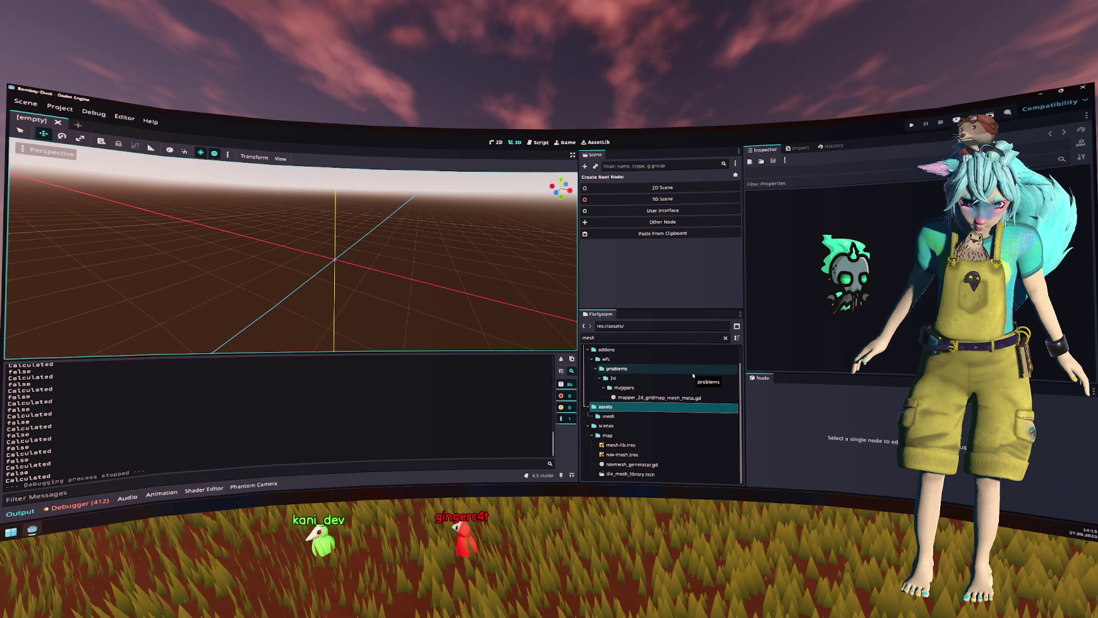
Step: Quick-open tile_mesh_library.tscn and map.tscn, then return to the tile_mesh_library tab
{"action": "key", "text": "ctrl+shift+o"}
{"action": "type", "text": "tile"}
{"action": "key", "text": "Return"}
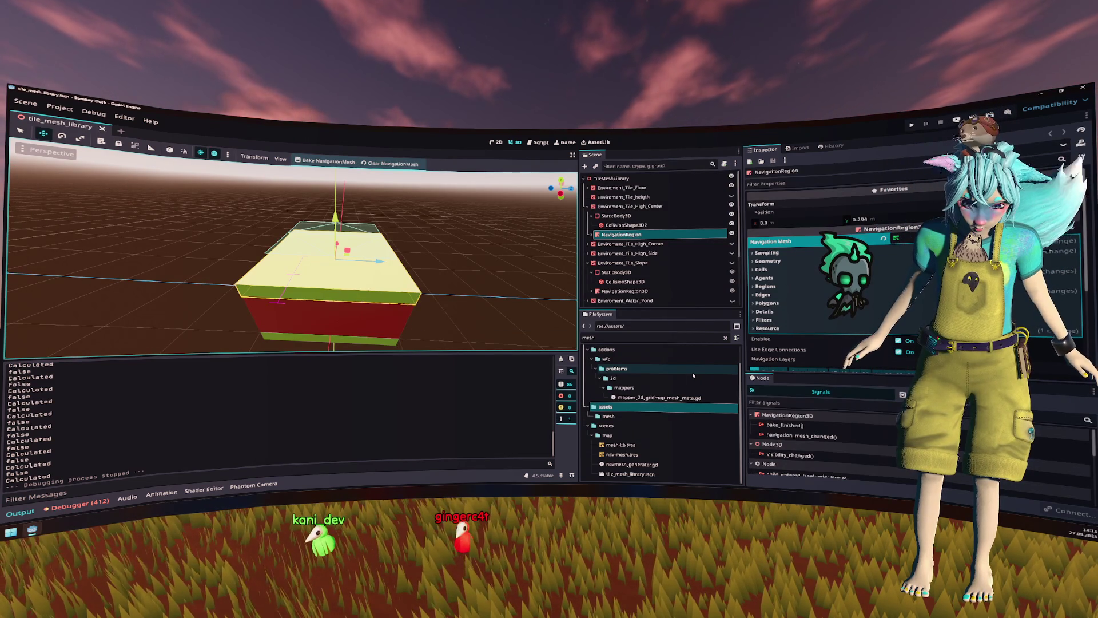
{"action": "key", "text": "ctrl+shift+o"}
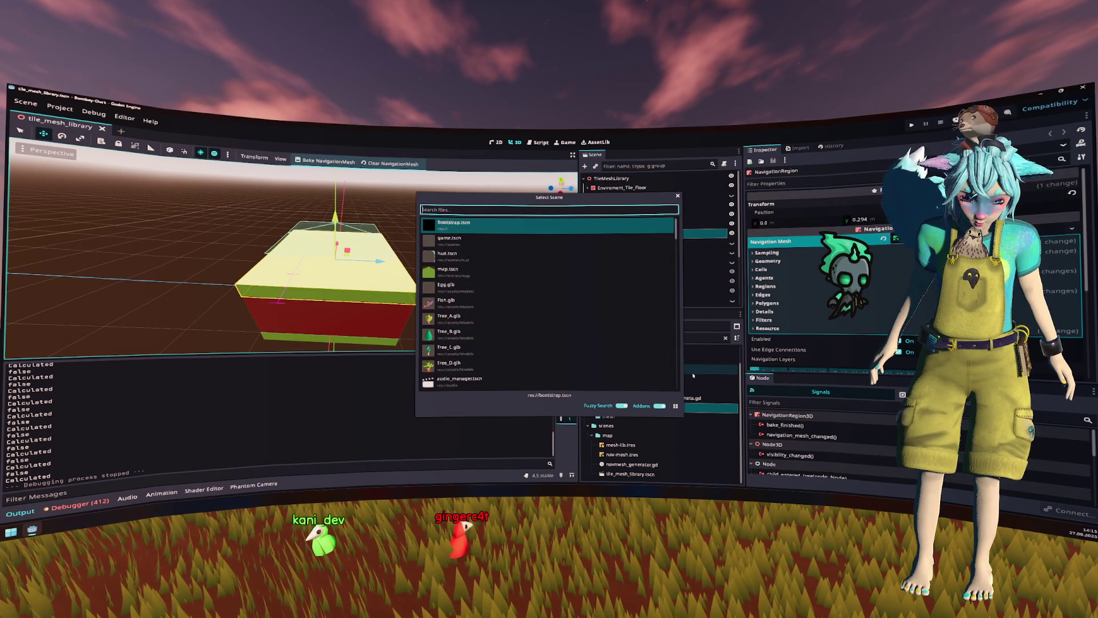
{"action": "type", "text": "map"}
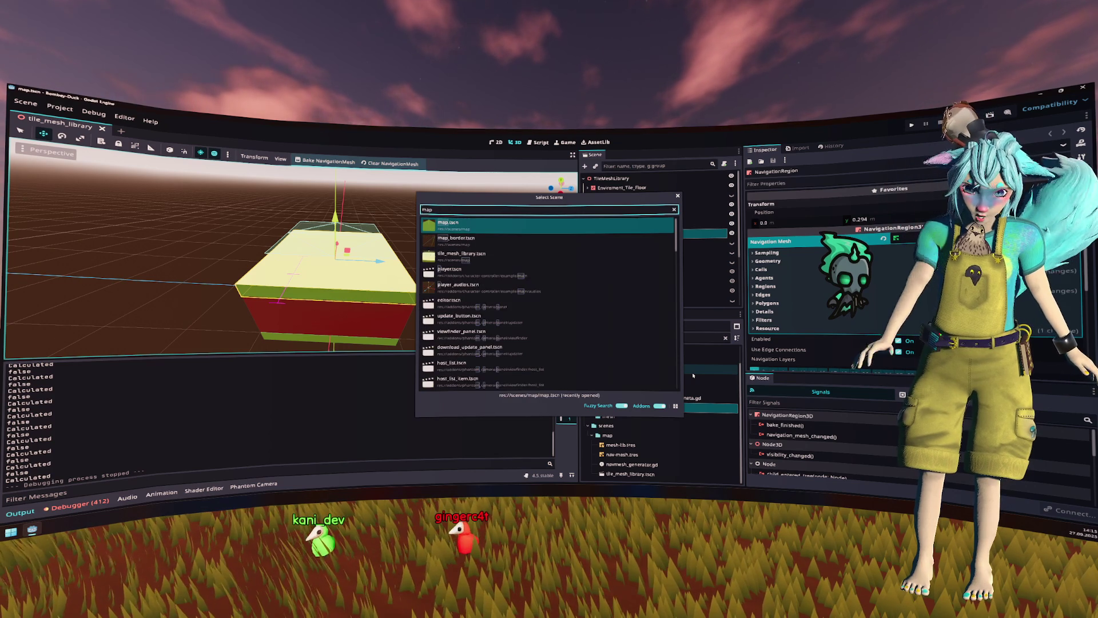
{"action": "key", "text": "Return"}
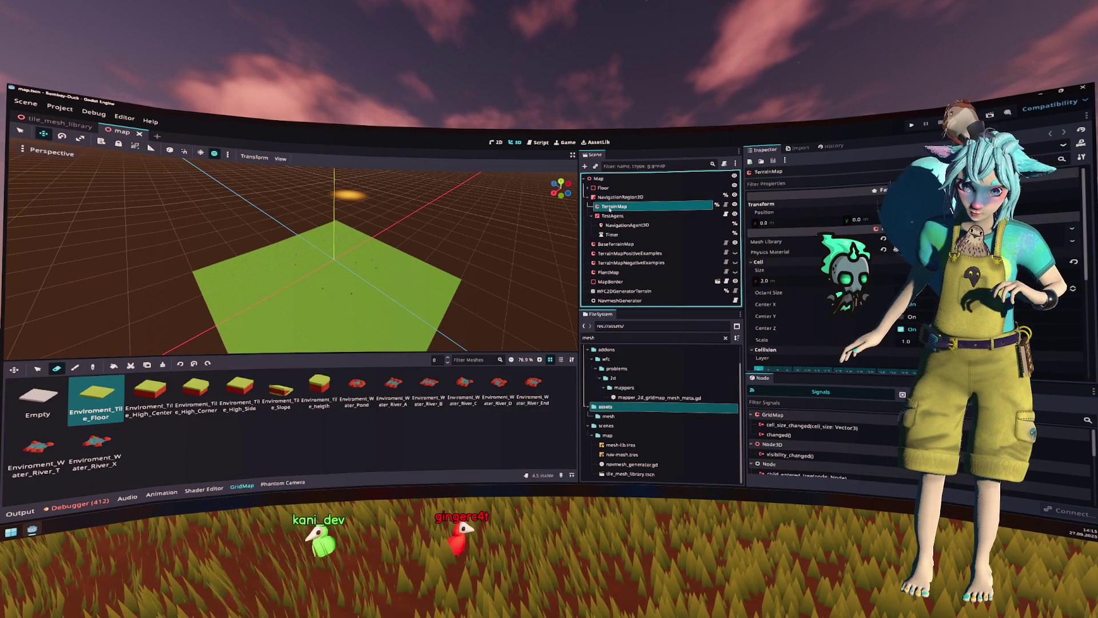
{"action": "key", "text": "ctrl+Tab"}
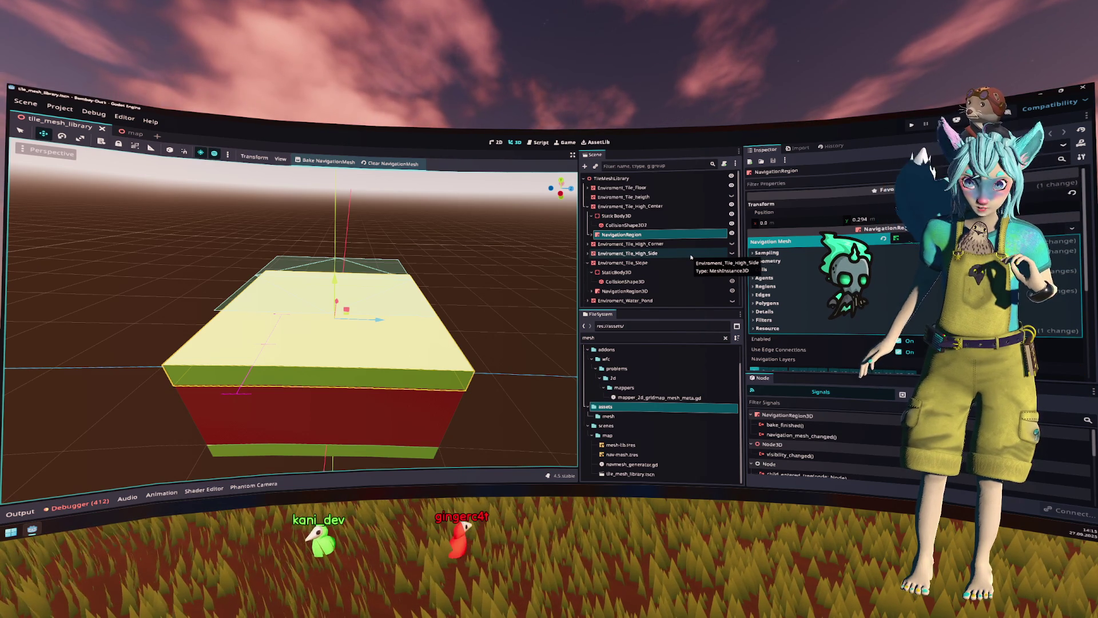
Step: In the High_Center tile's navigation mesh Agents settings, enter a new agent radius of 0.2
{"action": "left_click", "coordinate": [588, 207]}
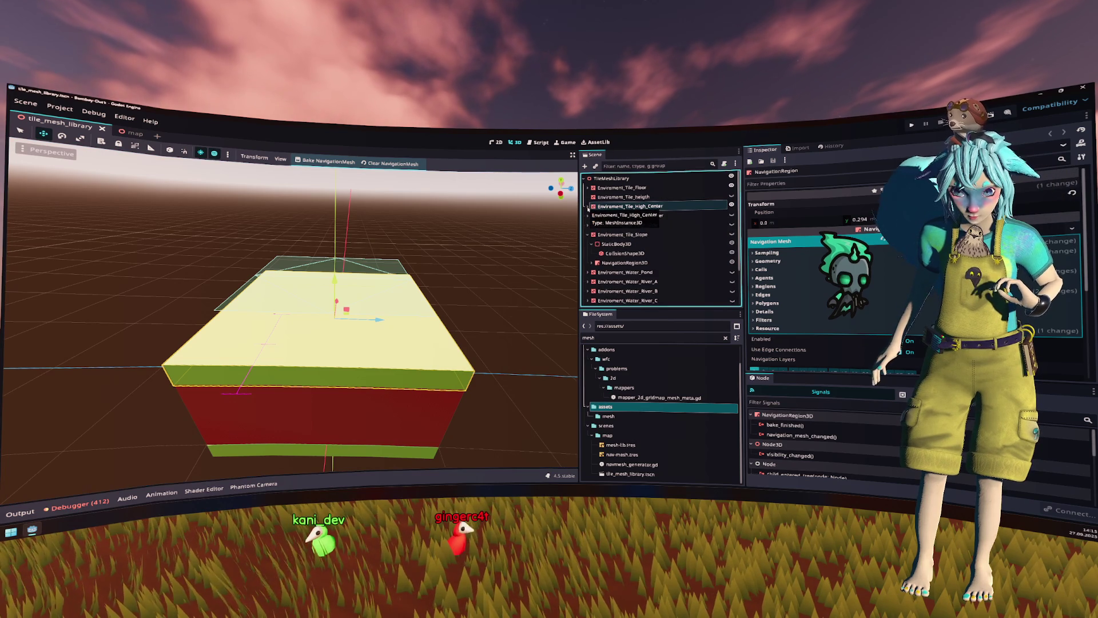
{"action": "left_click", "coordinate": [588, 207]}
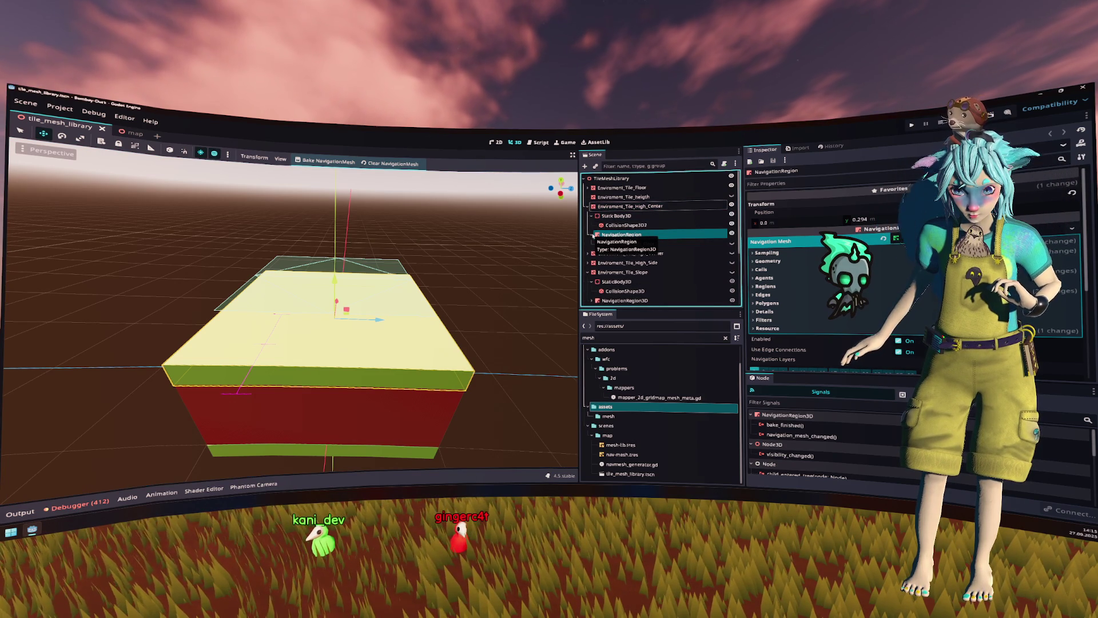
{"action": "scroll", "coordinate": [769, 261], "scroll_direction": "down", "scroll_amount": 1}
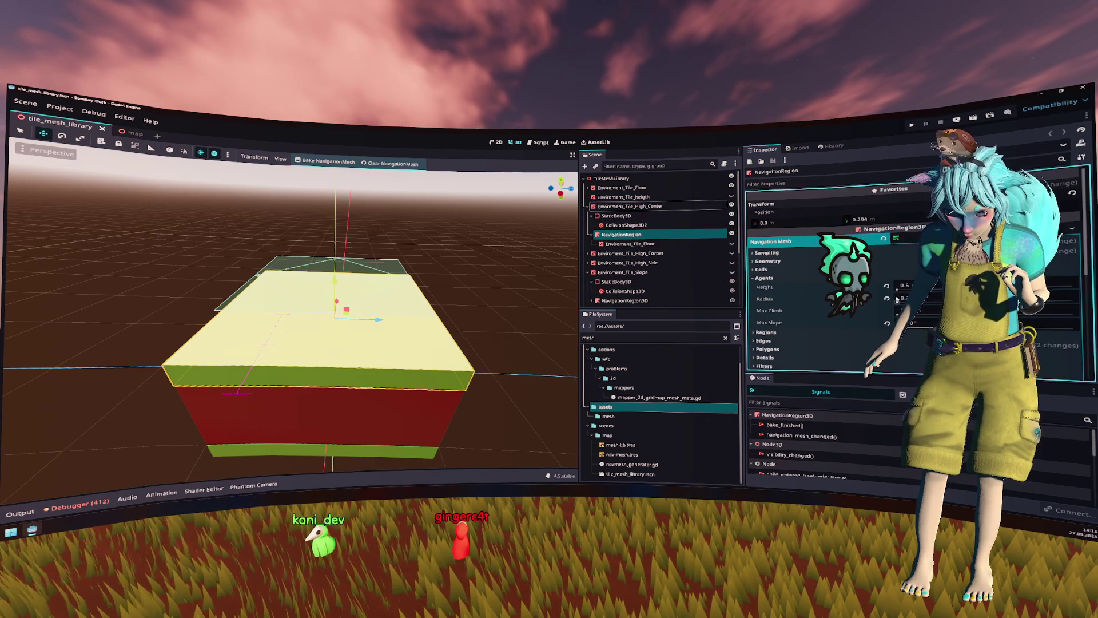
{"action": "left_click", "coordinate": [764, 256]}
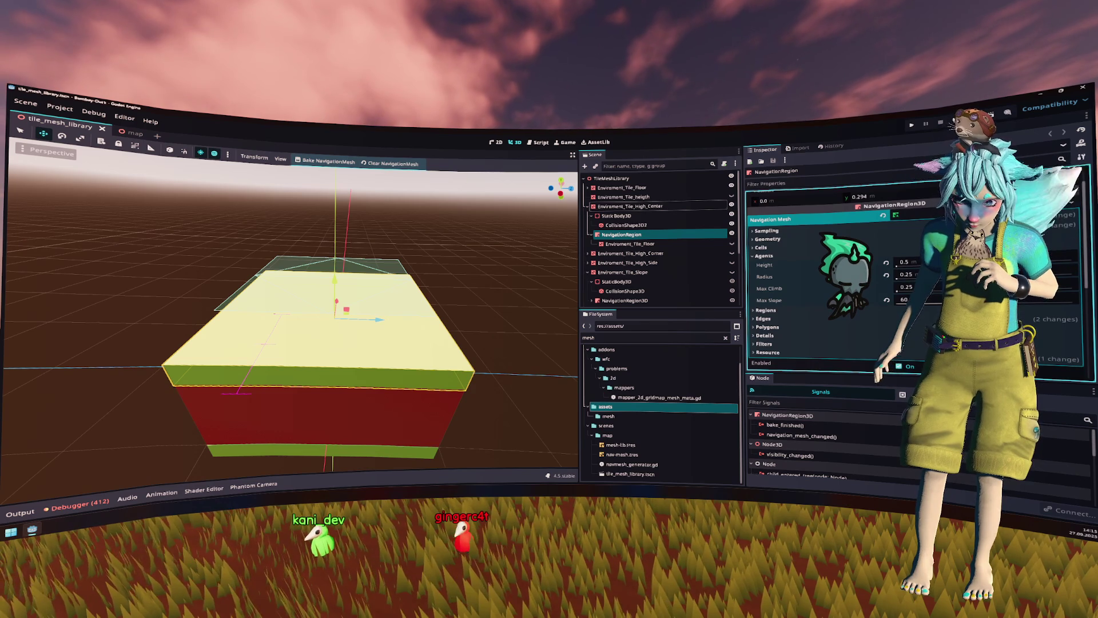
{"action": "left_click_drag", "start_coordinate": [474, 297], "coordinate": [475, 270]}
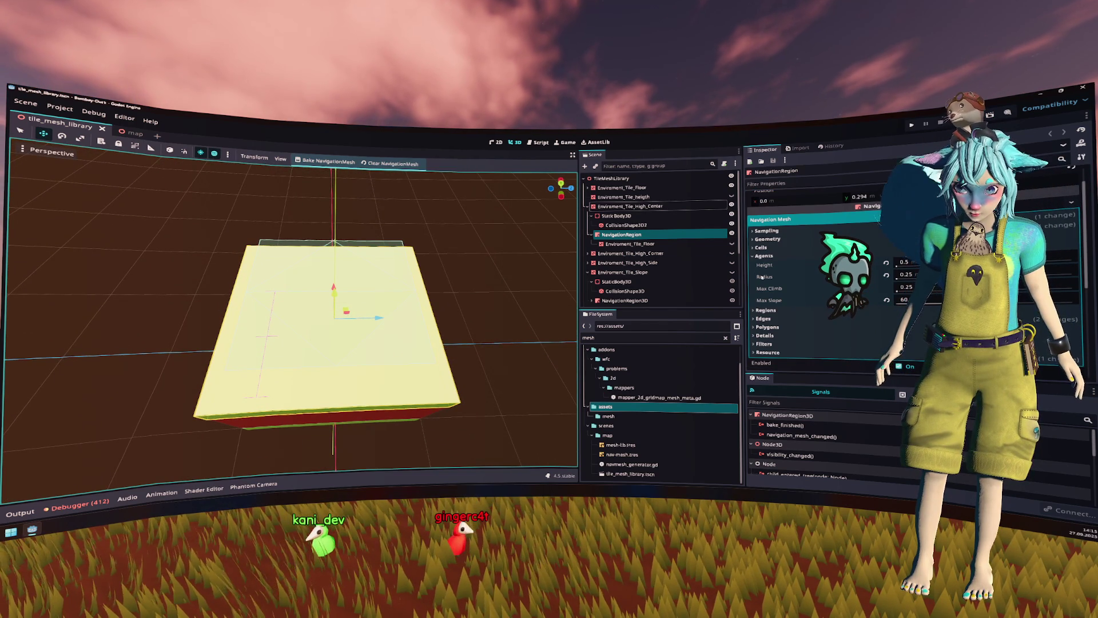
{"action": "mouse_move", "coordinate": [762, 277]}
{"action": "left_click", "coordinate": [907, 274]}
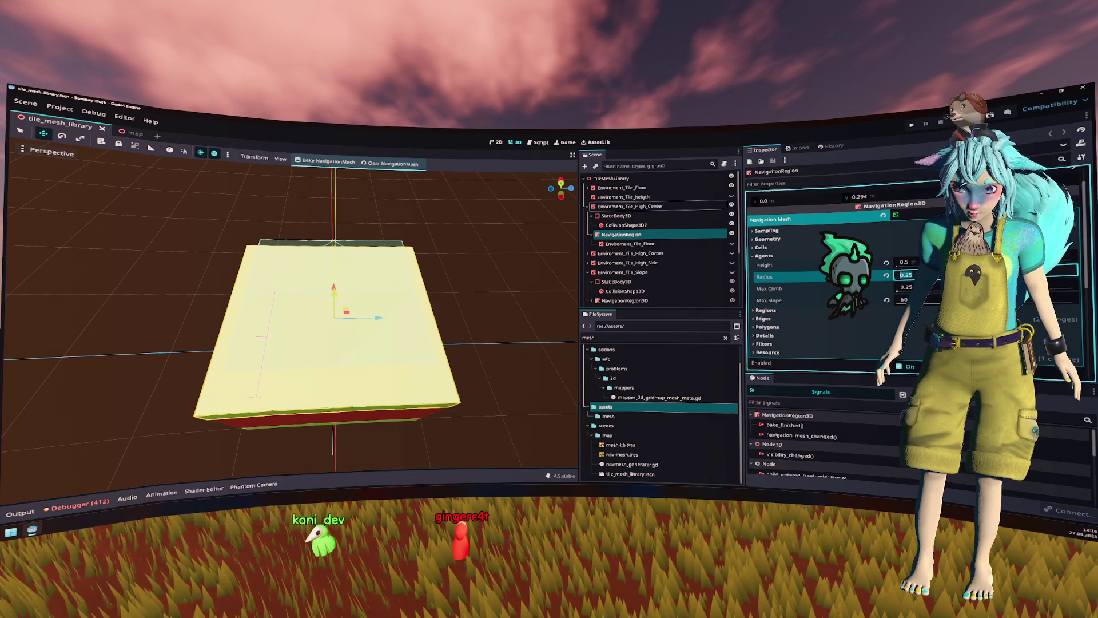
{"action": "type", "text": "0.2"}
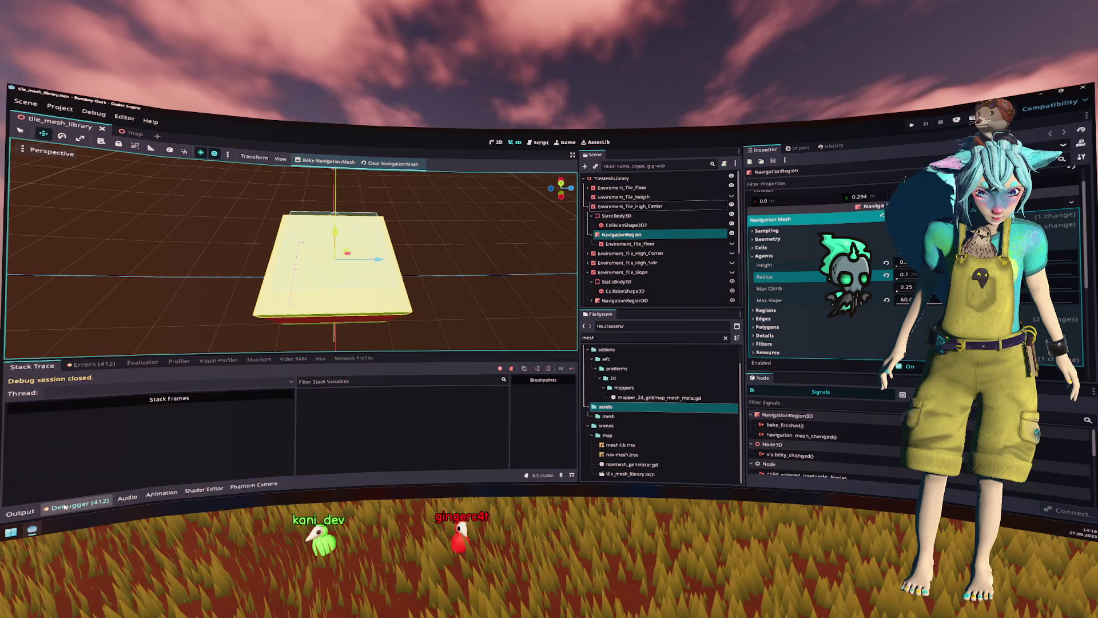
Step: Rebake, note the agent_radius rounding warning in Output, and set Cell Size to 0.1
{"action": "left_click", "coordinate": [47, 508]}
{"action": "left_click", "coordinate": [50, 507]}
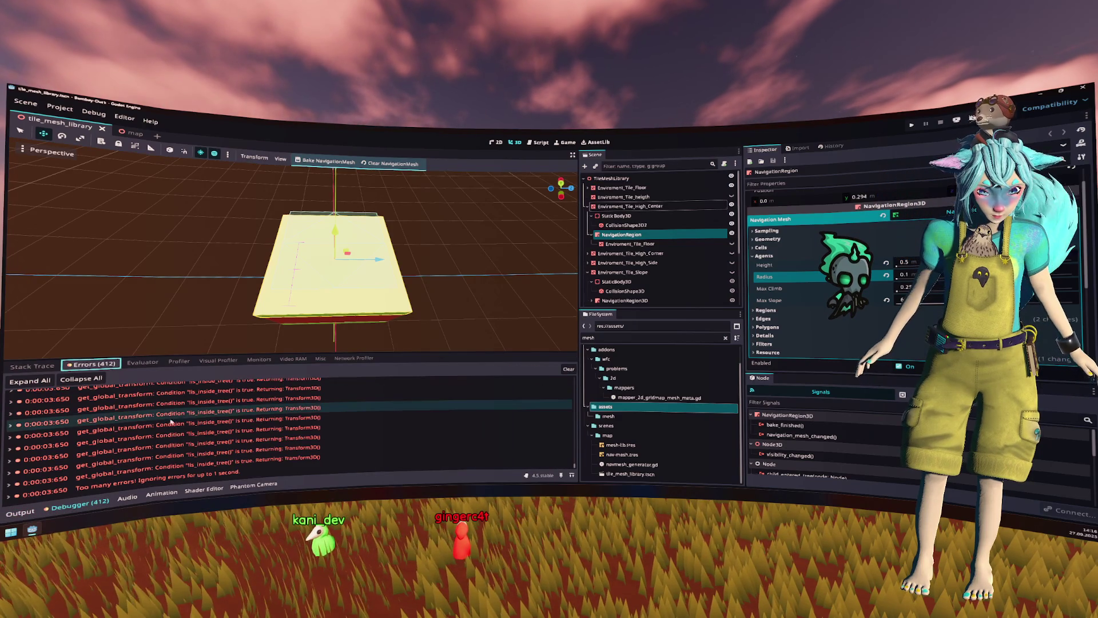
{"action": "left_click", "coordinate": [16, 514]}
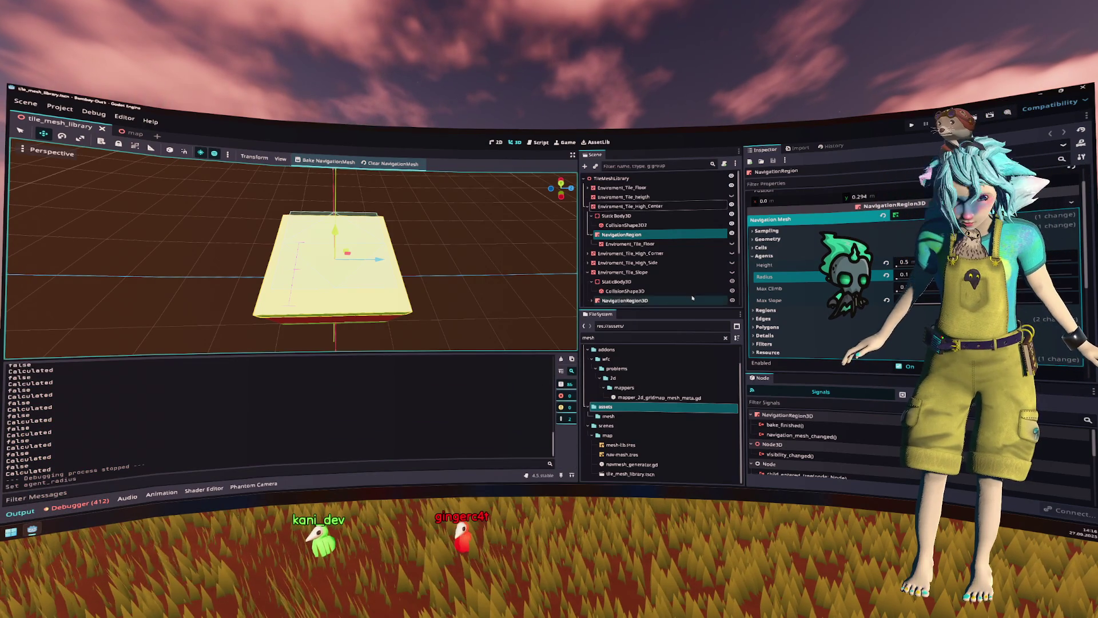
{"action": "left_click", "coordinate": [325, 161]}
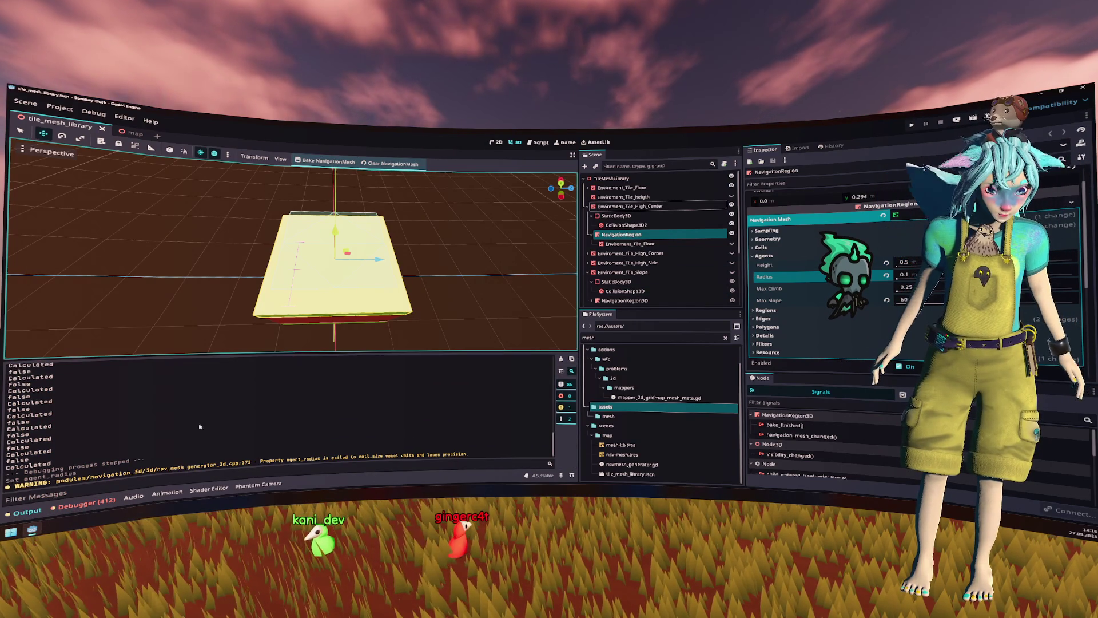
{"action": "left_click_drag", "start_coordinate": [276, 461], "coordinate": [473, 455]}
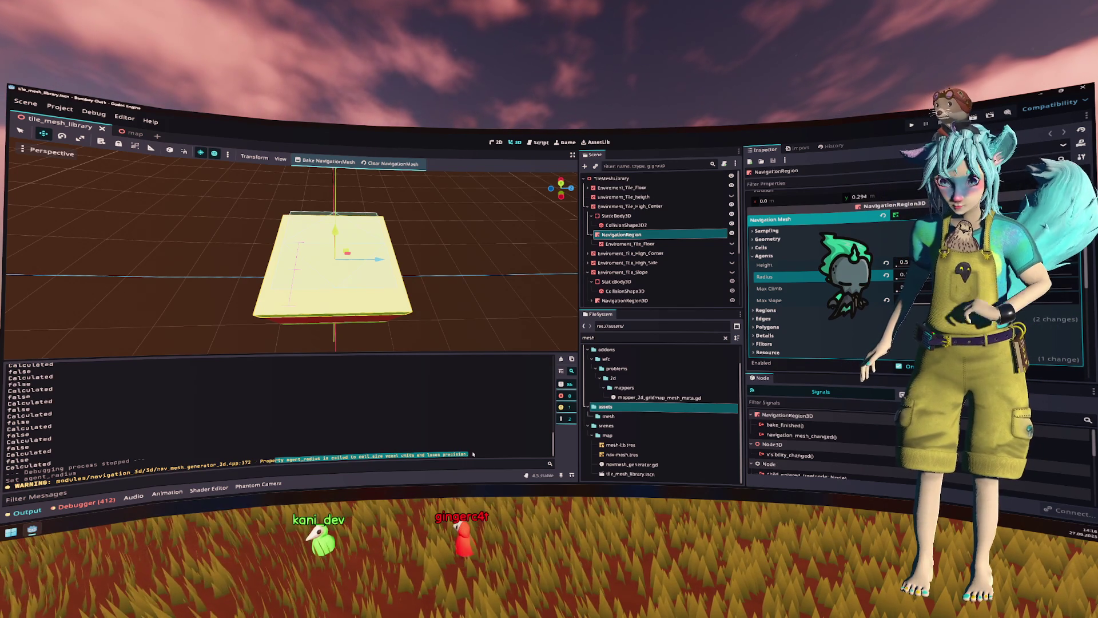
{"action": "left_click", "coordinate": [761, 248]}
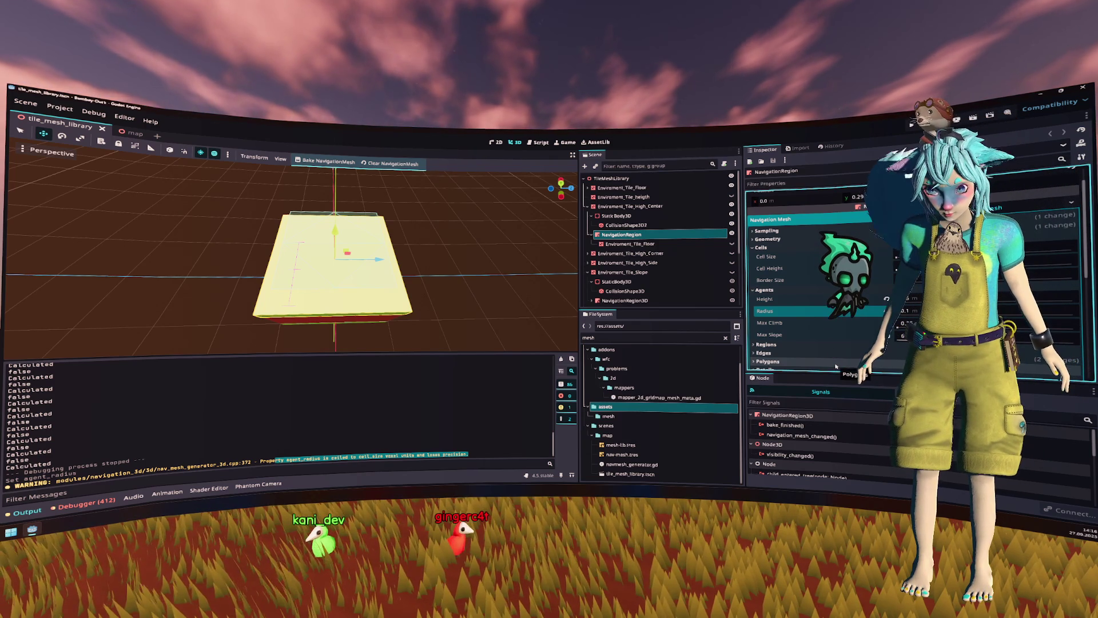
{"action": "key", "text": "Return"}
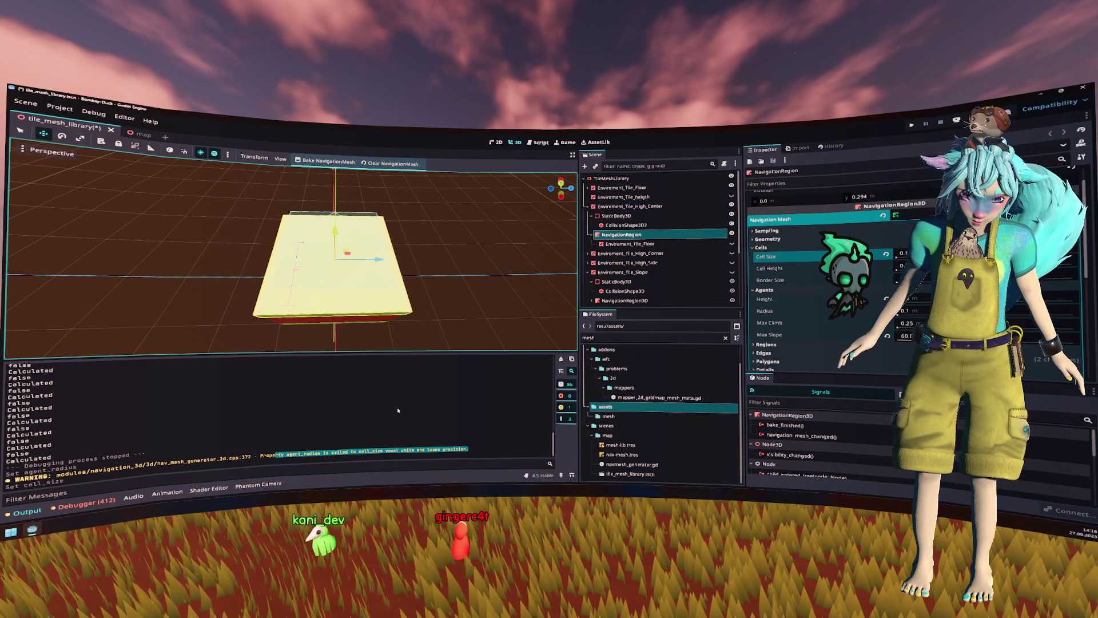
Step: Rebake the High_Center navigation mesh with the smaller cells and save the scene
{"action": "left_click", "coordinate": [328, 161]}
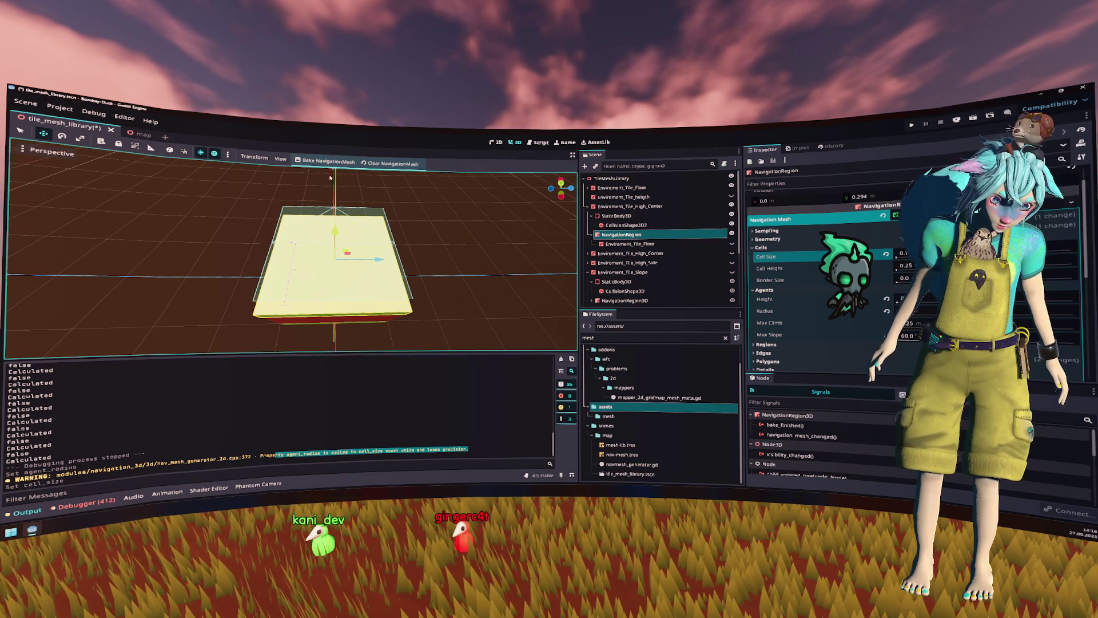
{"action": "mouse_move", "coordinate": [404, 254]}
{"action": "left_mouse_down"}
{"action": "mouse_move", "coordinate": [395, 243]}
{"action": "mouse_move", "coordinate": [421, 272]}
{"action": "left_mouse_up"}
{"action": "key", "text": "ctrl+s"}
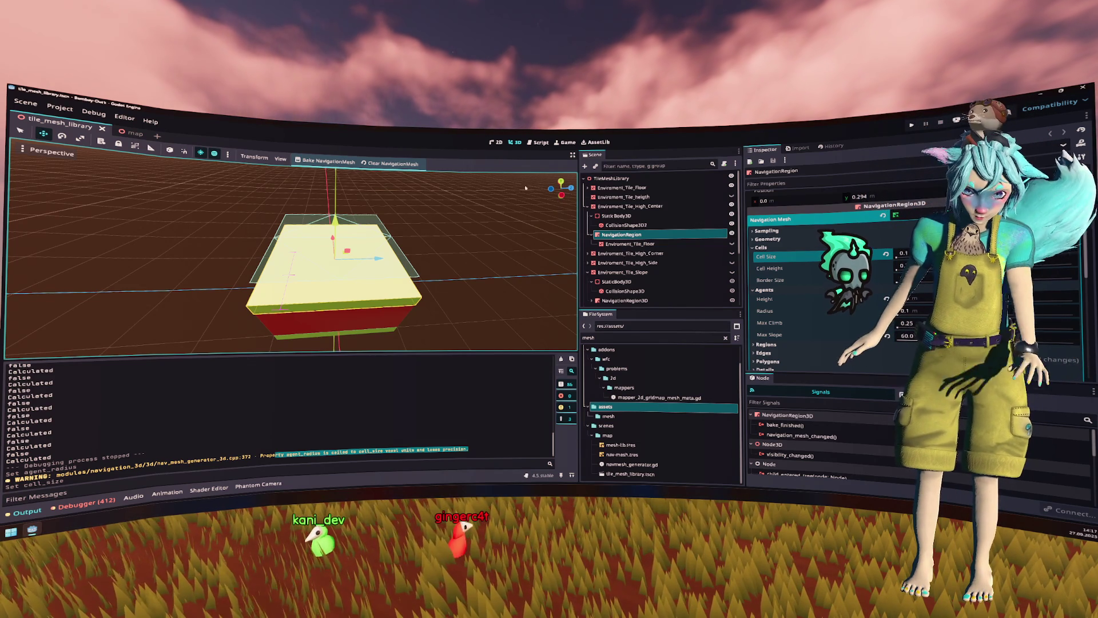
Step: Switch to a top-down view with Display Unshaded to reveal the navmesh
{"action": "left_click", "coordinate": [561, 182]}
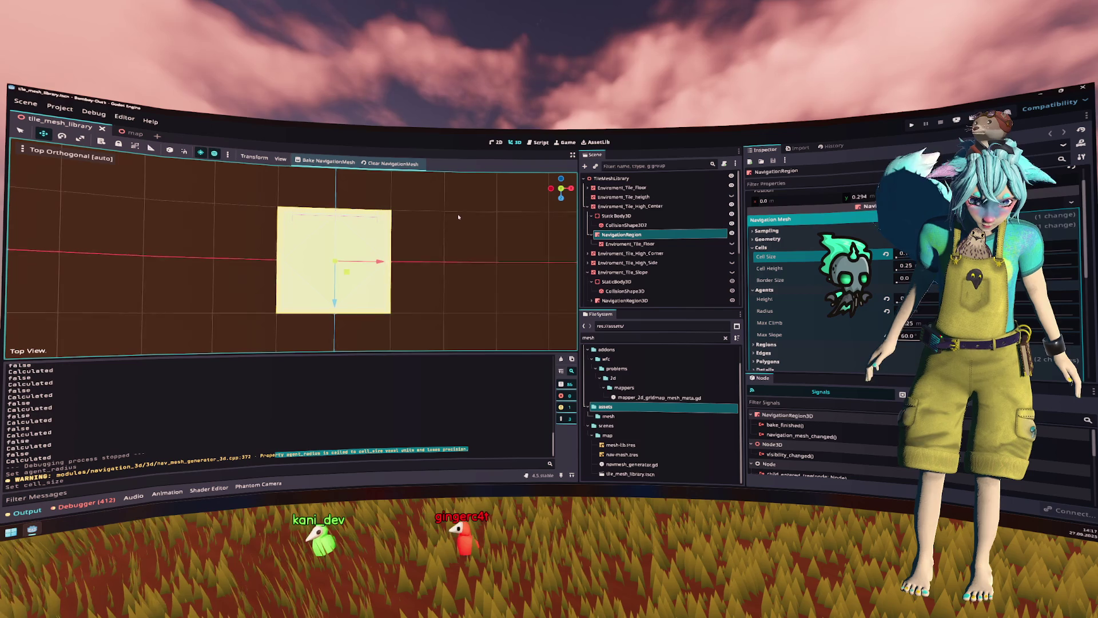
{"action": "scroll", "coordinate": [458, 221], "scroll_direction": "up", "scroll_amount": 4}
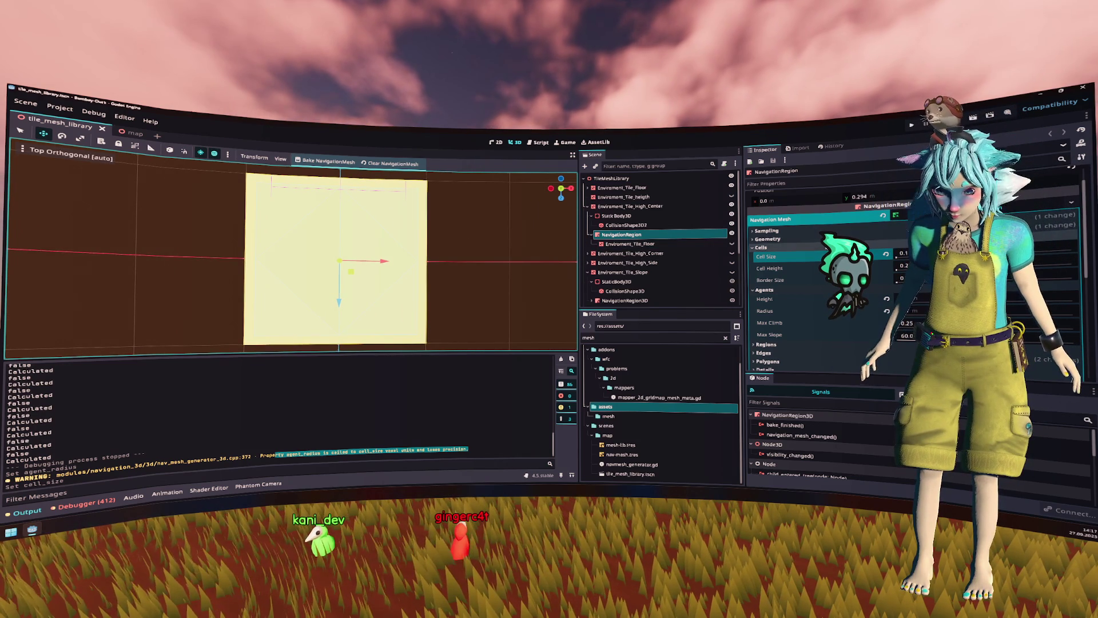
{"action": "left_click", "coordinate": [50, 159]}
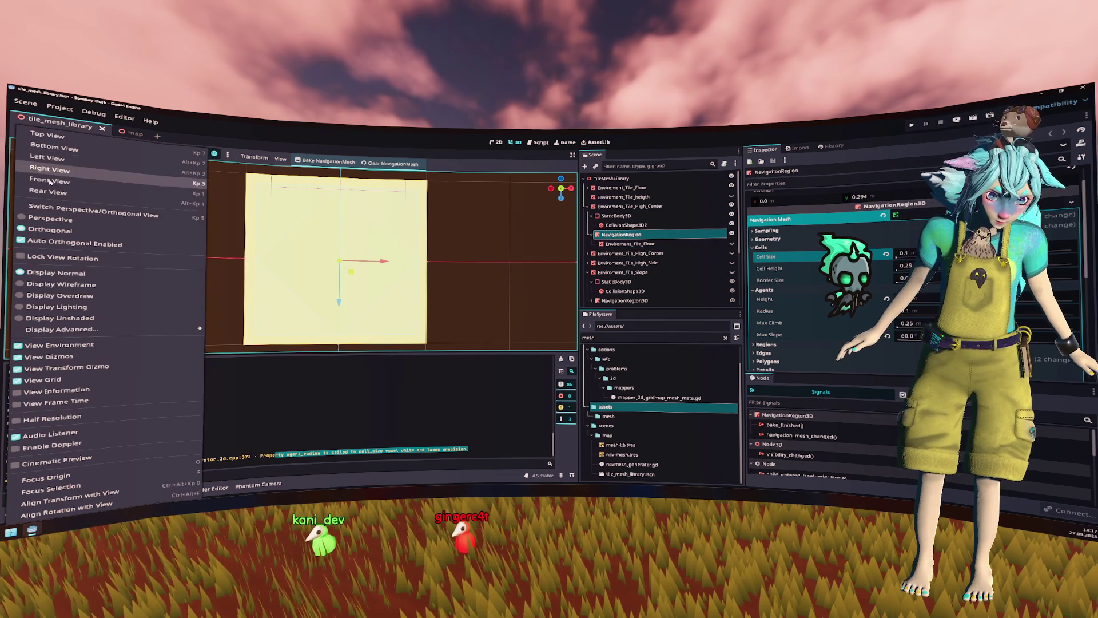
{"action": "left_click", "coordinate": [90, 318]}
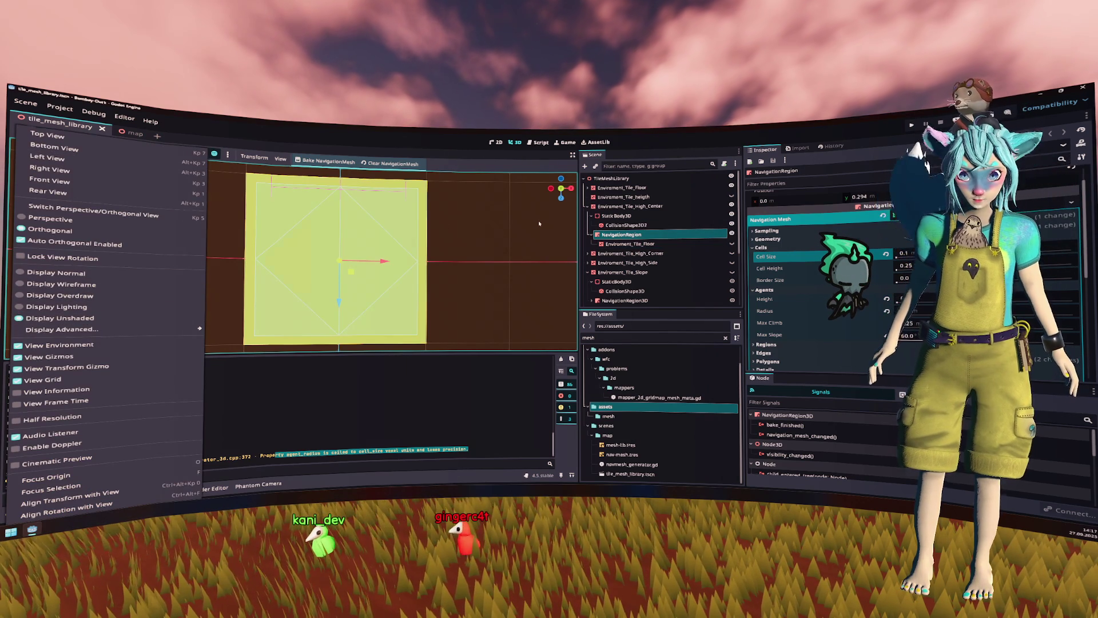
{"action": "left_click", "coordinate": [539, 224]}
{"action": "left_click", "coordinate": [656, 236]}
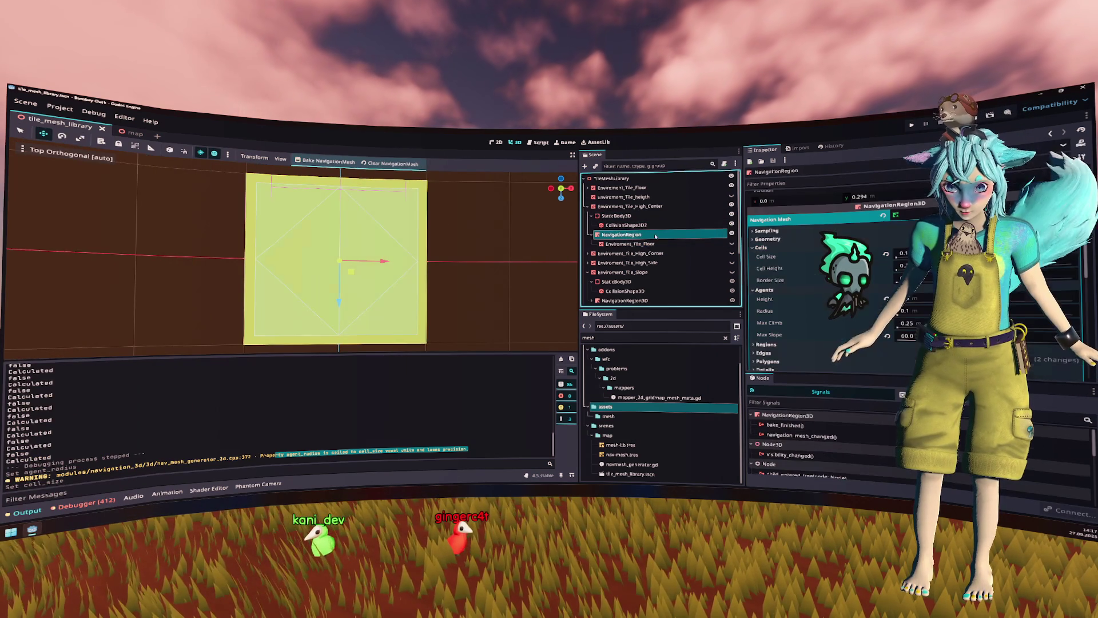
Step: Inspect the High_Corner tile's navigation region agent settings, then collapse those branches
{"action": "left_click", "coordinate": [630, 253]}
{"action": "left_click", "coordinate": [587, 252]}
{"action": "left_click", "coordinate": [635, 281]}
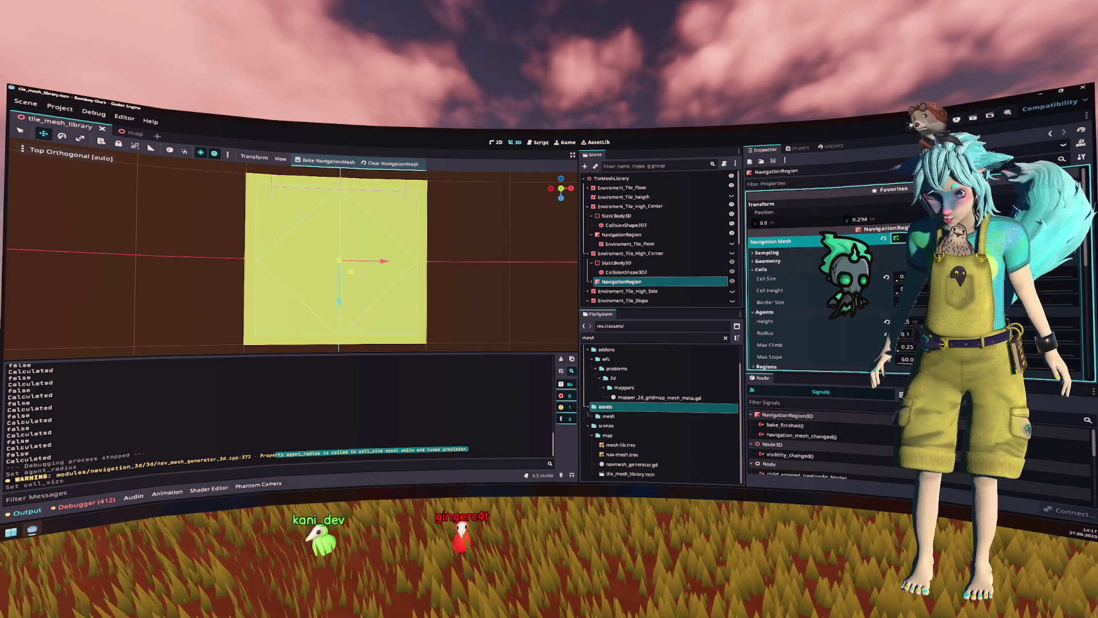
{"action": "scroll", "coordinate": [824, 275], "scroll_direction": "down", "scroll_amount": 2}
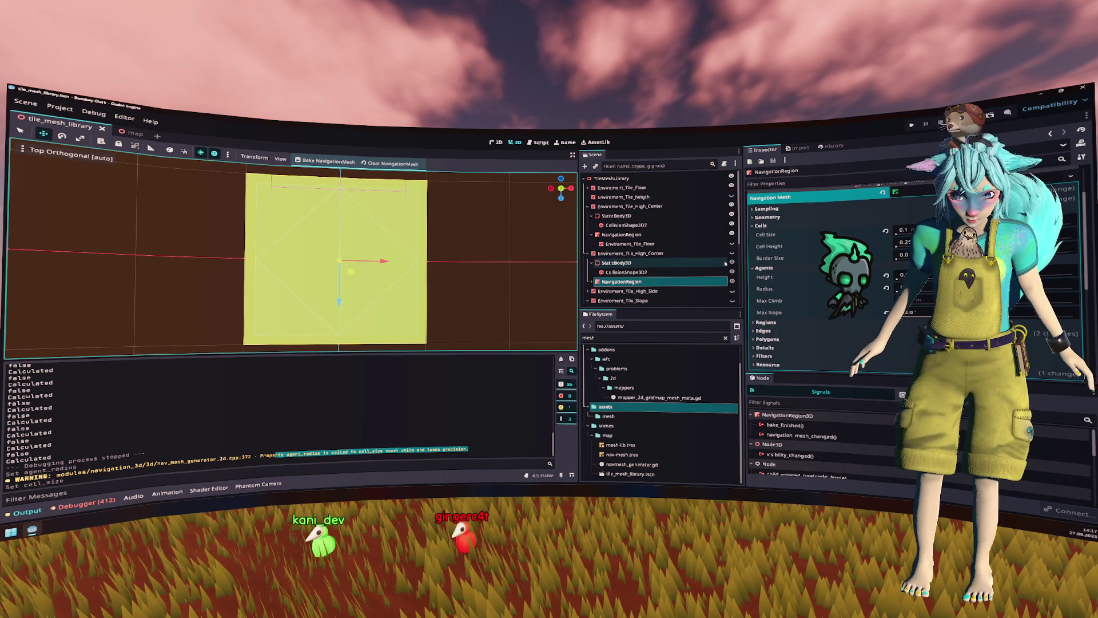
{"action": "left_click", "coordinate": [903, 275]}
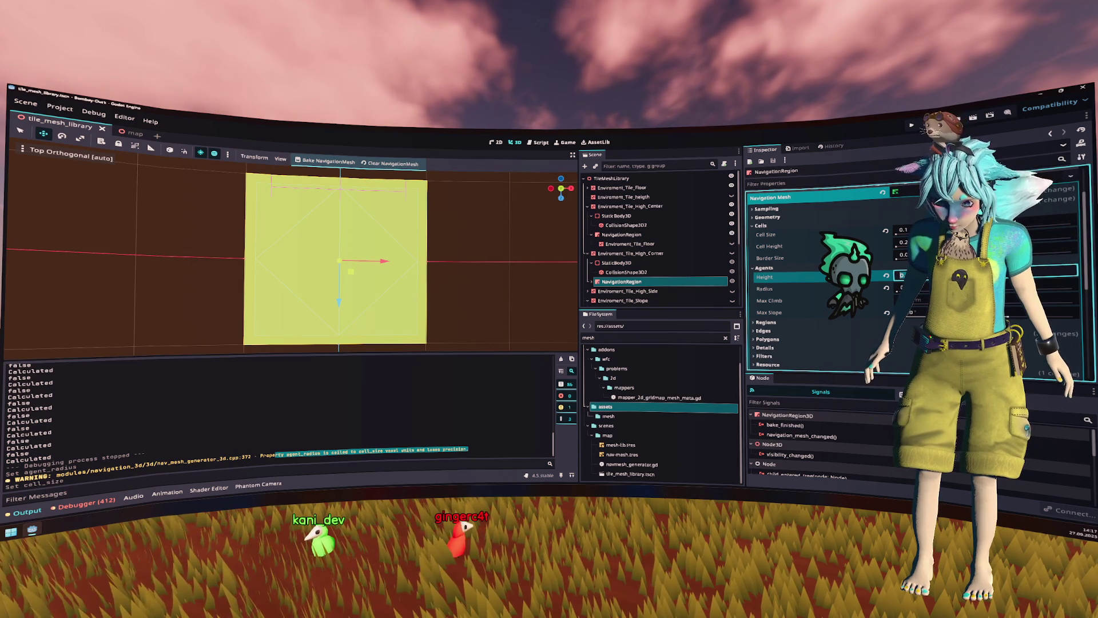
{"action": "left_click", "coordinate": [778, 197]}
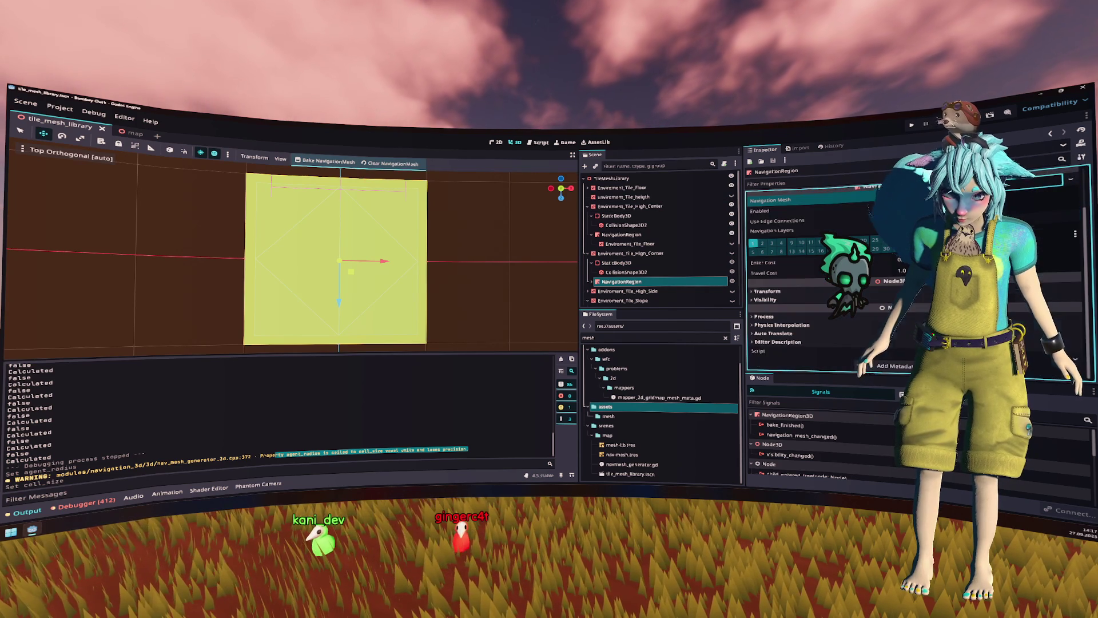
{"action": "left_click", "coordinate": [587, 253]}
{"action": "left_click", "coordinate": [587, 206]}
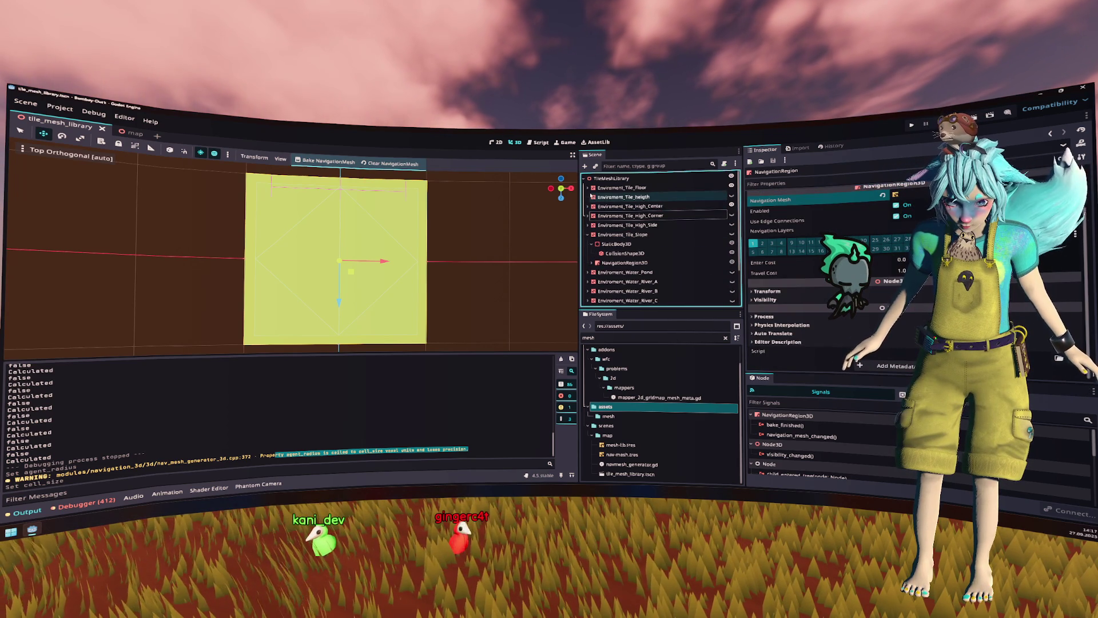
Step: Select the Floor tile's navigation region and check its agent settings
{"action": "left_click", "coordinate": [590, 189]}
{"action": "left_click", "coordinate": [587, 188]}
{"action": "left_click", "coordinate": [624, 216]}
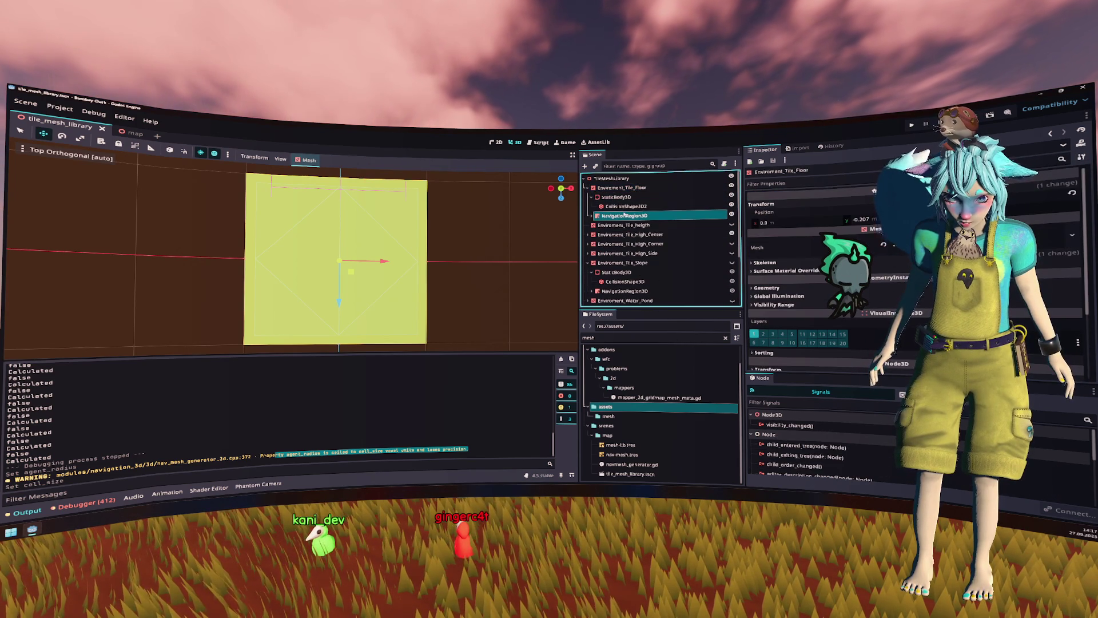
{"action": "left_click", "coordinate": [898, 322]}
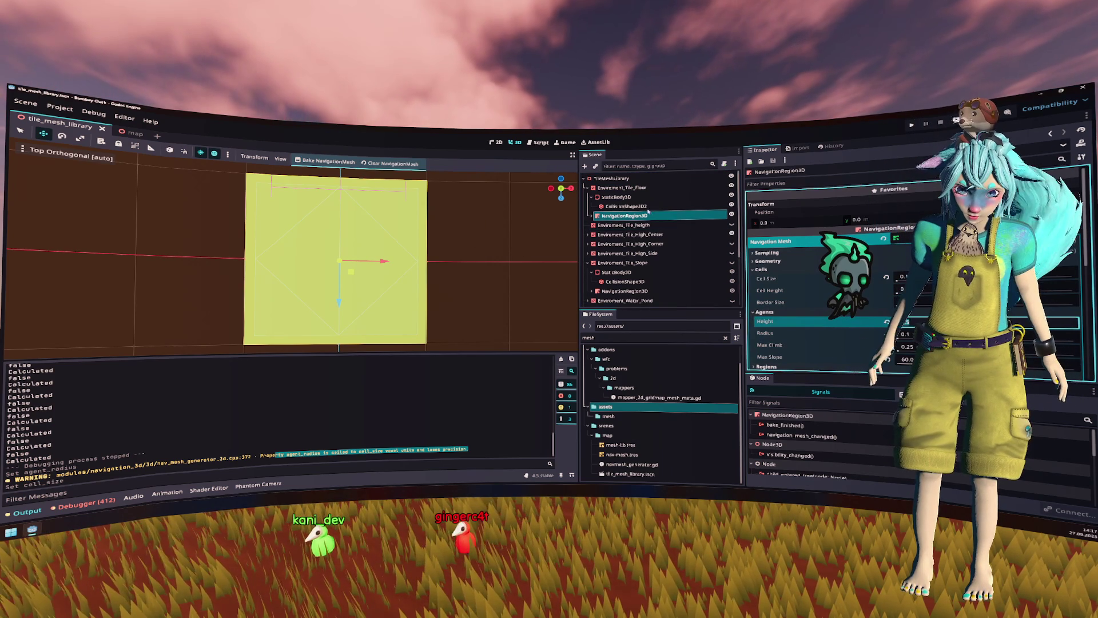
{"action": "left_click", "coordinate": [587, 187]}
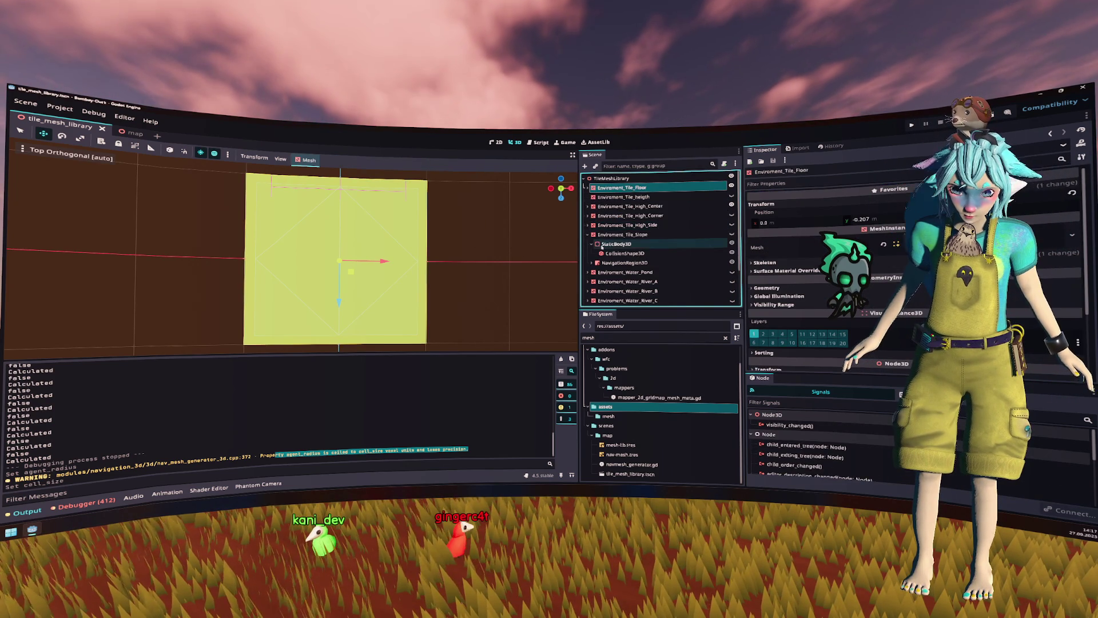
{"action": "left_click", "coordinate": [587, 235]}
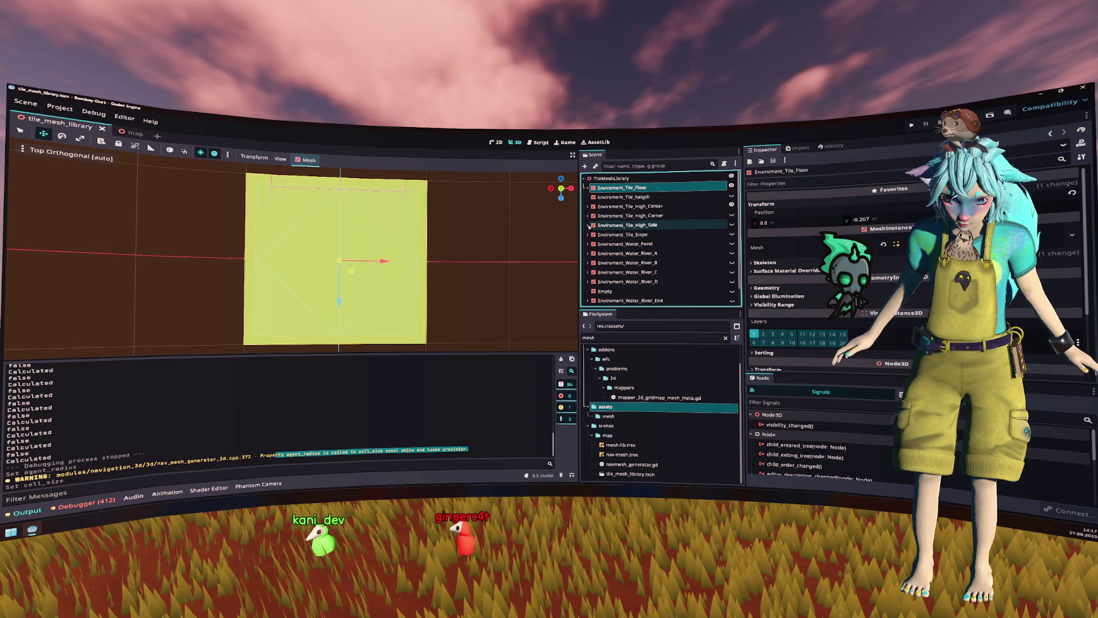
Step: Select the slope tile's navigation region and edit its agent radius
{"action": "left_click", "coordinate": [587, 234]}
{"action": "left_click", "coordinate": [623, 263]}
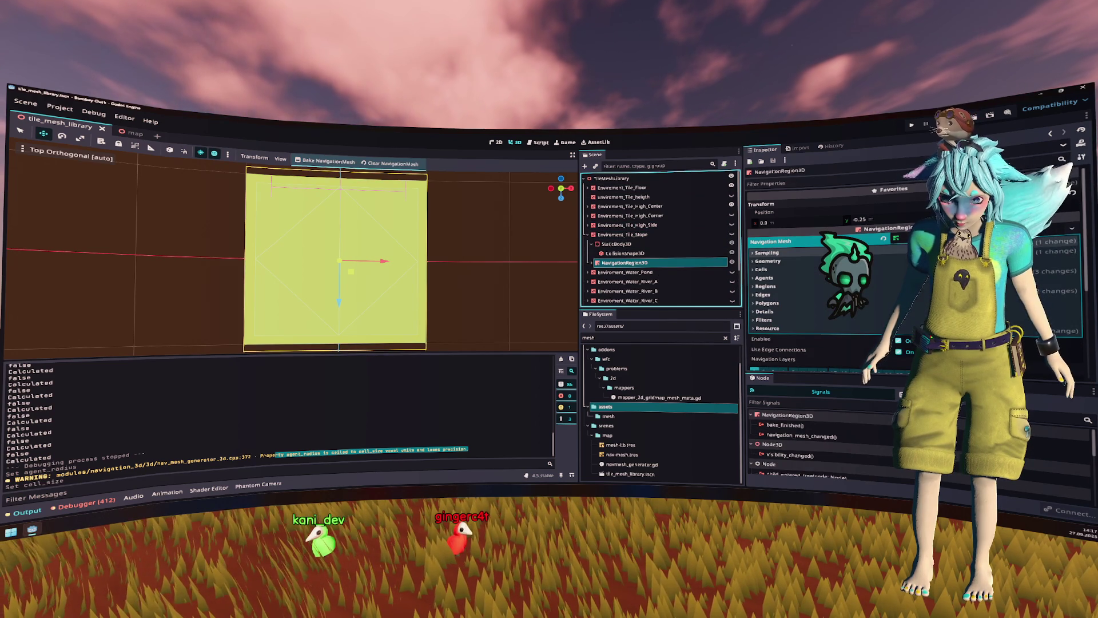
{"action": "left_click", "coordinate": [764, 277]}
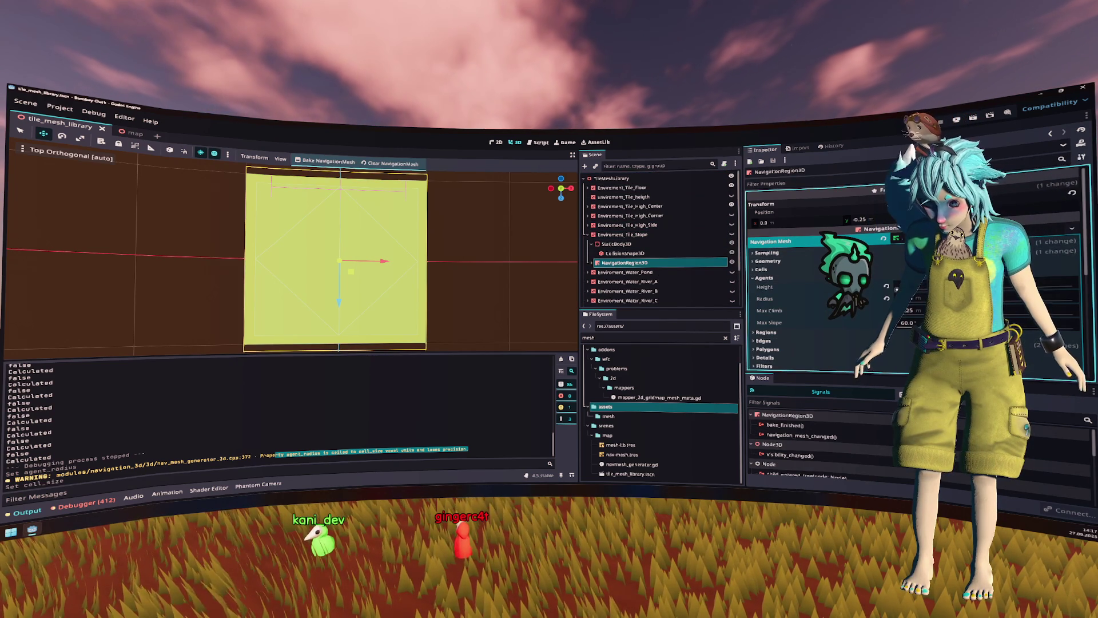
{"action": "left_click", "coordinate": [915, 298]}
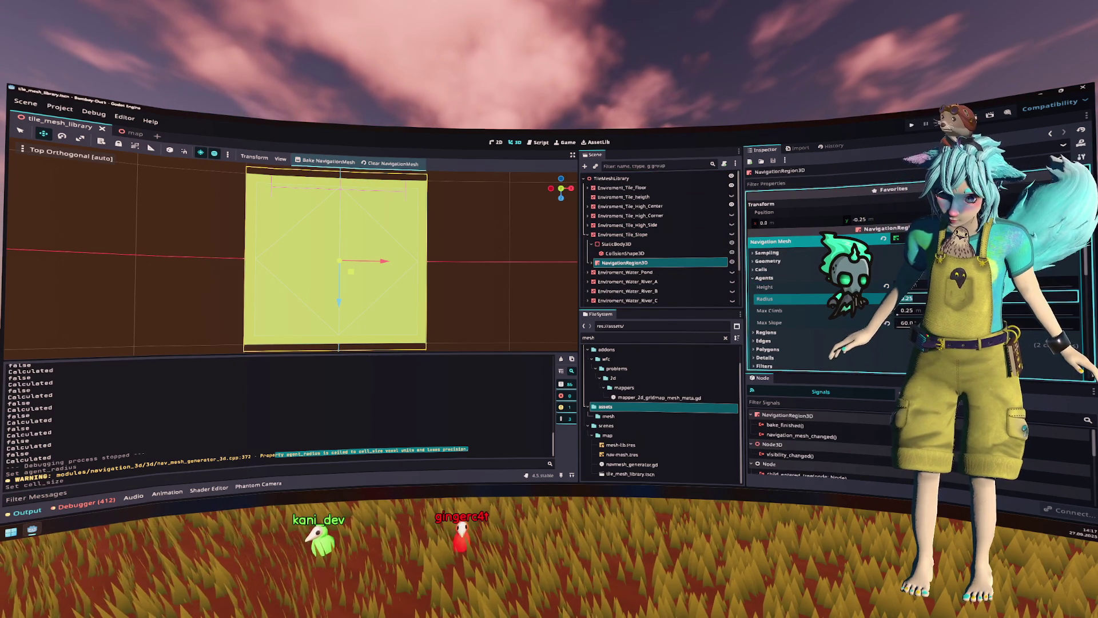
Step: Set the slope tile's Cell Size to 0.1, save tile_mesh_library, and switch to the map scene
{"action": "left_click", "coordinate": [761, 268]}
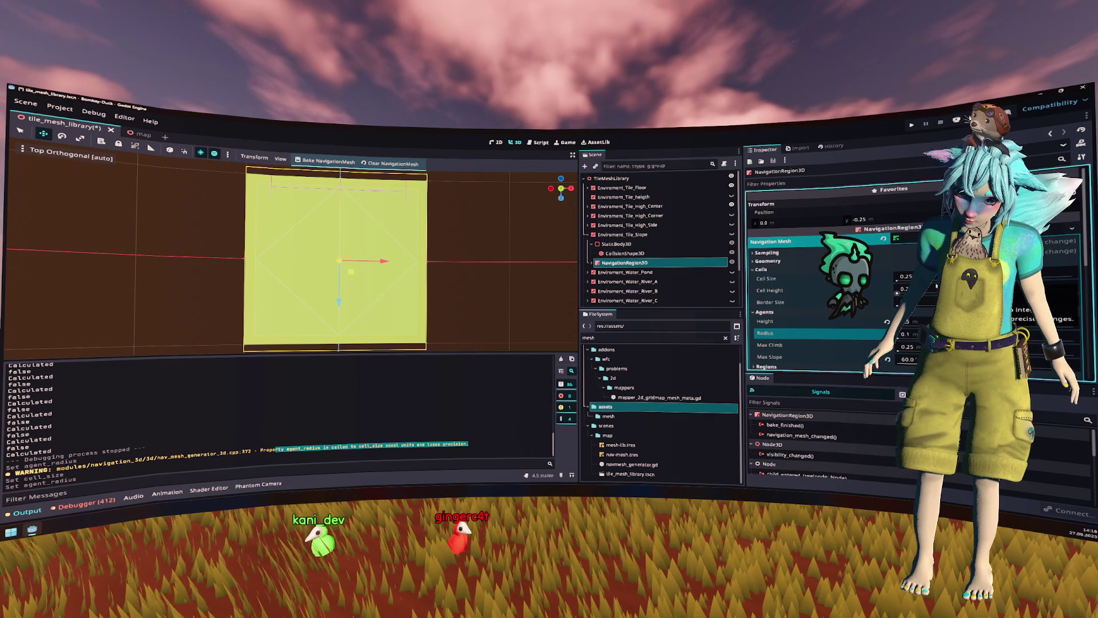
{"action": "left_click", "coordinate": [902, 276]}
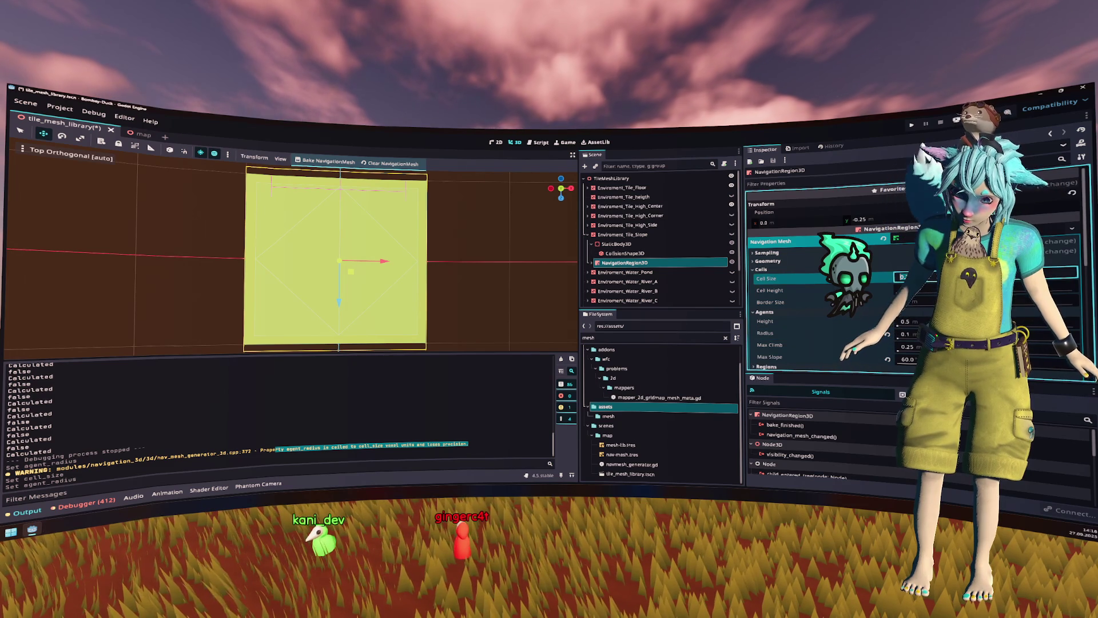
{"action": "type", "text": "0.1"}
{"action": "key", "text": "Return"}
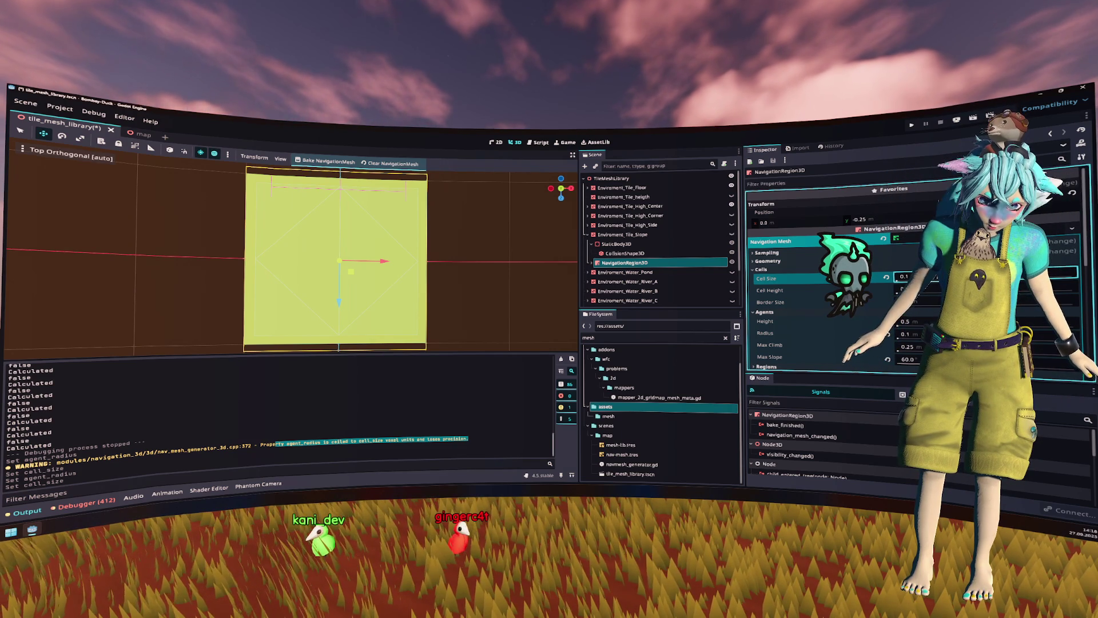
{"action": "key", "text": "BackSpace"}
{"action": "key", "text": "BackSpace"}
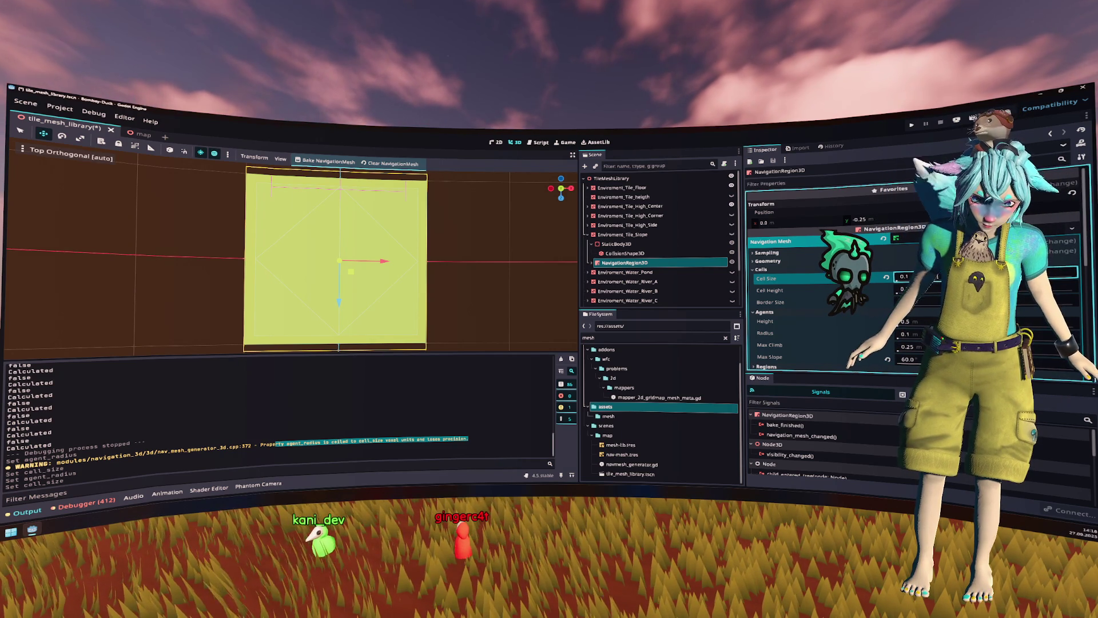
{"action": "key", "text": "ctrl+s"}
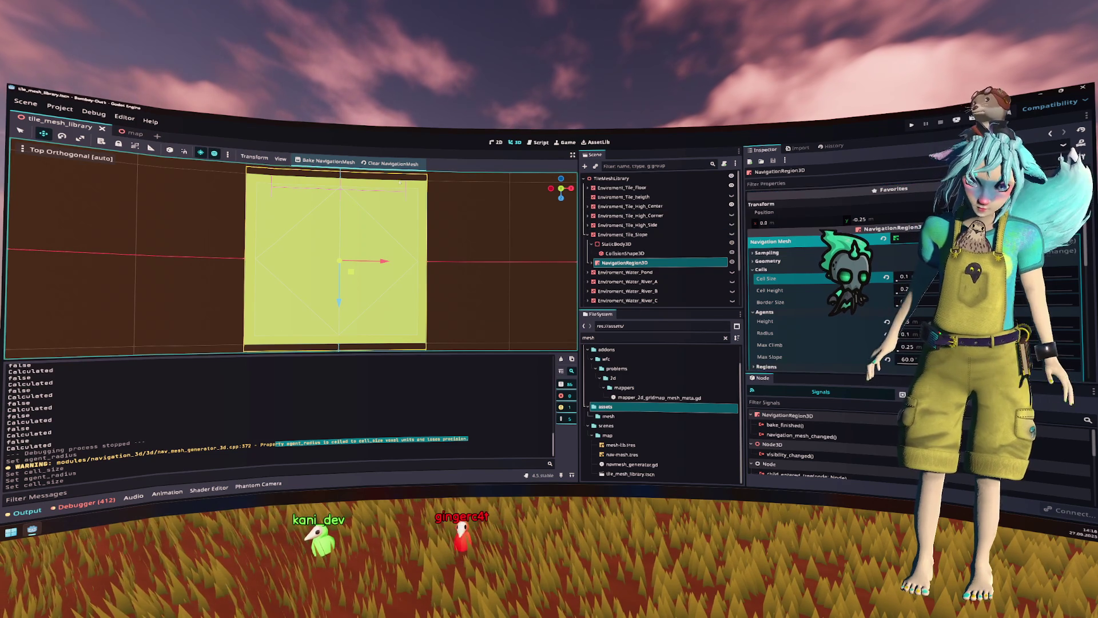
{"action": "left_click", "coordinate": [130, 132]}
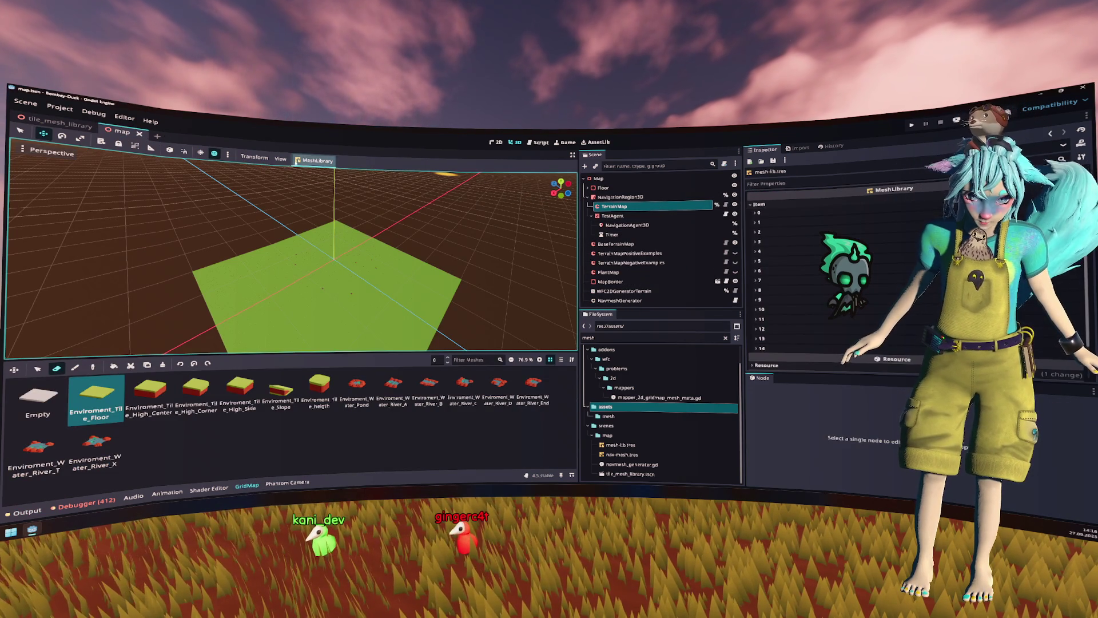
Step: Update mesh-lib from the tile scene with transforms applied, fly over the map, then return to tile_mesh_library
{"action": "left_click", "coordinate": [314, 160]}
{"action": "left_click", "coordinate": [337, 213]}
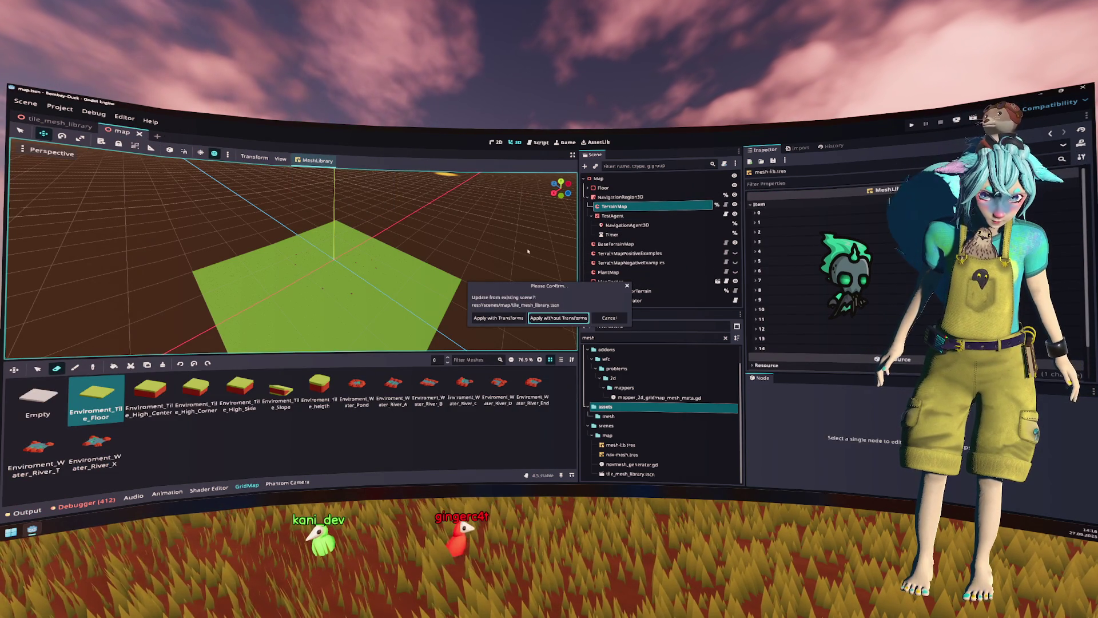
{"action": "key", "text": "Left"}
{"action": "key", "text": "Right"}
{"action": "key", "text": "Left"}
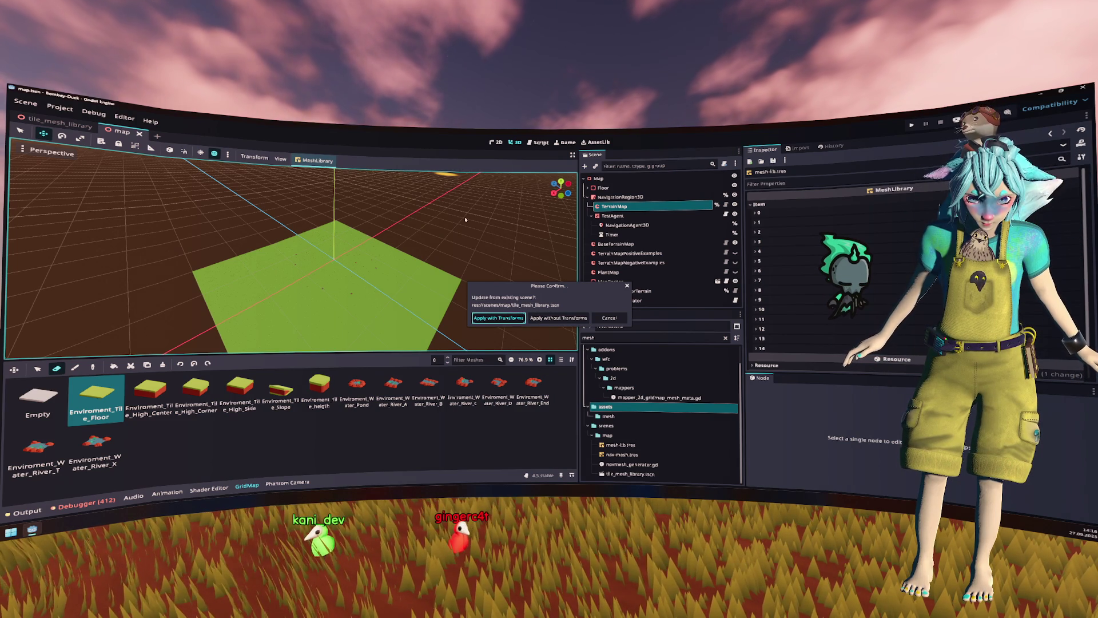
{"action": "key", "text": "Return"}
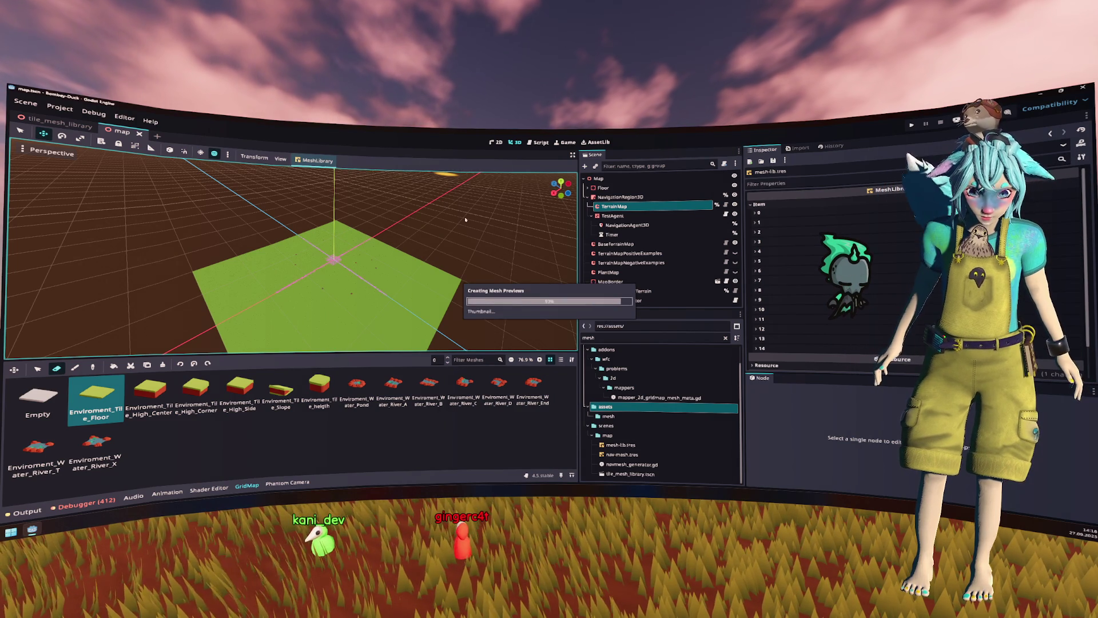
{"action": "scroll", "coordinate": [353, 246], "scroll_direction": "up", "scroll_amount": 3}
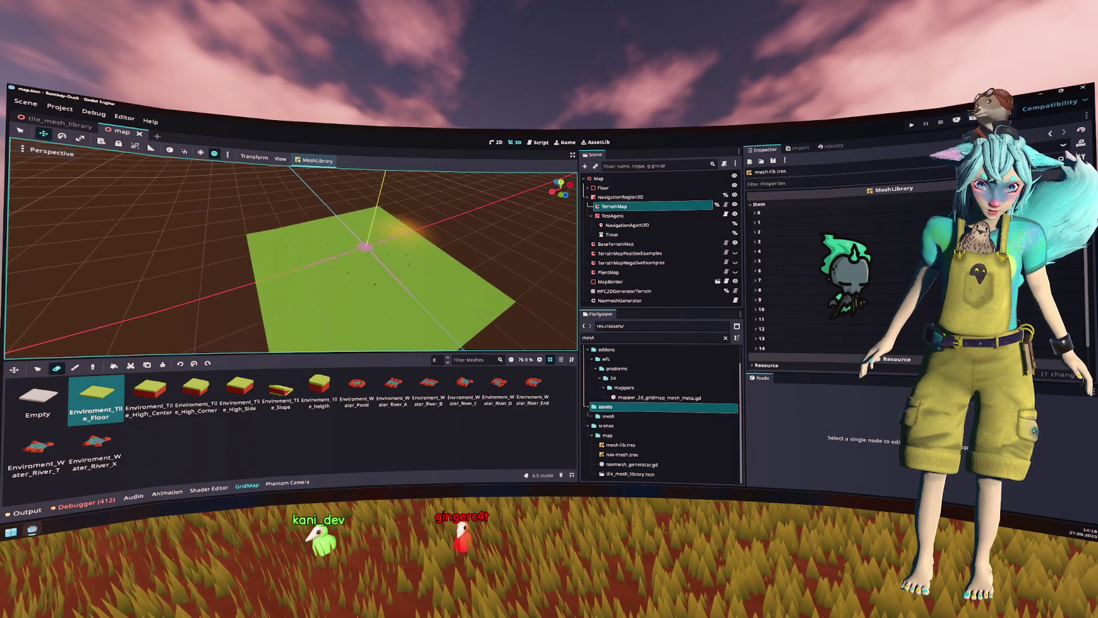
{"action": "key", "text": "w"}
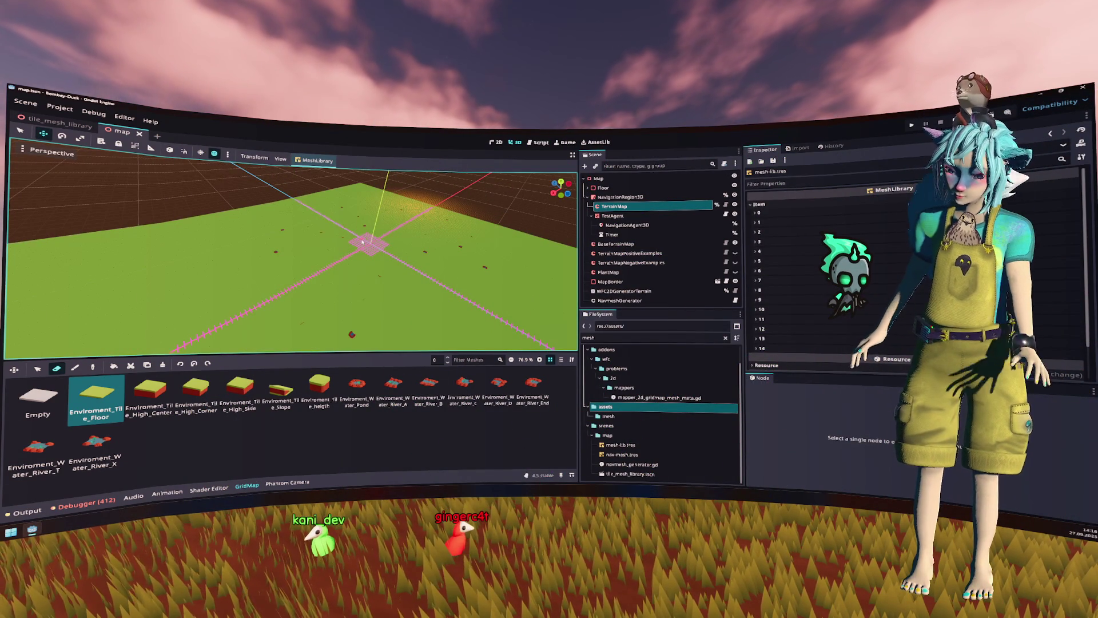
{"action": "key", "text": "w"}
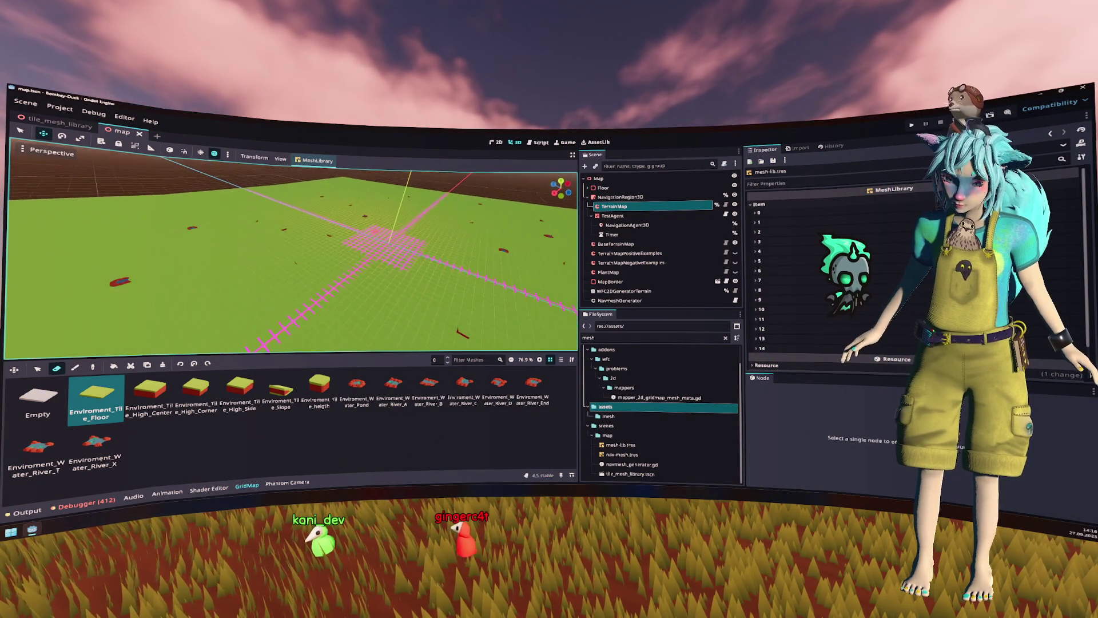
{"action": "key", "text": "w"}
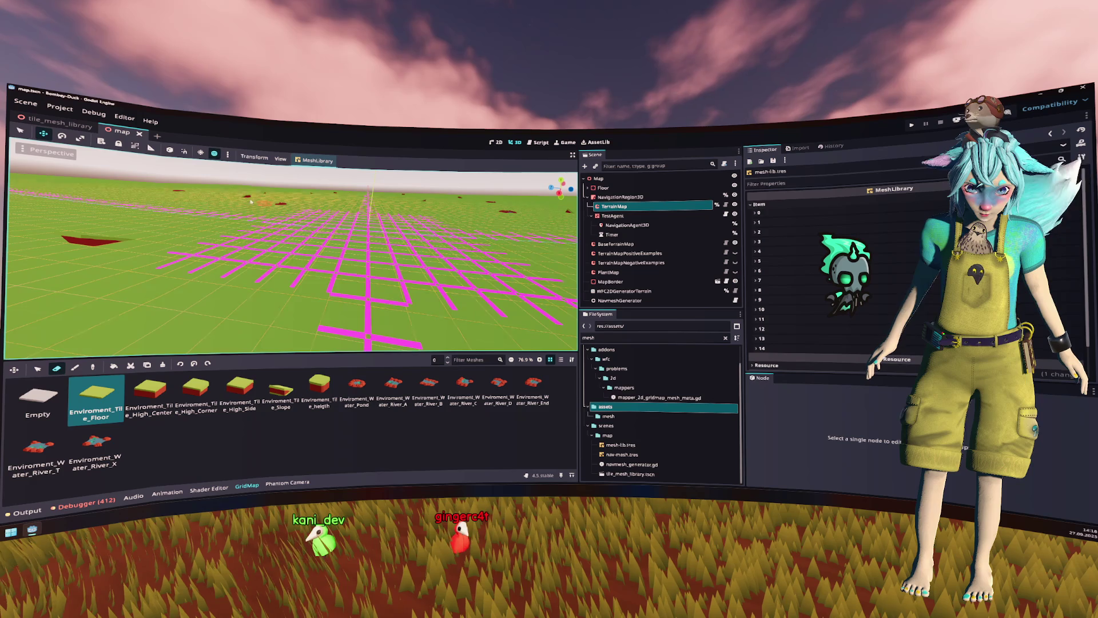
{"action": "left_click", "coordinate": [60, 124]}
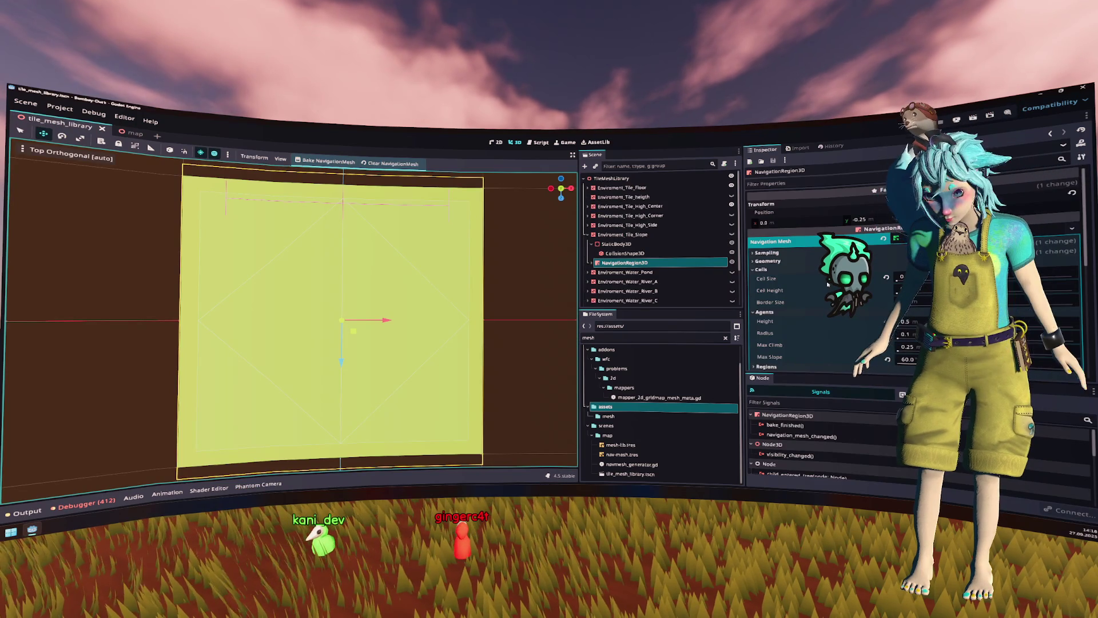
Step: Enter .1 as the slope navigation mesh's Border Size under Cells
{"action": "scroll", "coordinate": [828, 284], "scroll_direction": "down", "scroll_amount": 3}
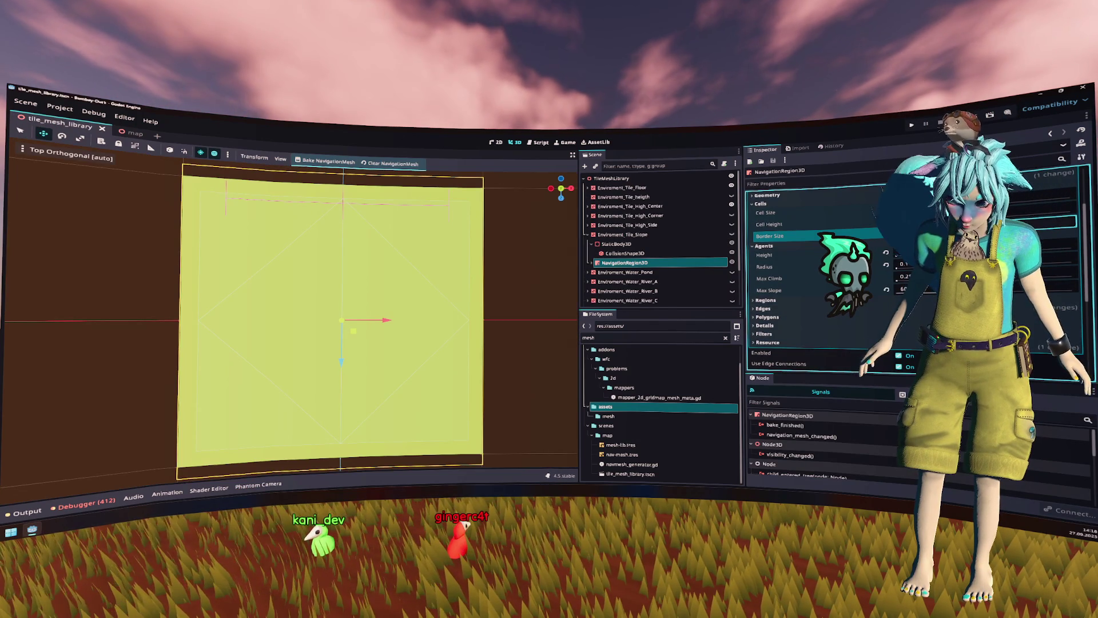
{"action": "left_click", "coordinate": [906, 232]}
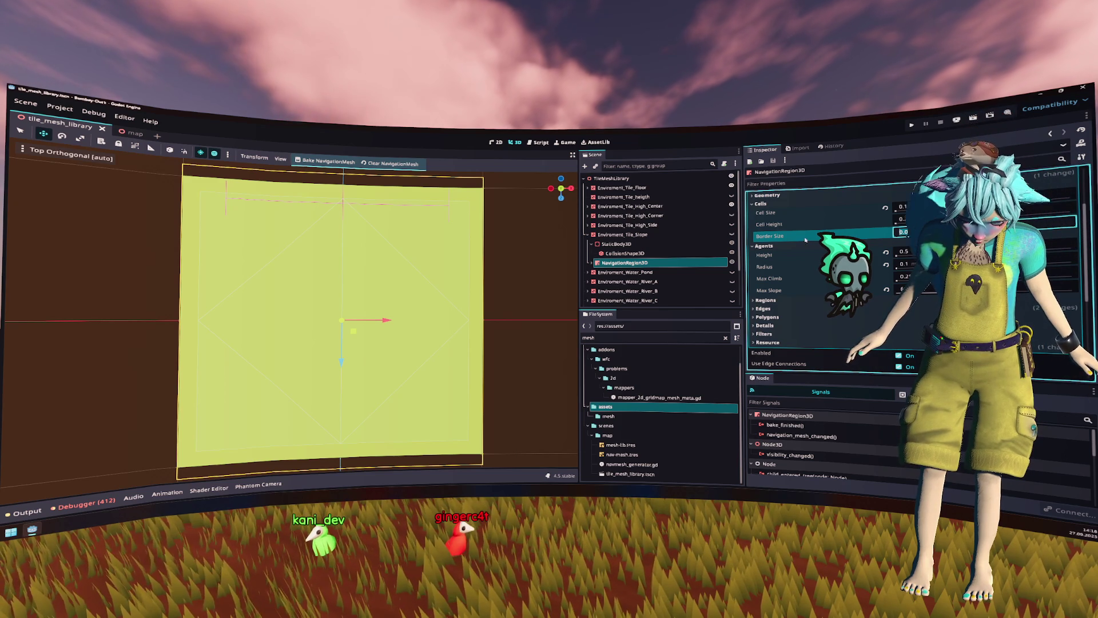
{"action": "mouse_move", "coordinate": [785, 239]}
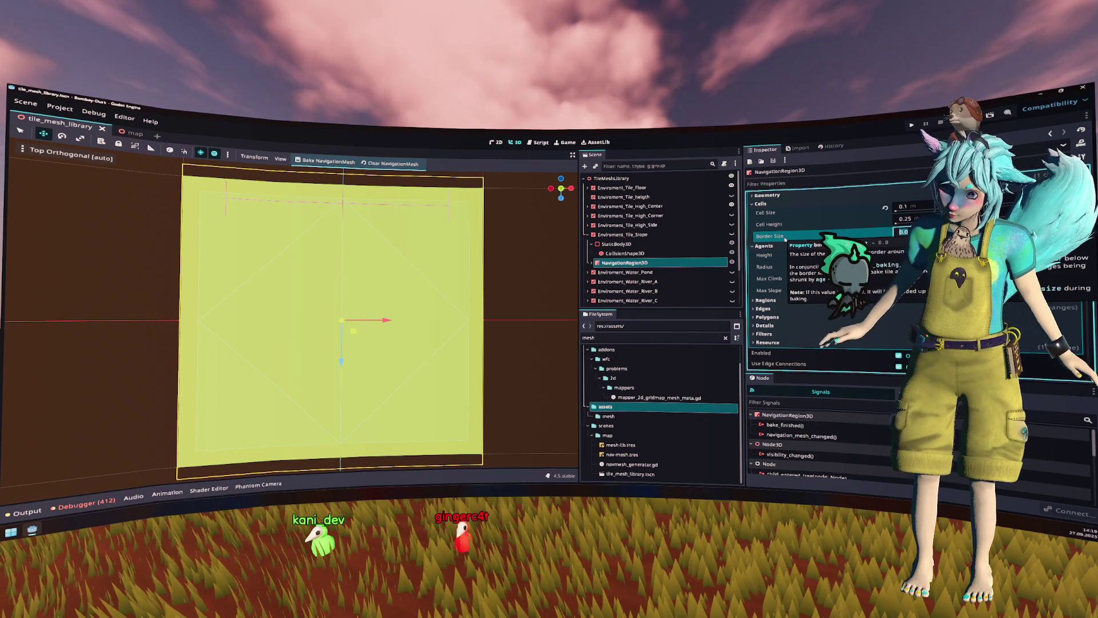
{"action": "type", "text": ".1"}
{"action": "key", "text": "Return"}
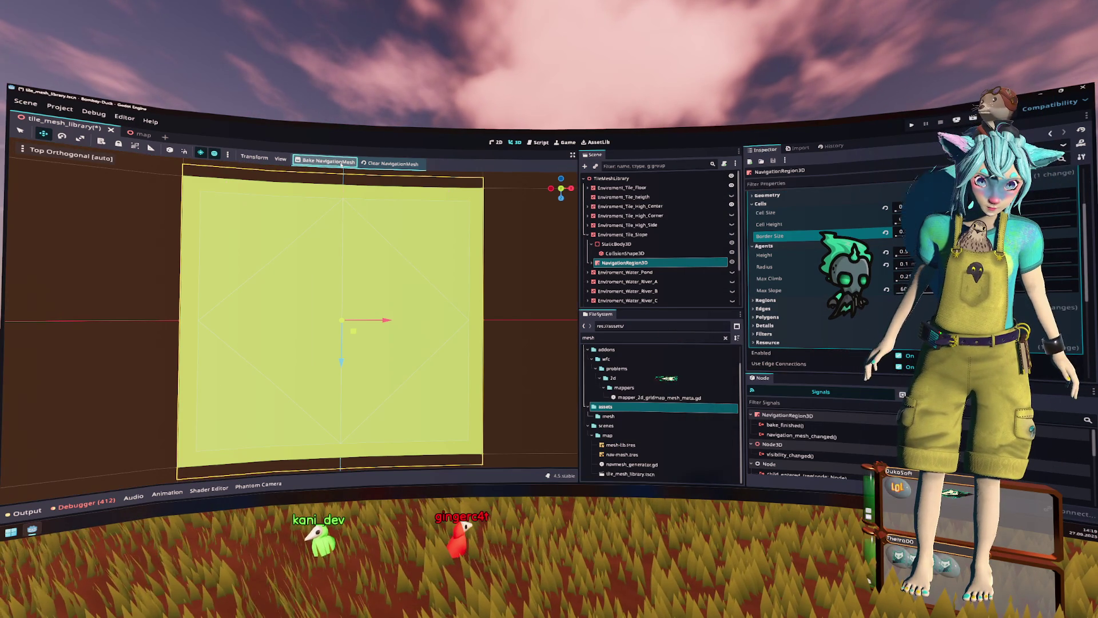
Step: Commit the slope tile's Border Size, rebake its navigation mesh and save
{"action": "scroll", "coordinate": [427, 253], "scroll_direction": "down", "scroll_amount": 3}
{"action": "left_click_drag", "start_coordinate": [442, 266], "coordinate": [642, 225]}
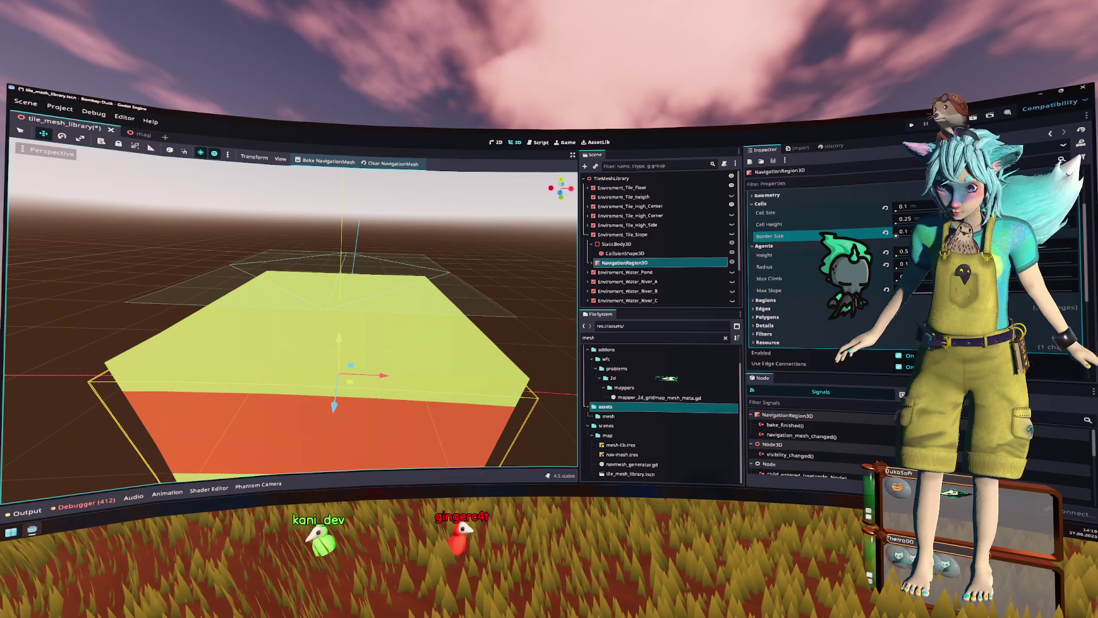
{"action": "left_click", "coordinate": [902, 232]}
{"action": "key", "text": "Return"}
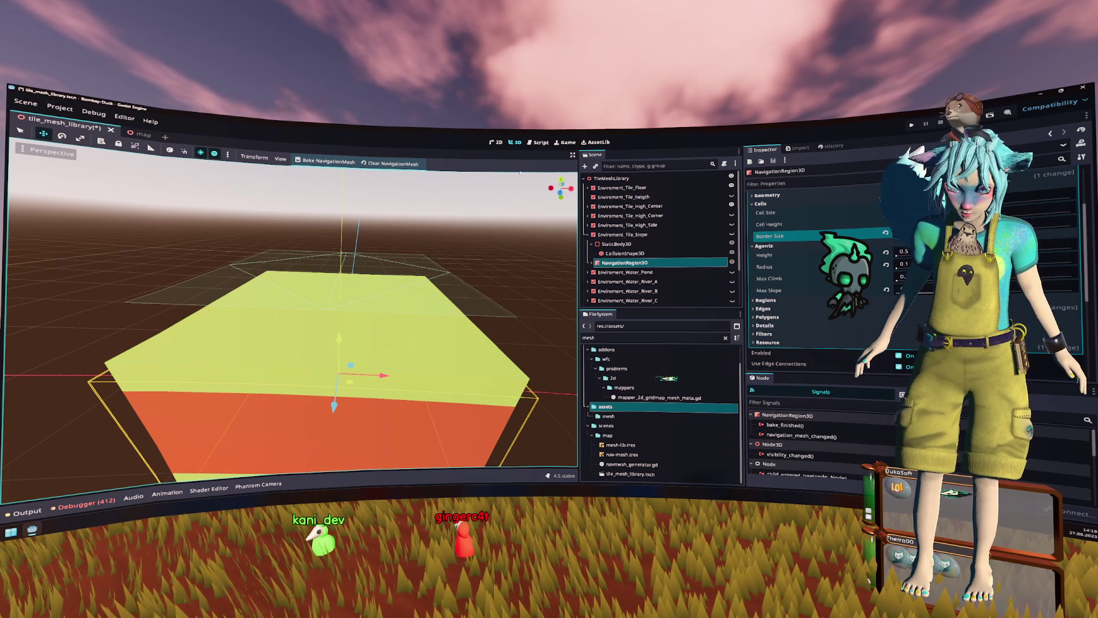
{"action": "left_click", "coordinate": [324, 161]}
{"action": "key", "text": "ctrl+s"}
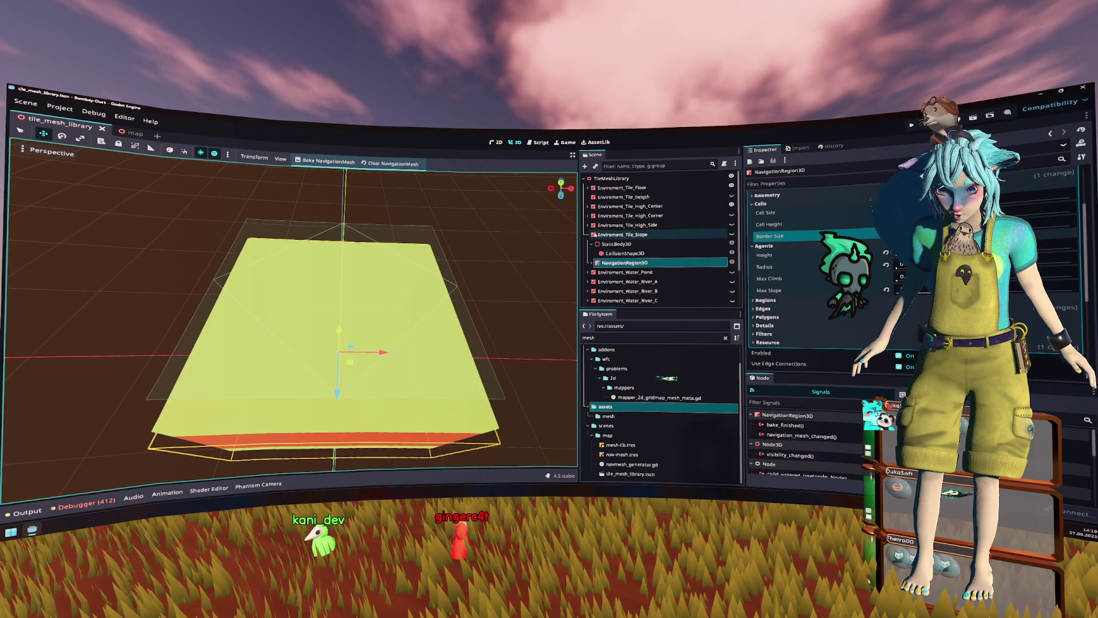
Step: Hide the High_Center and Slope tiles and select the Floor tile's NavigationRegion3D
{"action": "left_click", "coordinate": [732, 206]}
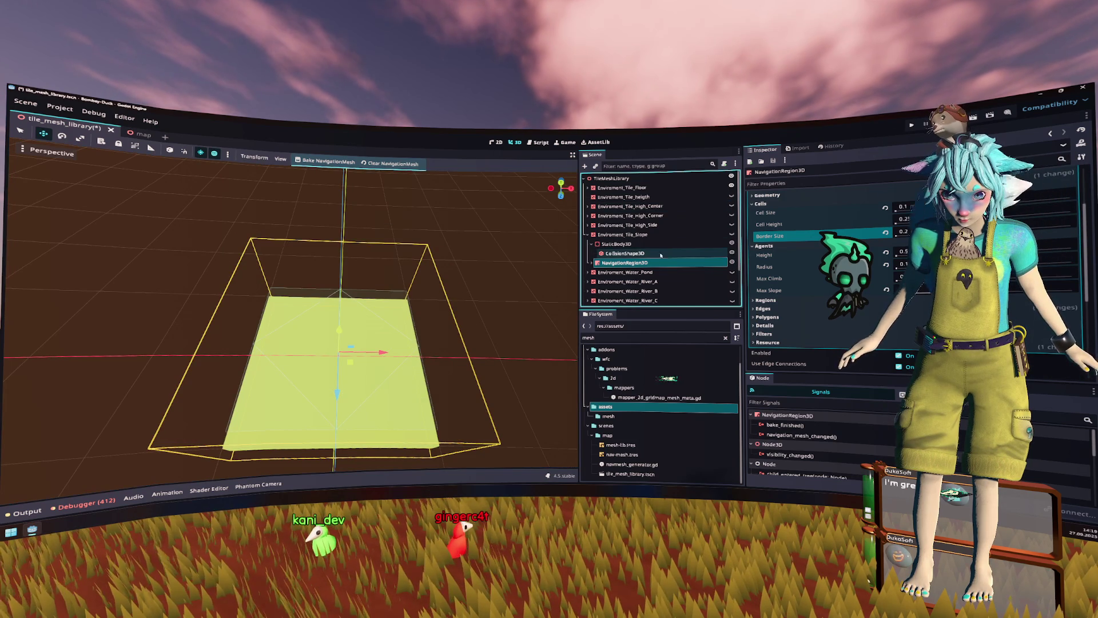
{"action": "left_click", "coordinate": [691, 235]}
{"action": "left_click", "coordinate": [732, 234]}
{"action": "left_click_drag", "start_coordinate": [400, 274], "coordinate": [368, 206]}
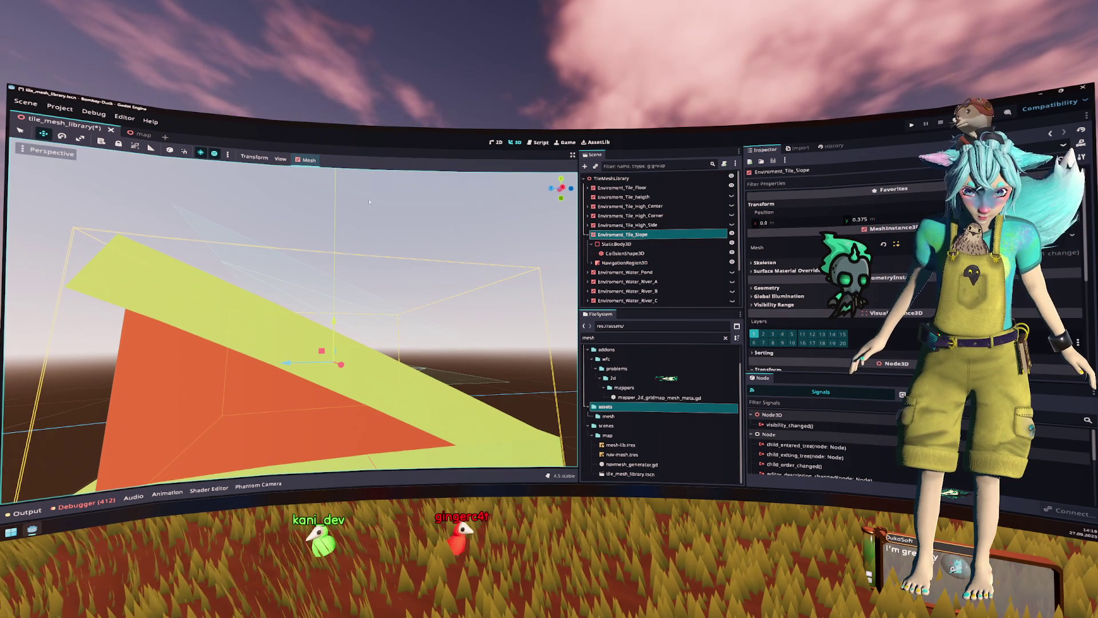
{"action": "left_click", "coordinate": [732, 234]}
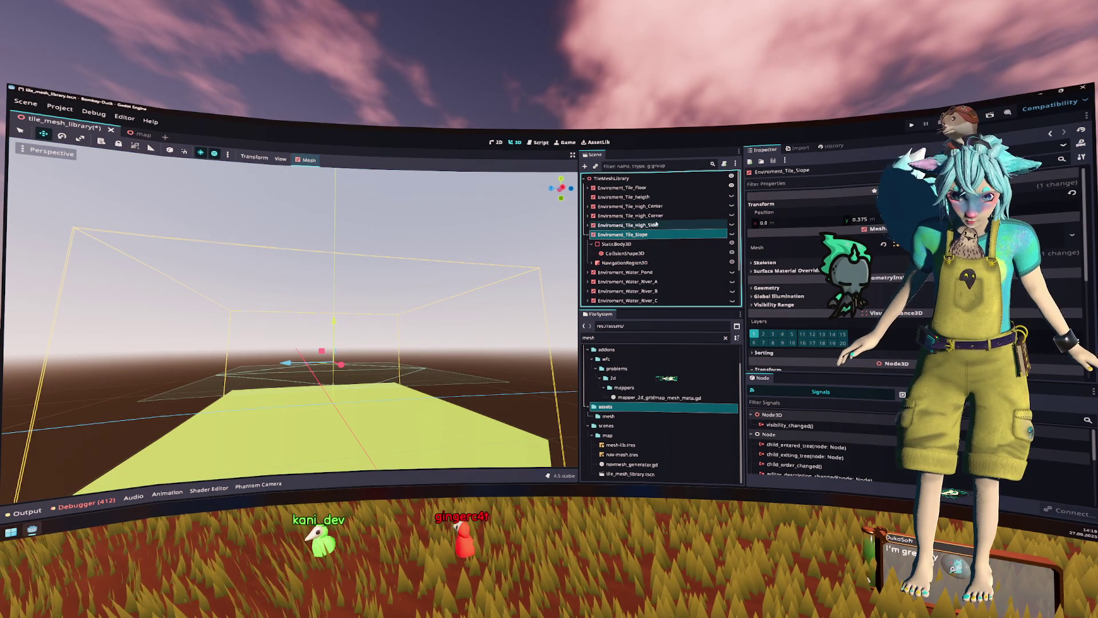
{"action": "left_click", "coordinate": [635, 188]}
{"action": "key", "text": "f"}
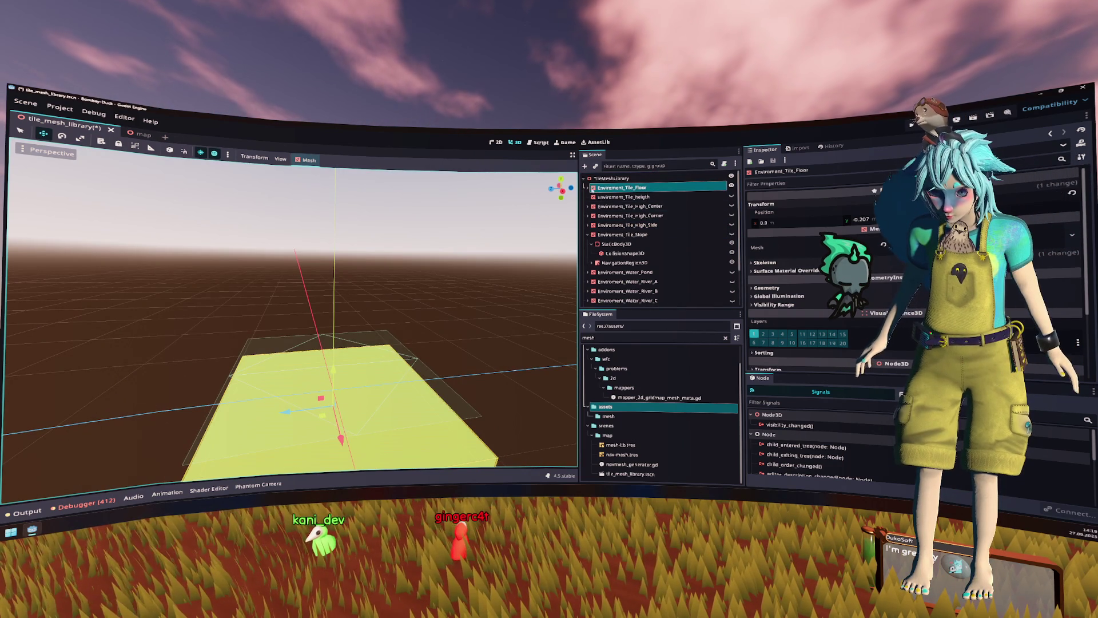
{"action": "left_click", "coordinate": [588, 188]}
{"action": "left_click", "coordinate": [625, 215]}
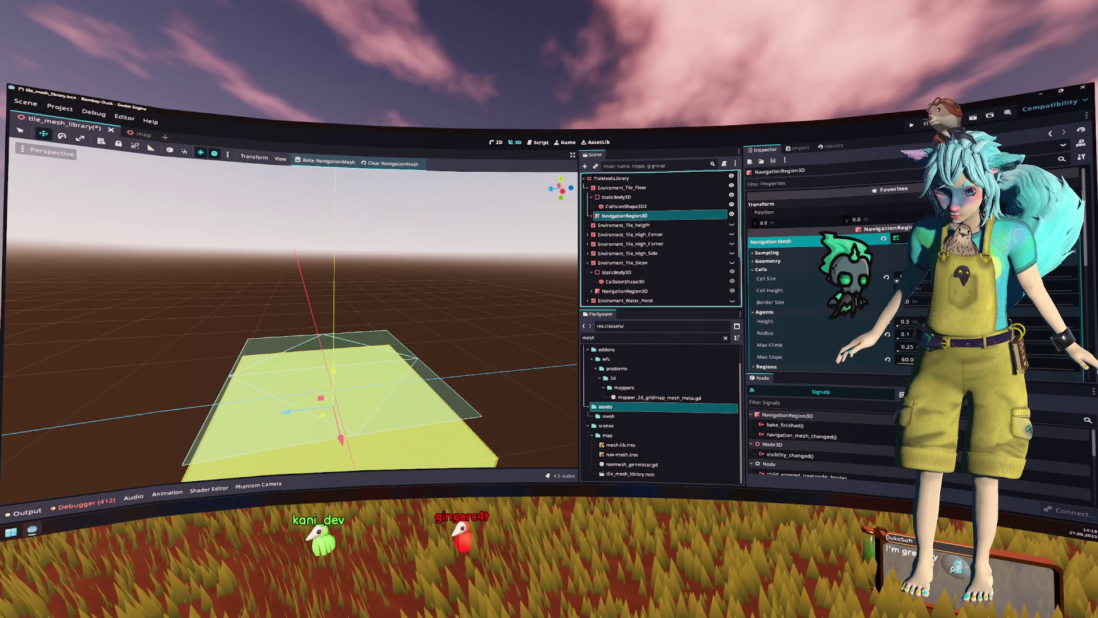
Step: Bake and save the floor navigation mesh, then set its Border Size to 0.2
{"action": "left_click", "coordinate": [878, 300]}
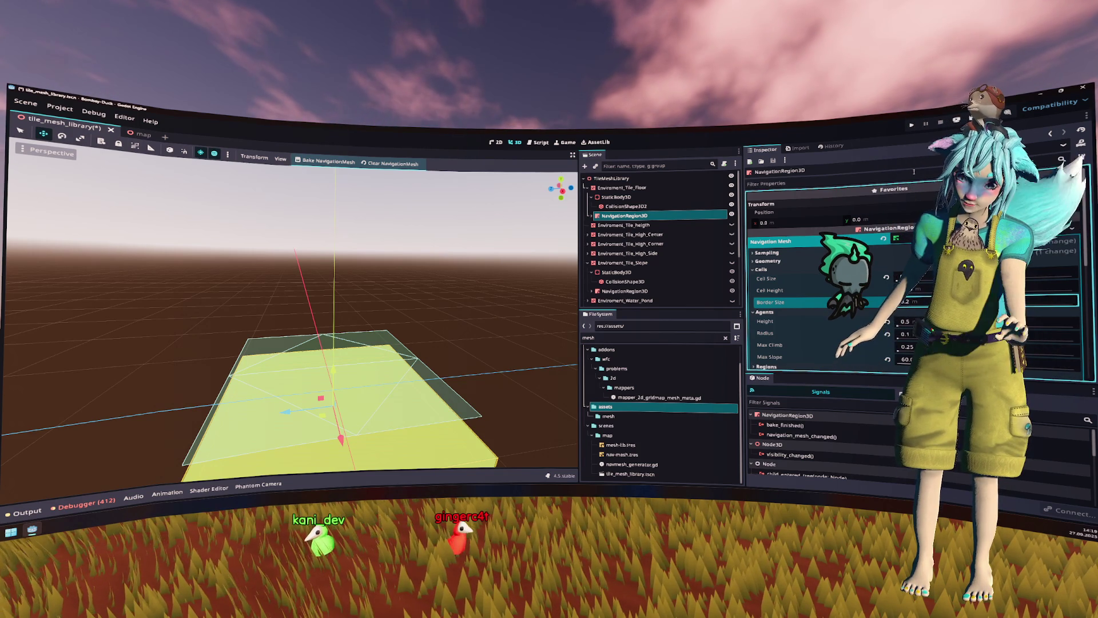
{"action": "left_click", "coordinate": [326, 160]}
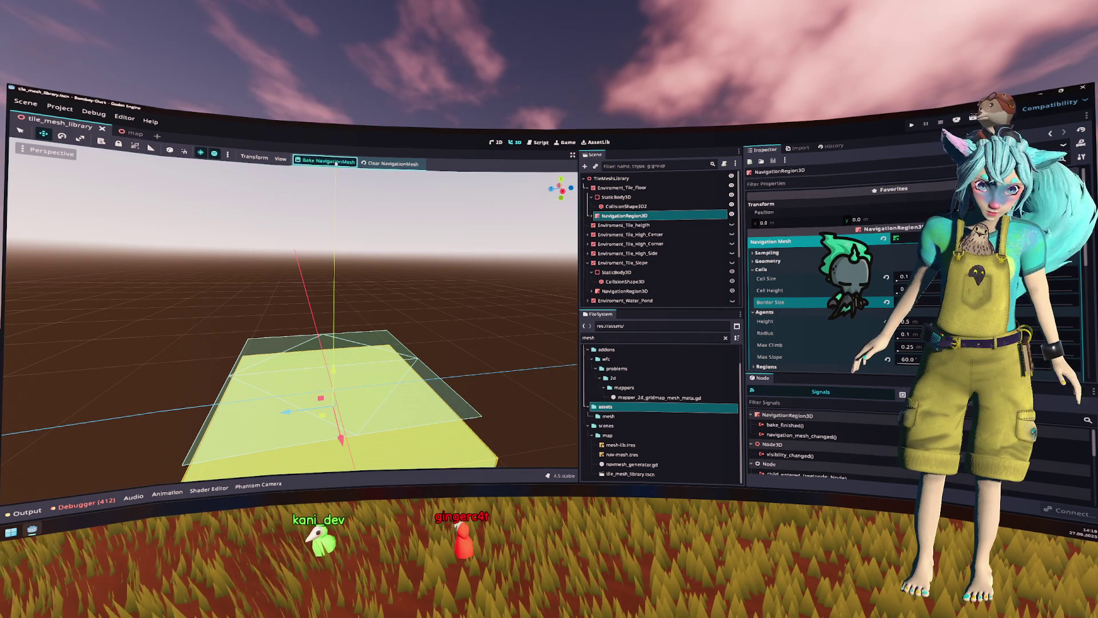
{"action": "mouse_move", "coordinate": [421, 279]}
{"action": "left_mouse_down"}
{"action": "mouse_move", "coordinate": [420, 257]}
{"action": "mouse_move", "coordinate": [441, 311]}
{"action": "mouse_move", "coordinate": [427, 261]}
{"action": "mouse_move", "coordinate": [306, 262]}
{"action": "mouse_move", "coordinate": [276, 292]}
{"action": "mouse_move", "coordinate": [406, 316]}
{"action": "mouse_move", "coordinate": [494, 303]}
{"action": "left_mouse_up"}
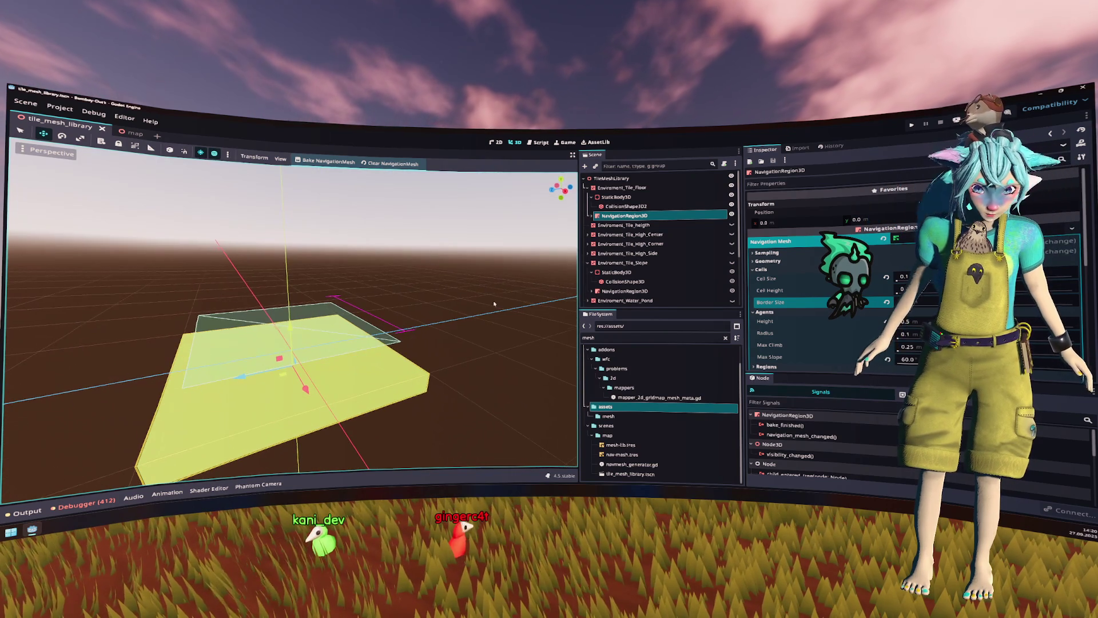
{"action": "left_click", "coordinate": [904, 302]}
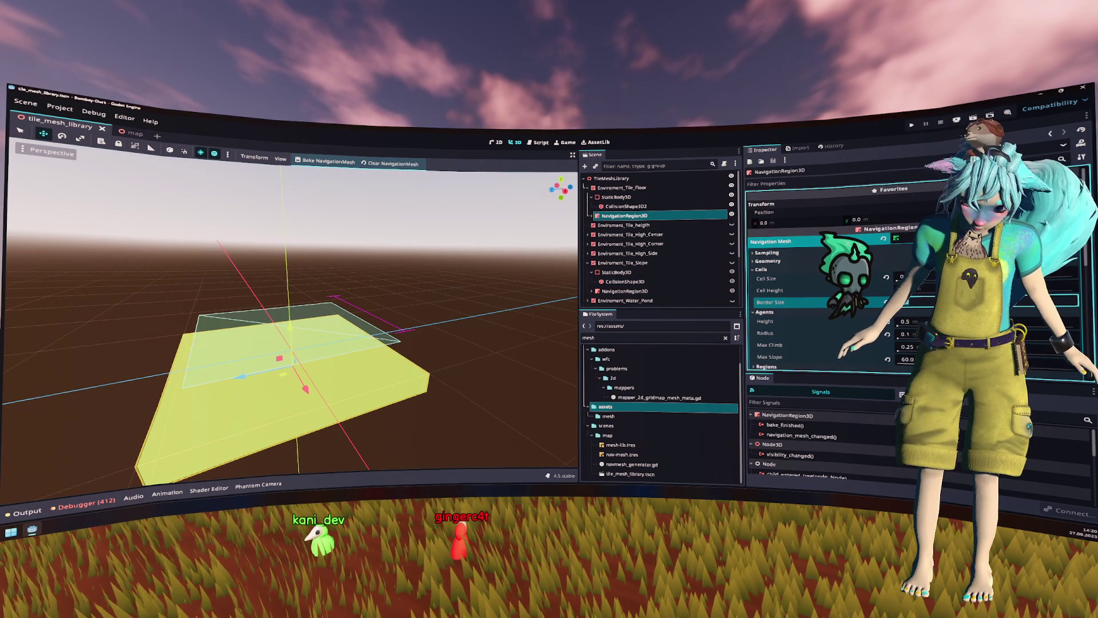
{"action": "key", "text": "ctrl+s"}
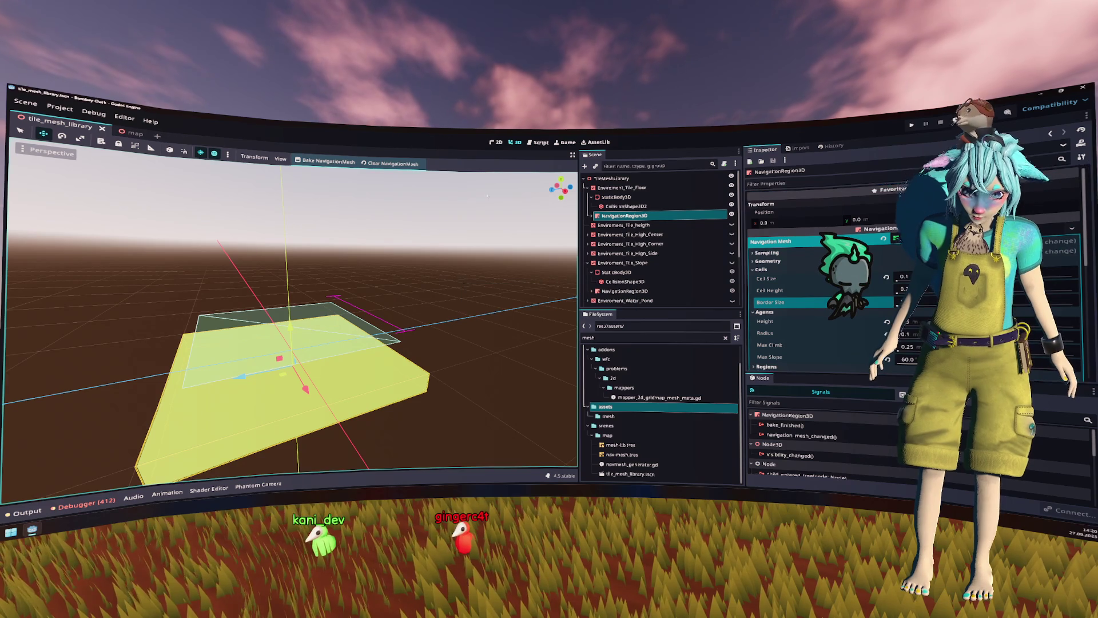
{"action": "left_click", "coordinate": [336, 162]}
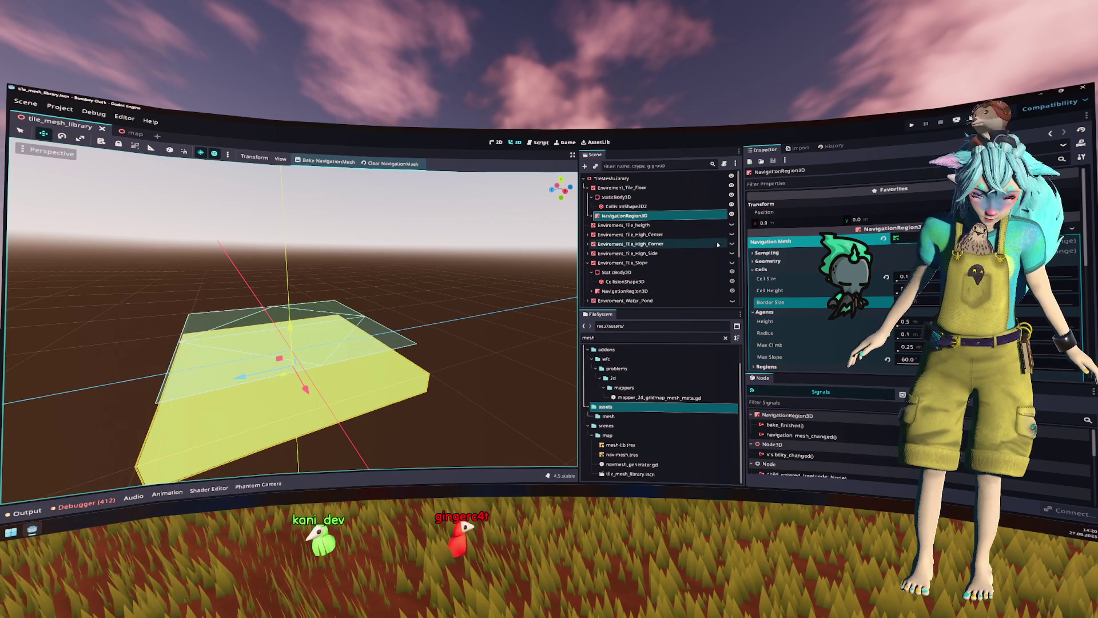
{"action": "left_click", "coordinate": [922, 301]}
{"action": "type", "text": "0.2"}
{"action": "key", "text": "Return"}
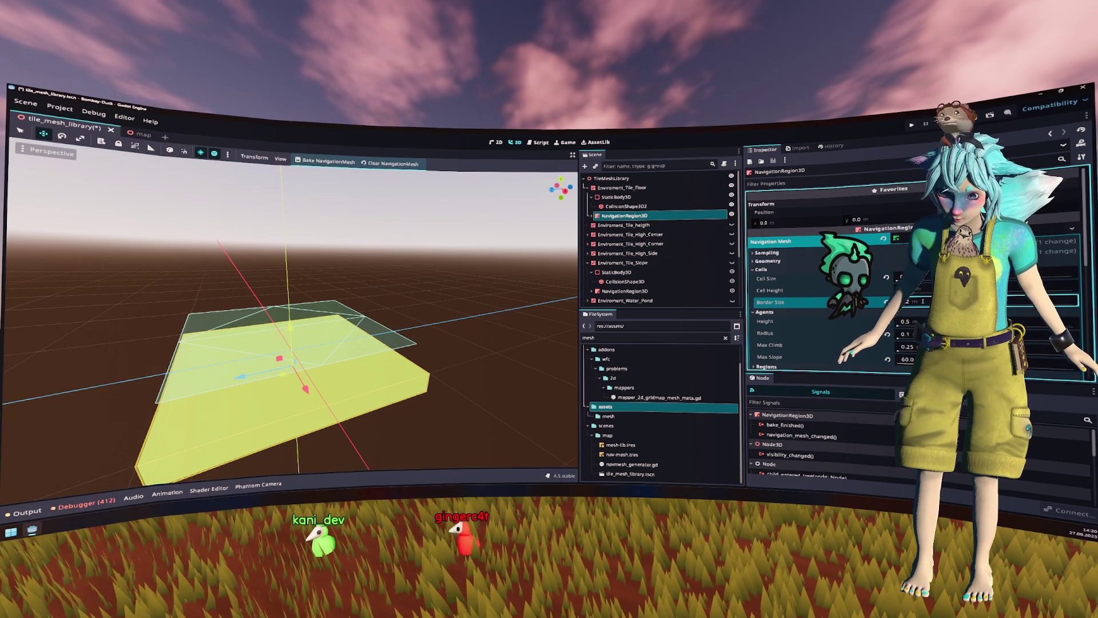
Step: Set the floor tile navigation mesh's Edges Max Length to 0.5 and save tile_mesh_library
{"action": "scroll", "coordinate": [919, 309], "scroll_direction": "down", "scroll_amount": 3}
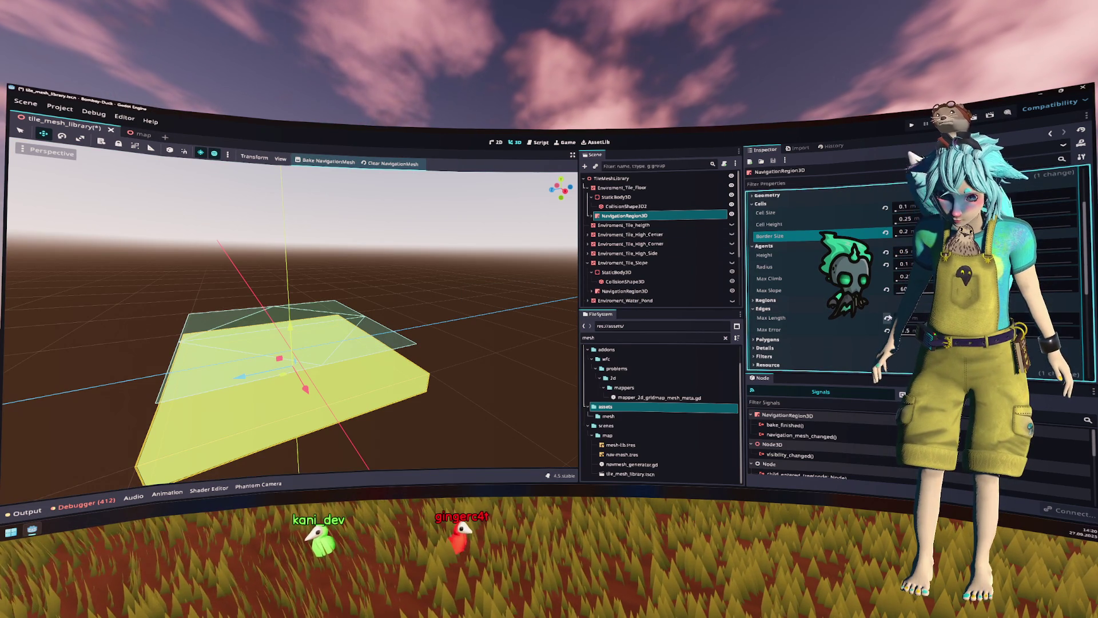
{"action": "left_click", "coordinate": [916, 321]}
{"action": "type", "text": "0.5"}
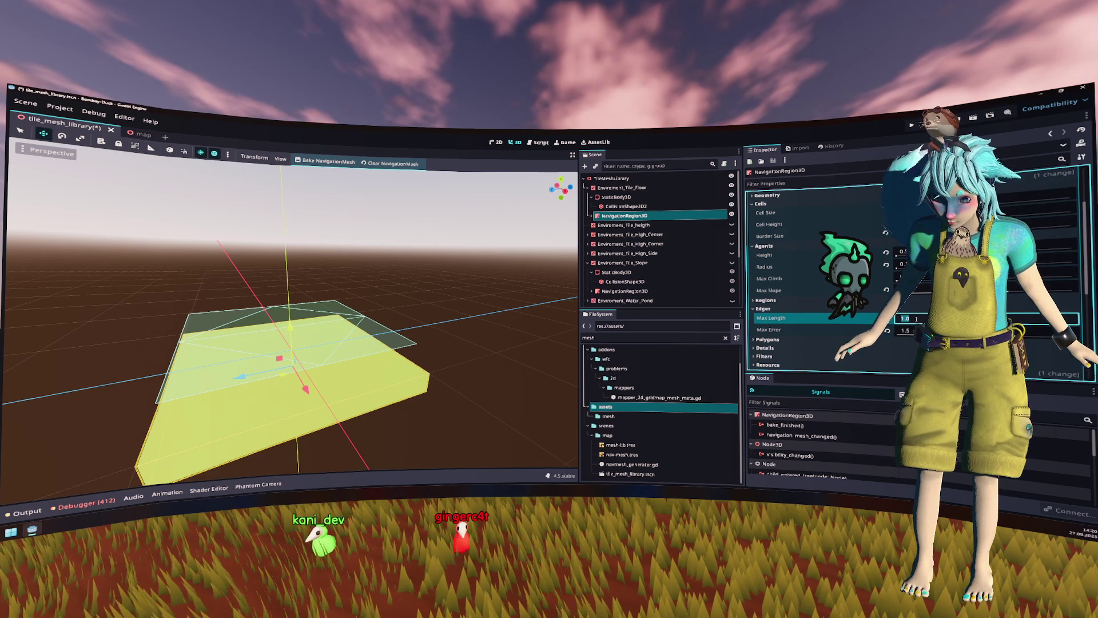
{"action": "key", "text": "Return"}
{"action": "key", "text": "ctrl+s"}
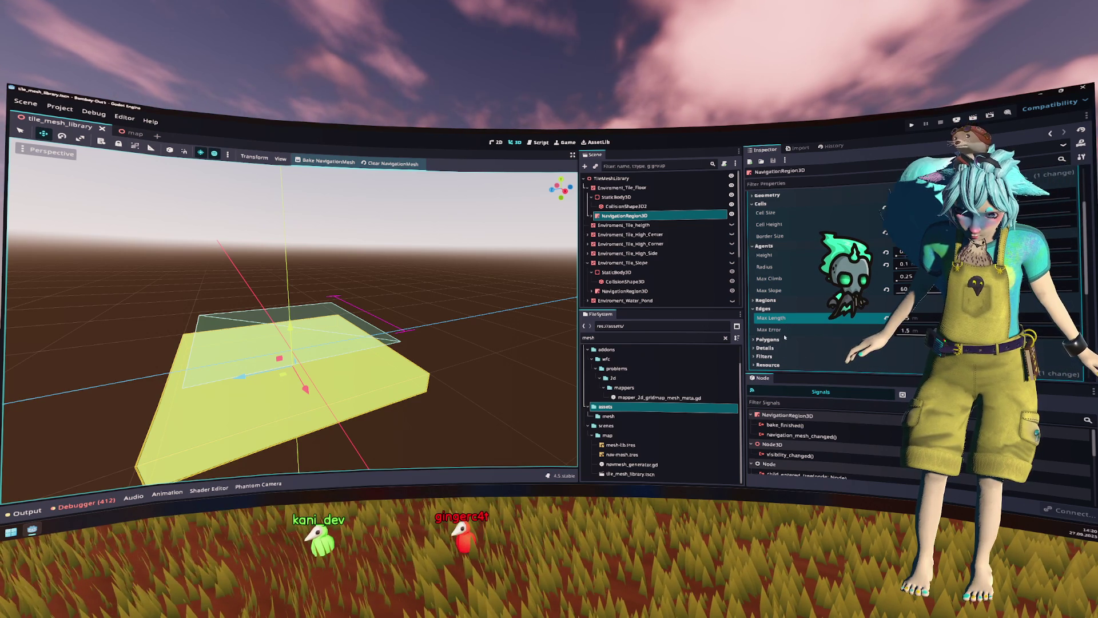
{"action": "mouse_move", "coordinate": [785, 332]}
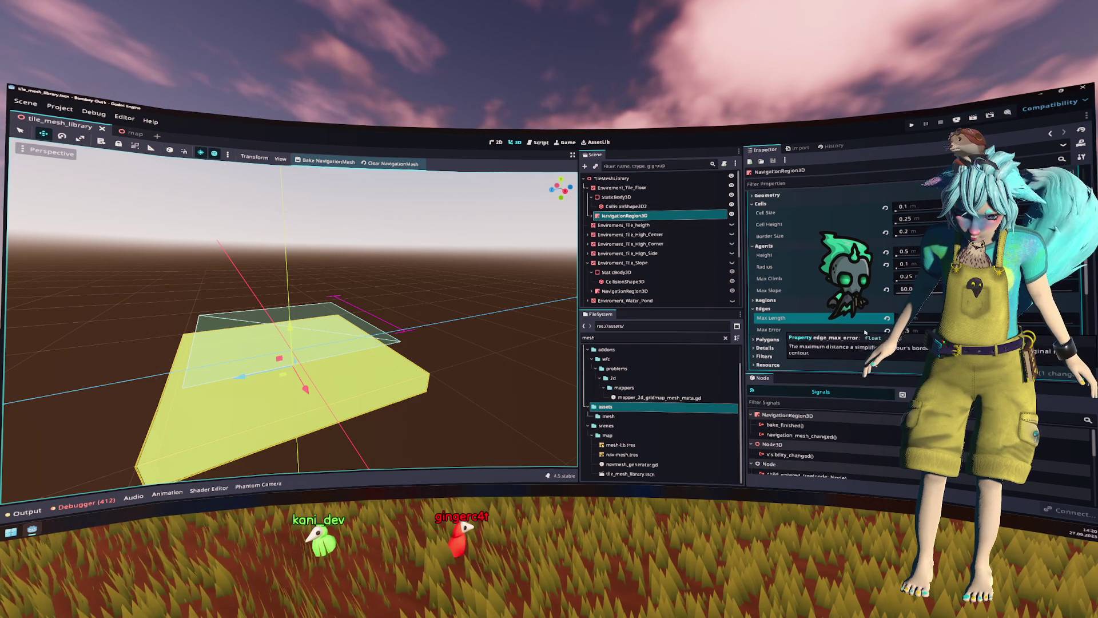
{"action": "left_click", "coordinate": [898, 322]}
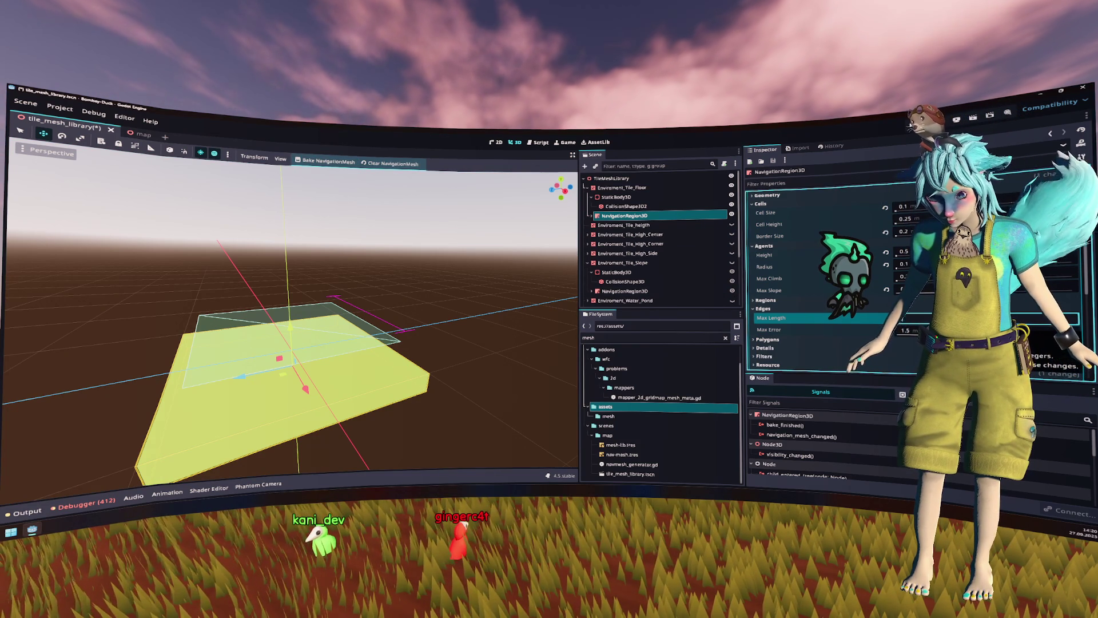
{"action": "scroll", "coordinate": [800, 286], "scroll_direction": "up", "scroll_amount": 3}
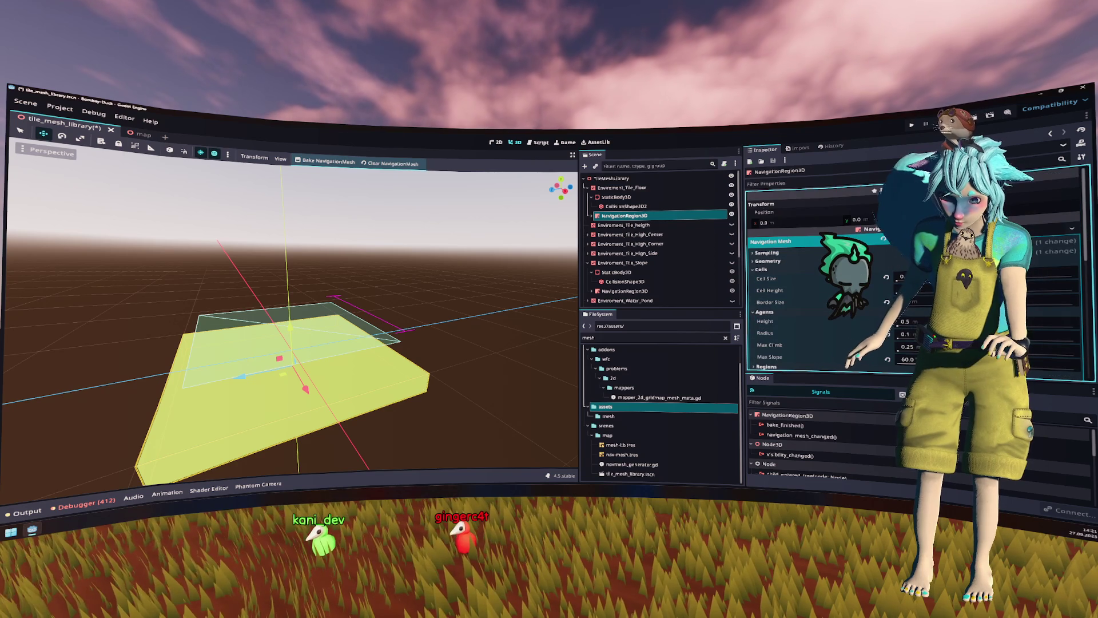
Step: Try different Border Size values, rebaking the floor tile's navigation mesh to compare coverage
{"action": "left_click", "coordinate": [922, 302]}
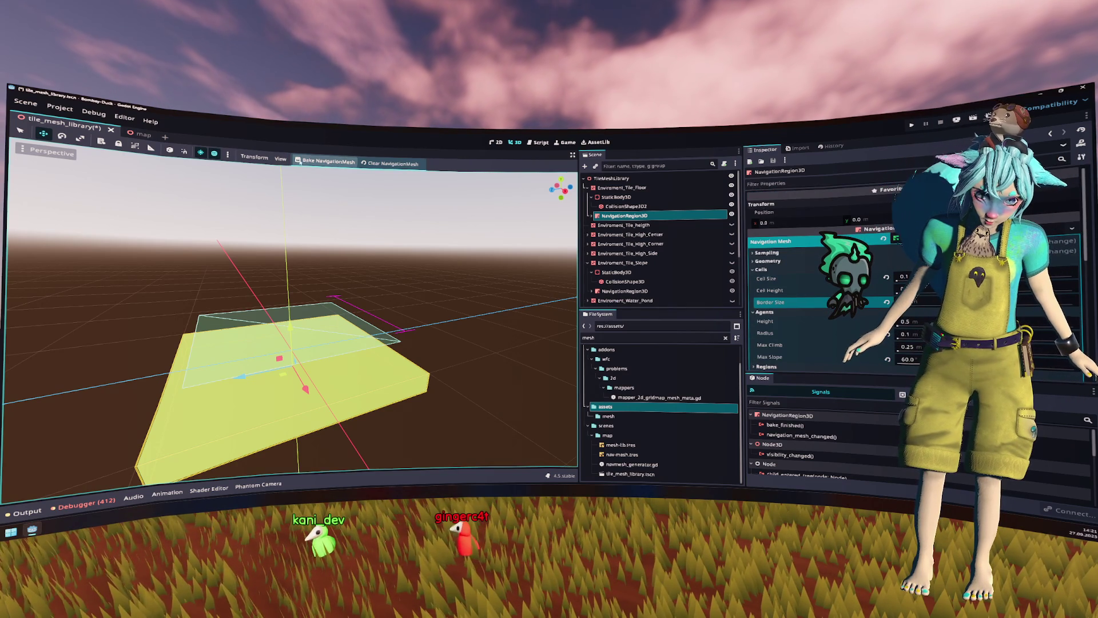
{"action": "left_click", "coordinate": [328, 161]}
{"action": "left_click_drag", "start_coordinate": [326, 197], "coordinate": [343, 240]}
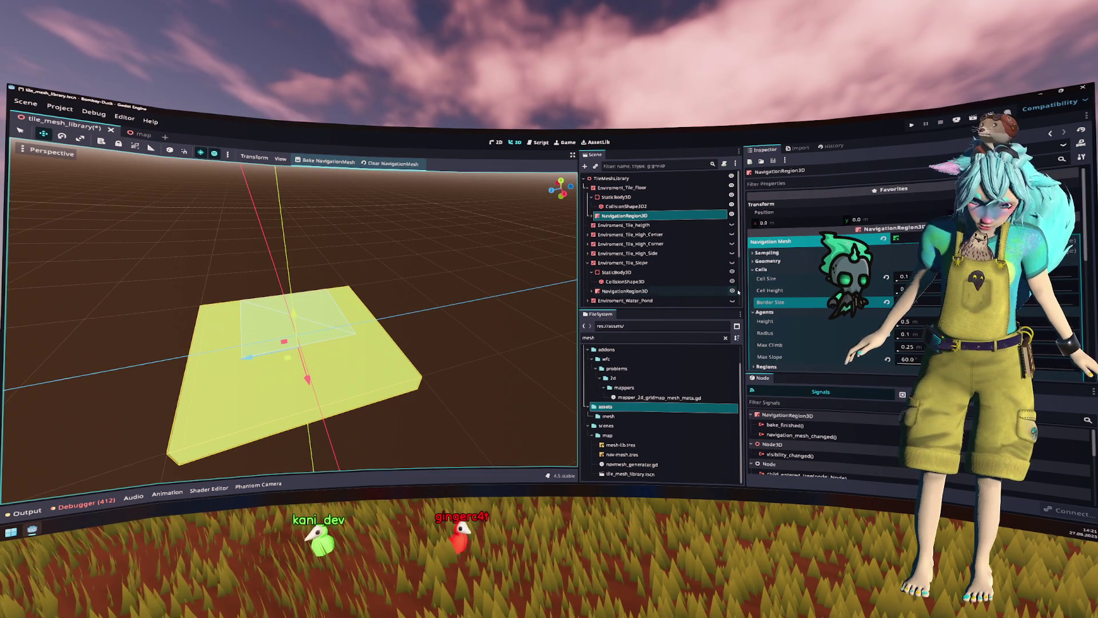
{"action": "left_click", "coordinate": [328, 161]}
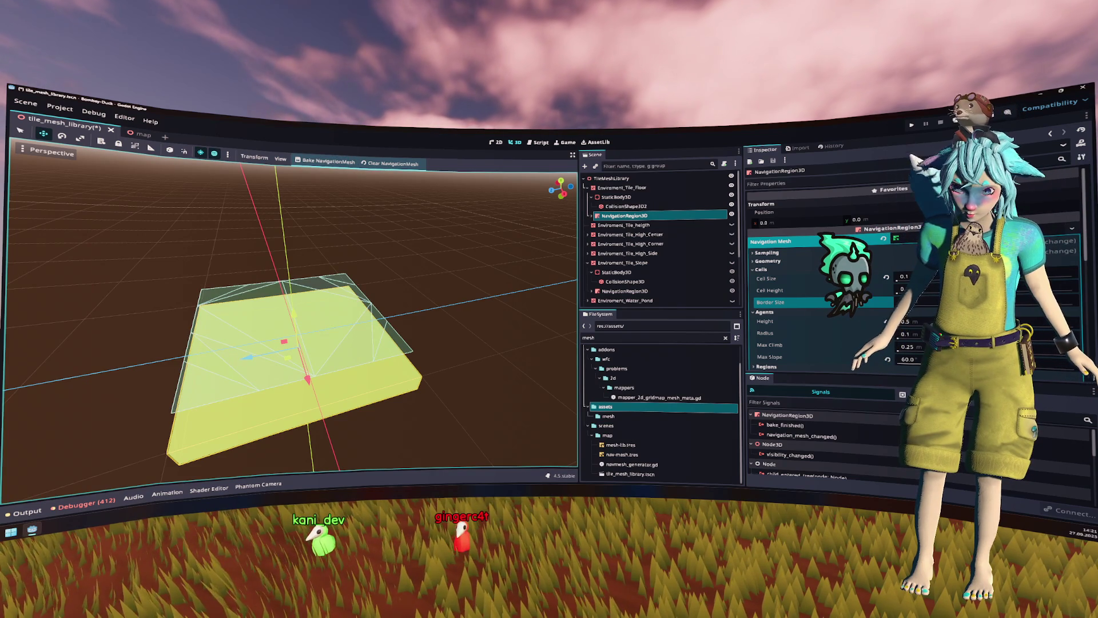
{"action": "left_click", "coordinate": [915, 302]}
{"action": "key", "text": "Return"}
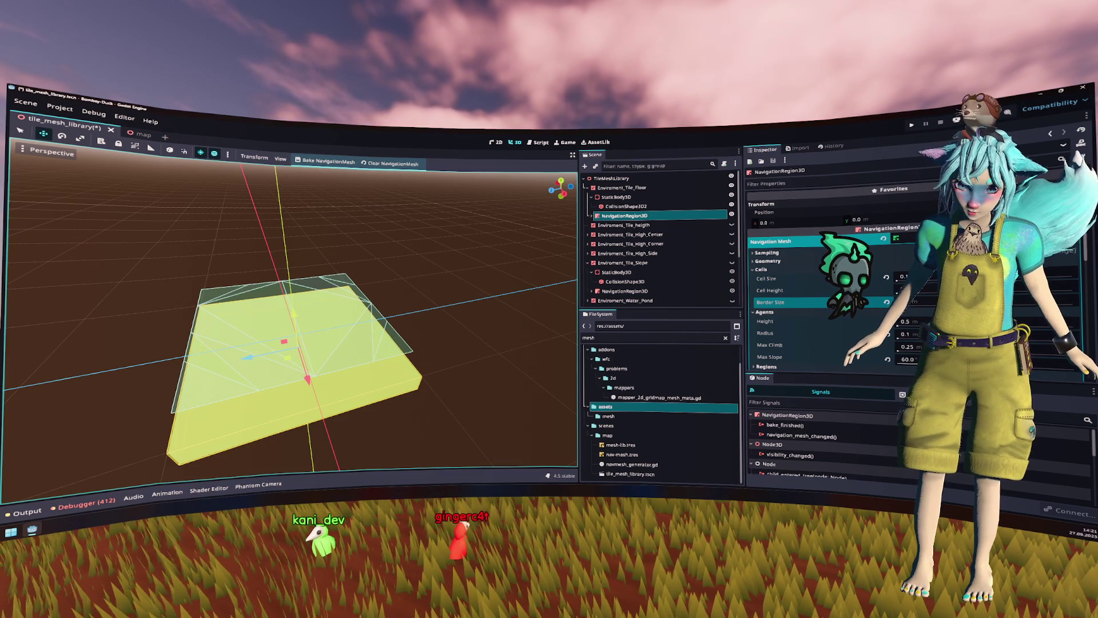
{"action": "left_click", "coordinate": [329, 162]}
{"action": "mouse_move", "coordinate": [328, 162]}
{"action": "left_mouse_down"}
{"action": "mouse_move", "coordinate": [414, 215]}
{"action": "mouse_move", "coordinate": [410, 252]}
{"action": "mouse_move", "coordinate": [401, 243]}
{"action": "mouse_move", "coordinate": [417, 203]}
{"action": "left_mouse_up"}
{"action": "left_click_drag", "start_coordinate": [419, 223], "coordinate": [439, 215]}
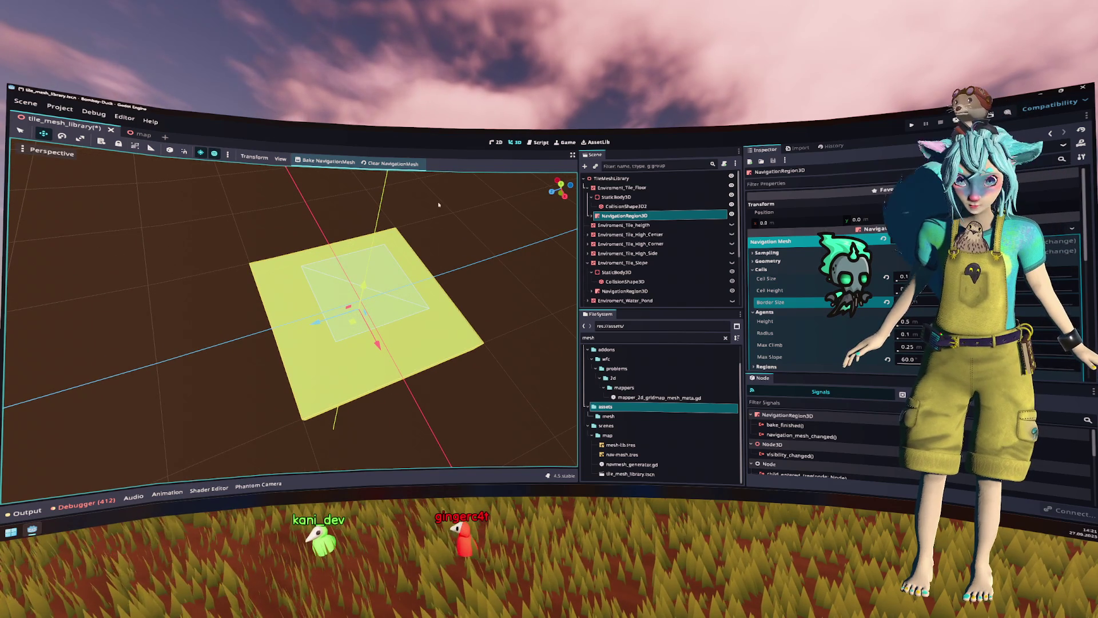
Step: Revert the navigation mesh's Border Size to its default 0
{"action": "left_click", "coordinate": [887, 302]}
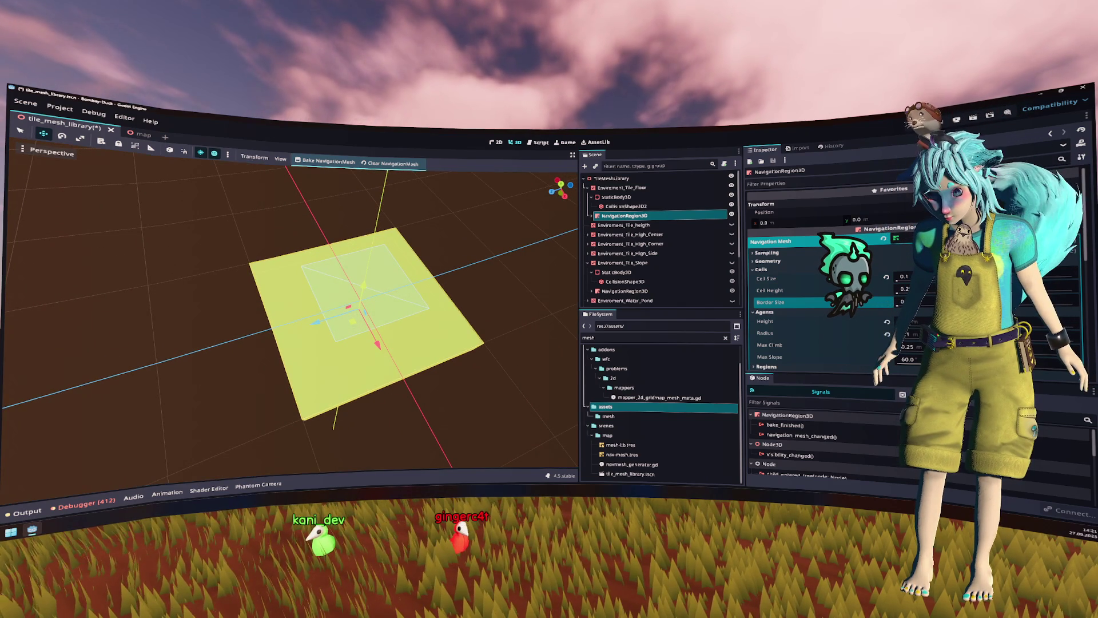
{"action": "left_click", "coordinate": [903, 302]}
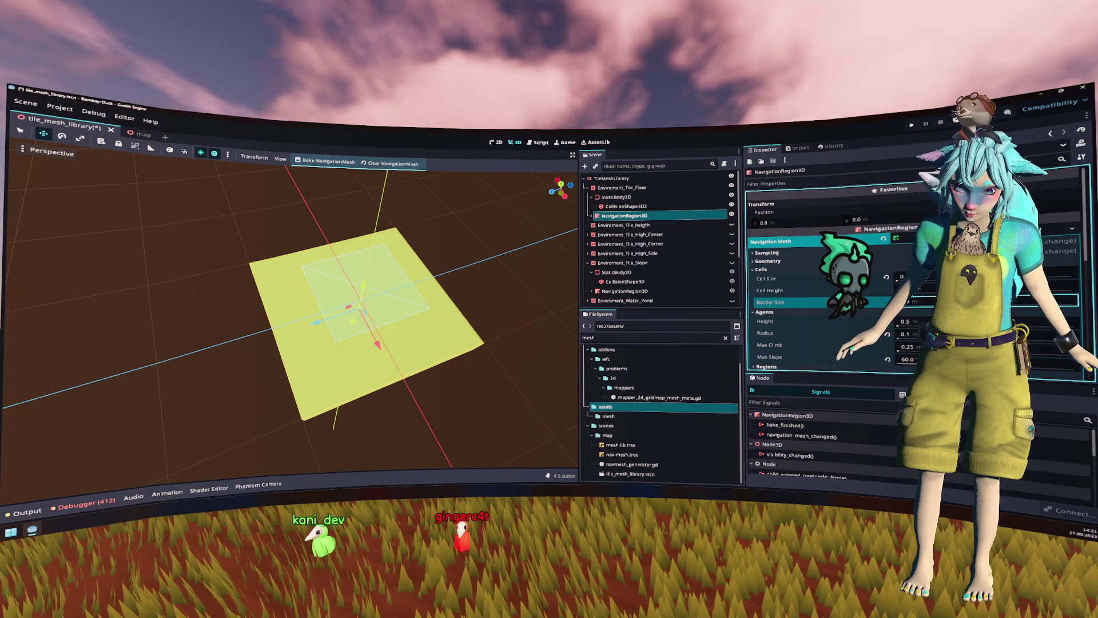
{"action": "scroll", "coordinate": [814, 309], "scroll_direction": "down", "scroll_amount": 1}
{"action": "scroll", "coordinate": [814, 309], "scroll_direction": "down", "scroll_amount": 3}
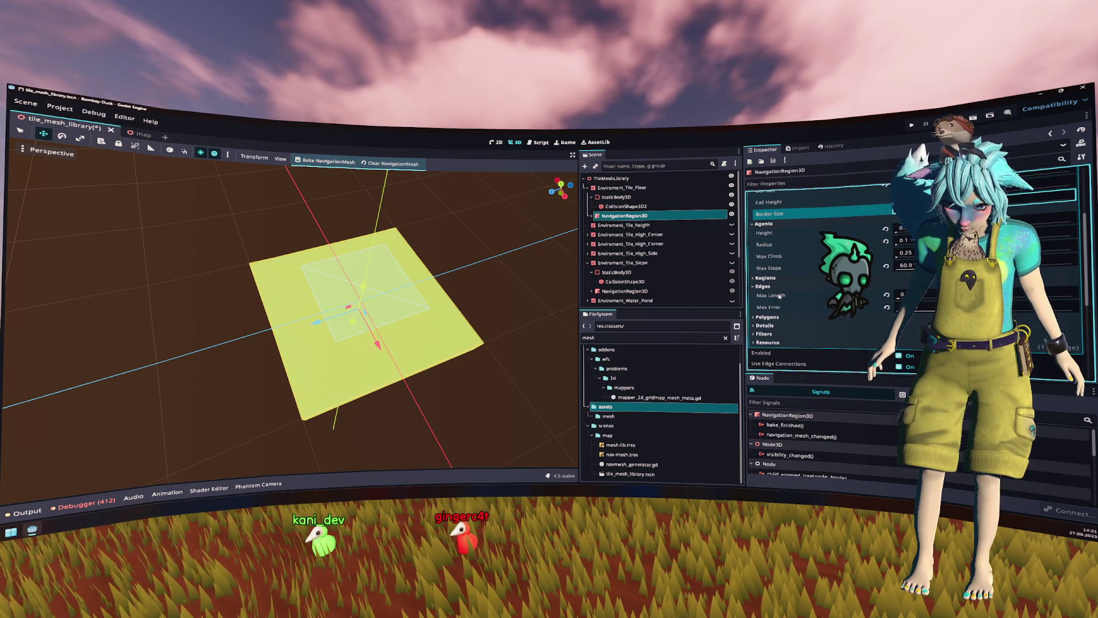
{"action": "mouse_move", "coordinate": [779, 296]}
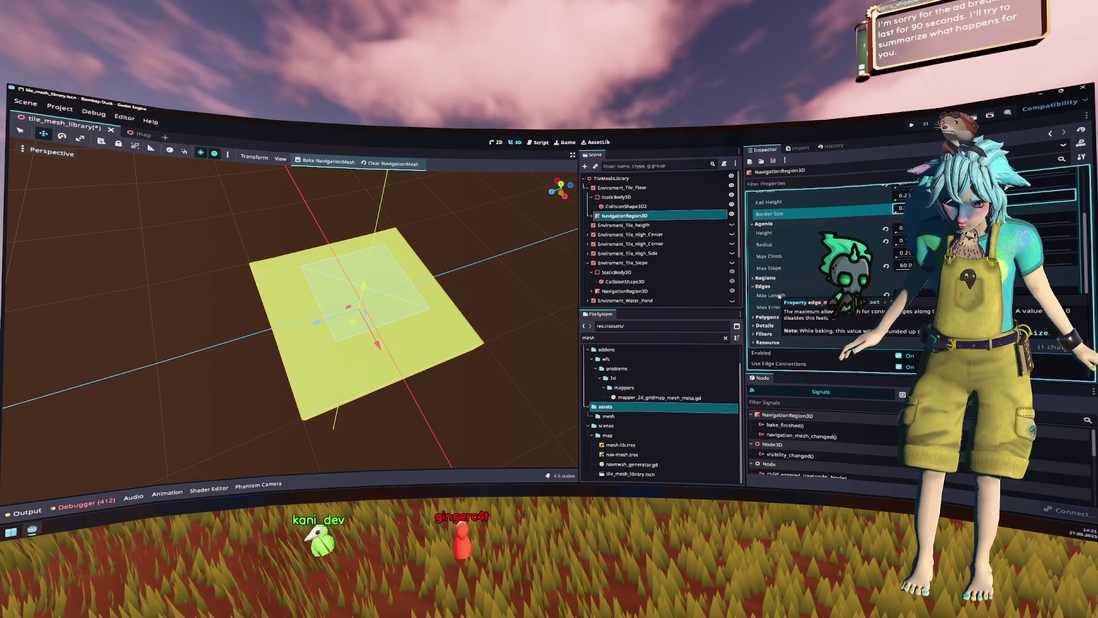
Step: Save the tile_mesh_library scene with the rebaked floor tile navigation mesh
{"action": "key", "text": "ctrl+s"}
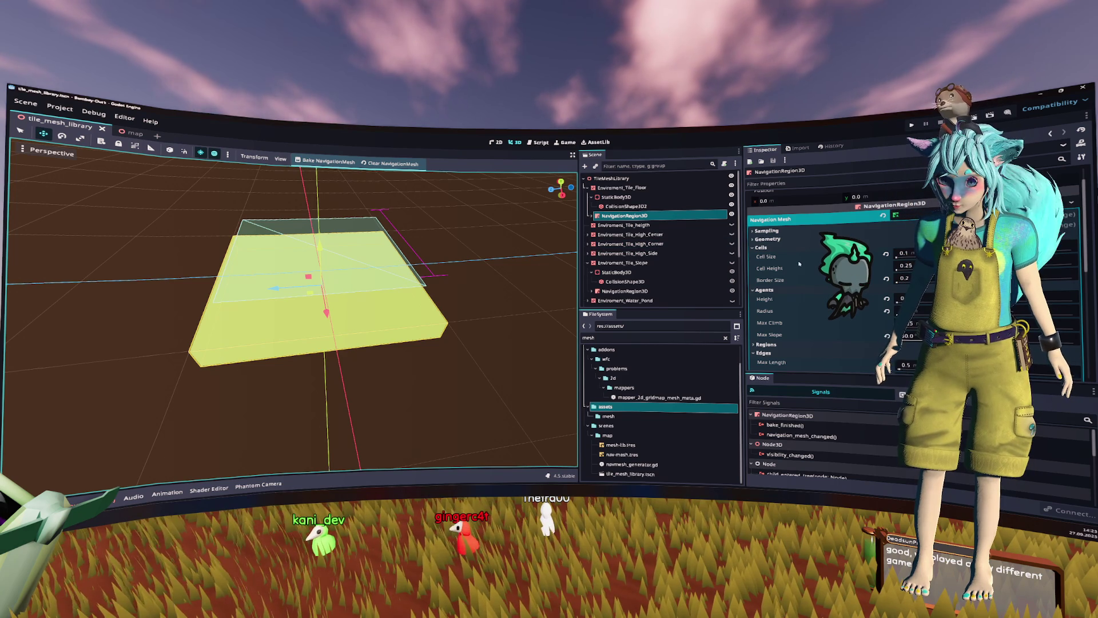
Step: Enter 0 as the floor tile navigation mesh's Edges Max Length
{"action": "left_click", "coordinate": [801, 280]}
{"action": "scroll", "coordinate": [808, 270], "scroll_direction": "down", "scroll_amount": 1}
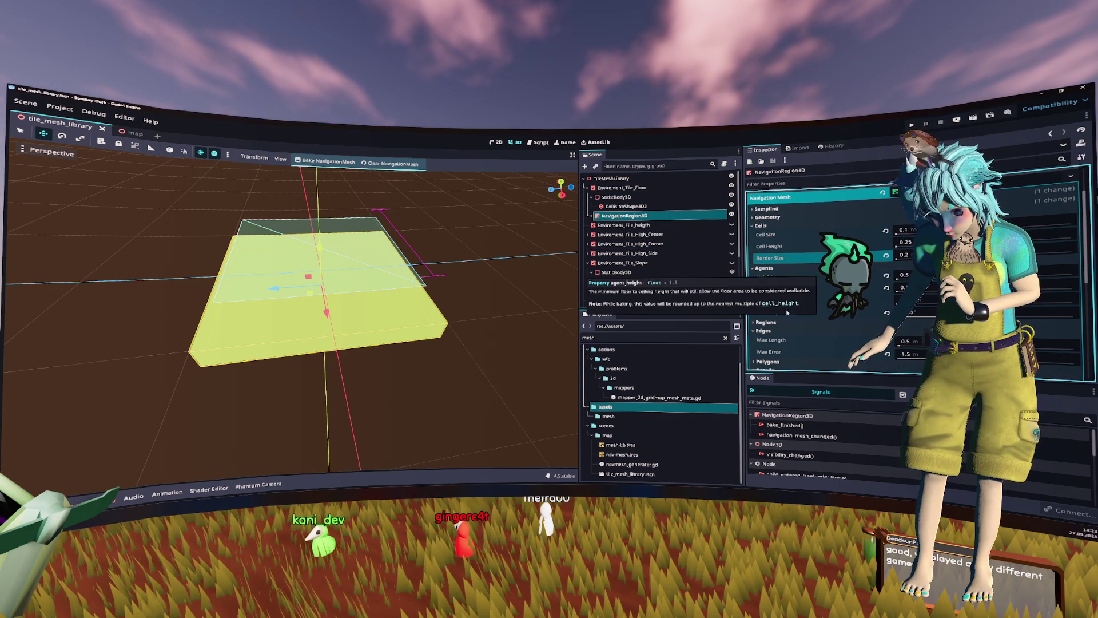
{"action": "scroll", "coordinate": [830, 297], "scroll_direction": "down", "scroll_amount": 2}
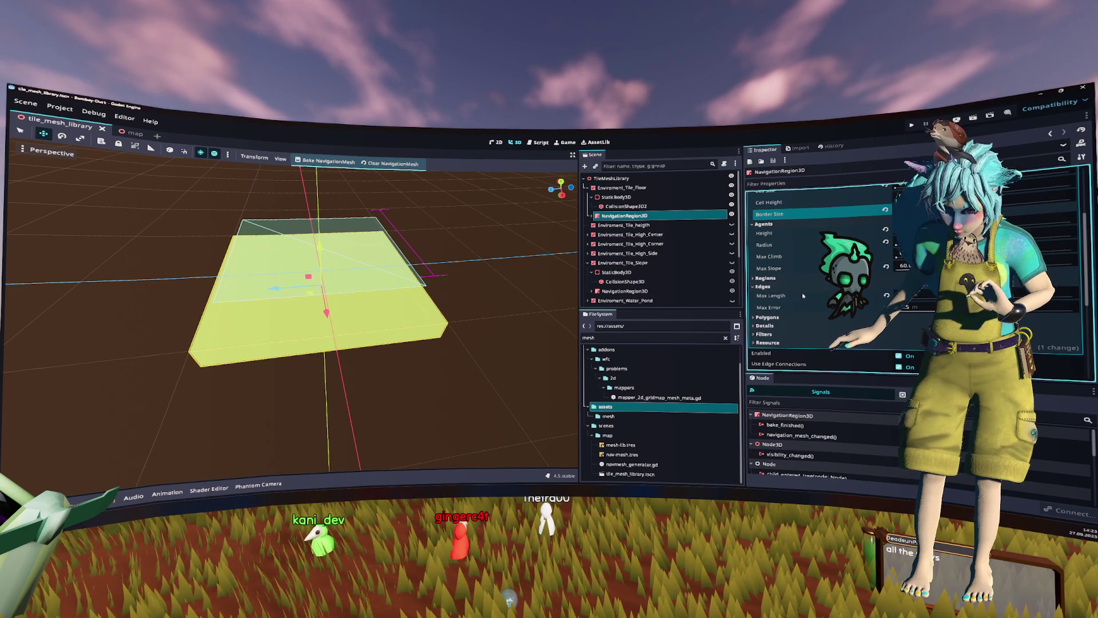
{"action": "mouse_move", "coordinate": [803, 296]}
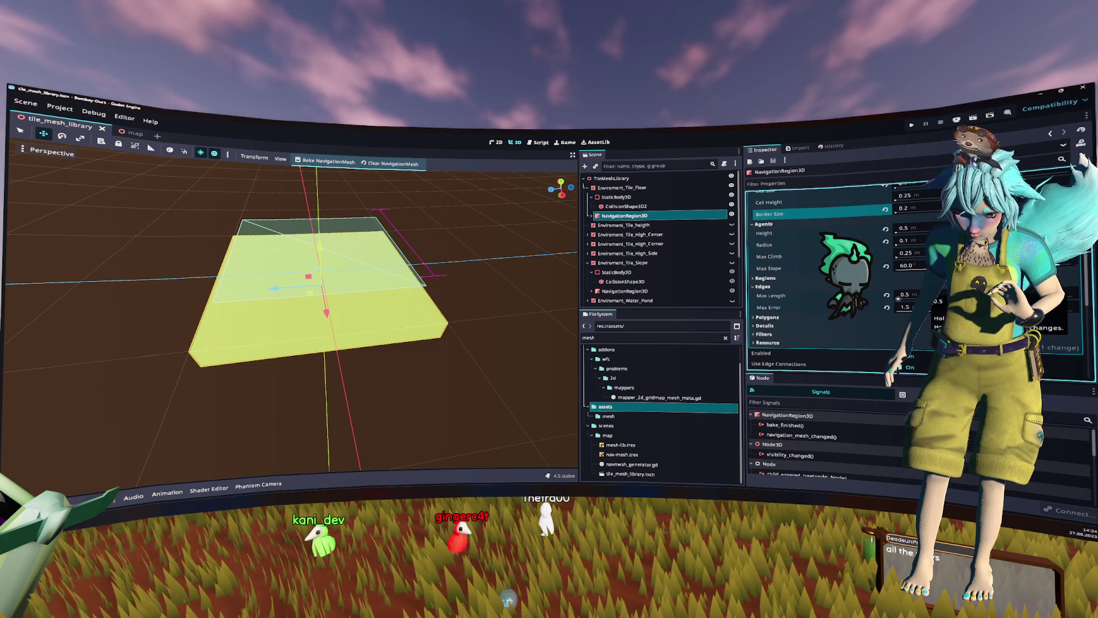
{"action": "left_click", "coordinate": [904, 295]}
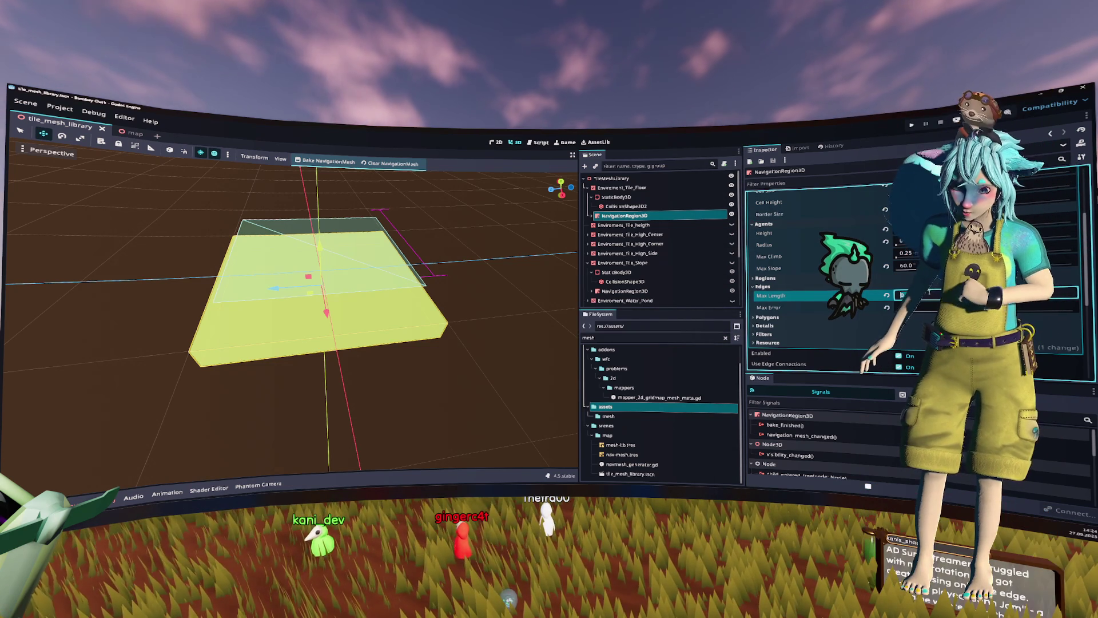
{"action": "type", "text": "0"}
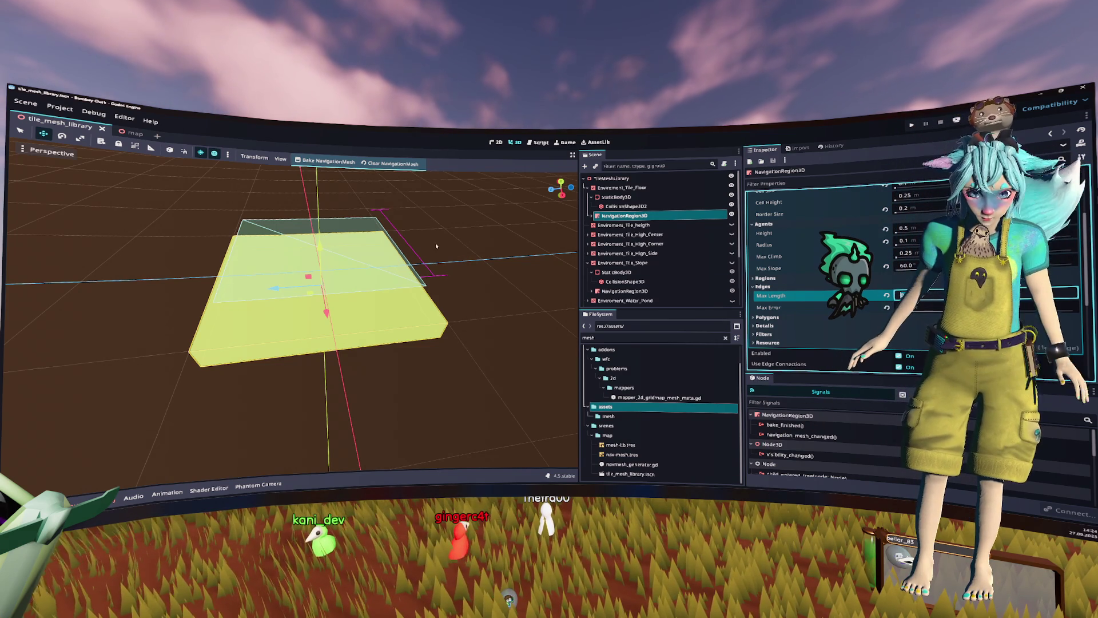
{"action": "key", "text": "Tab"}
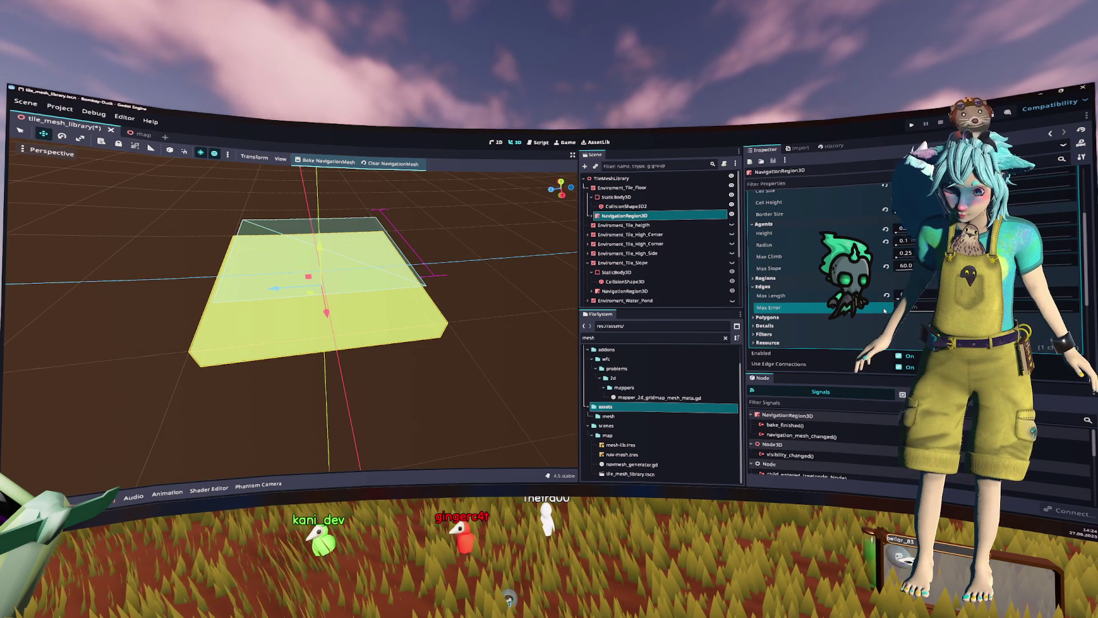
Step: Rebake the navigation mesh, trying Max Length 0 and then 1.0
{"action": "left_click", "coordinate": [345, 164]}
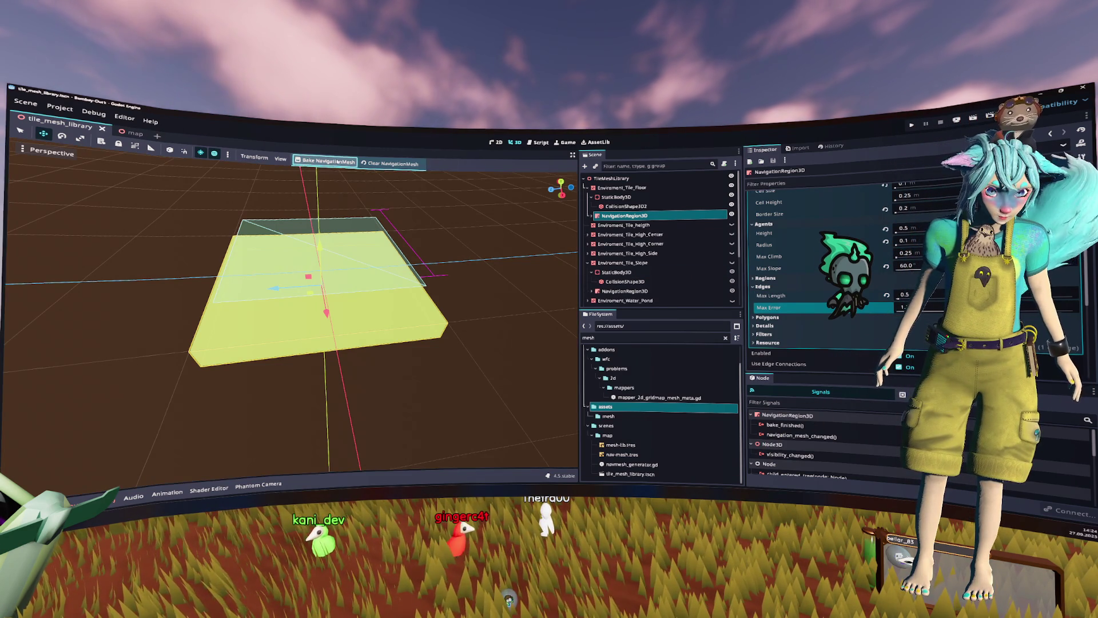
{"action": "left_click", "coordinate": [916, 295]}
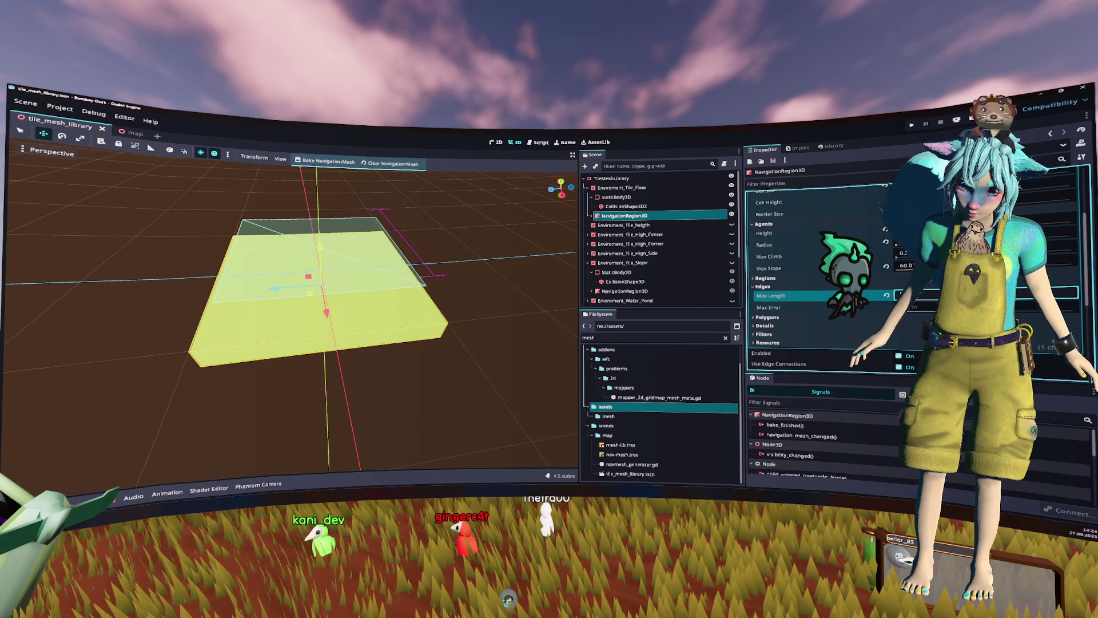
{"action": "type", "text": "0"}
{"action": "key", "text": "Return"}
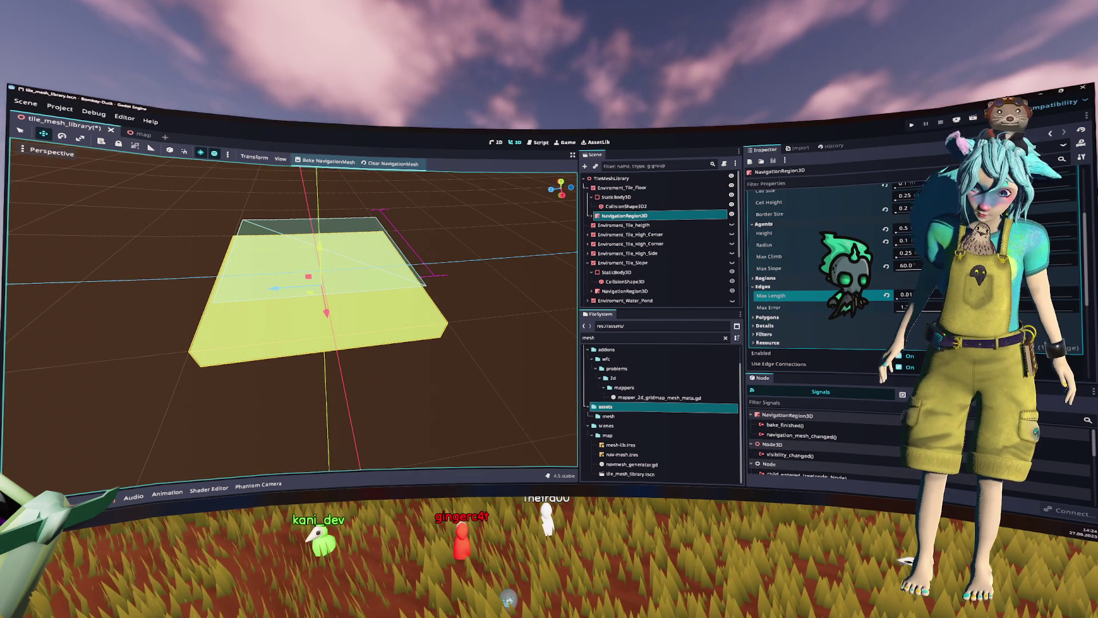
{"action": "left_click", "coordinate": [907, 295]}
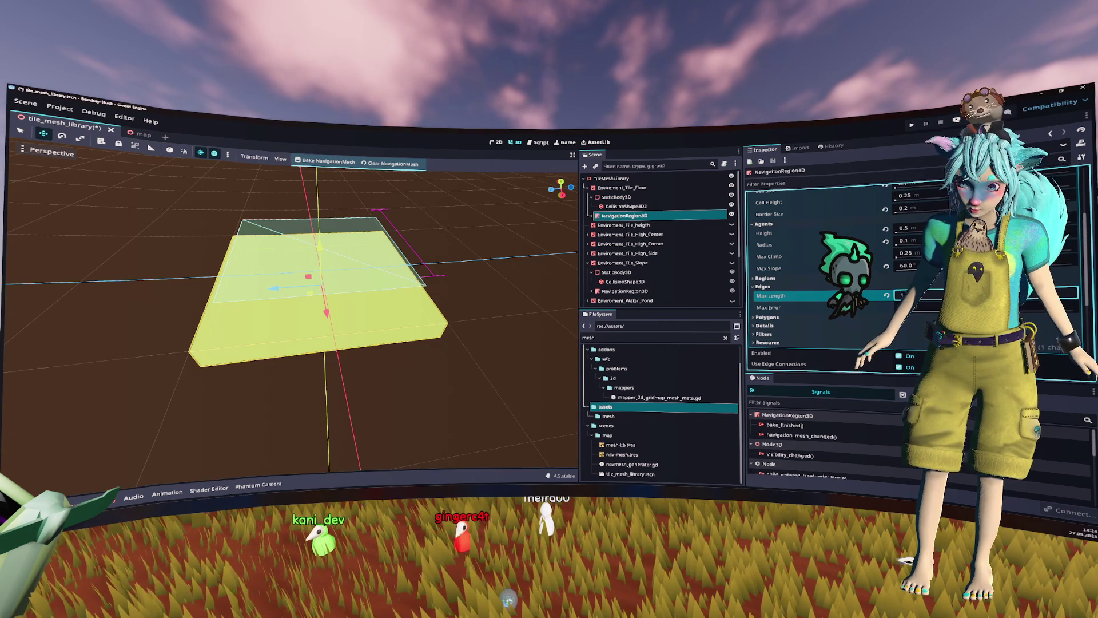
{"action": "key", "text": "Return"}
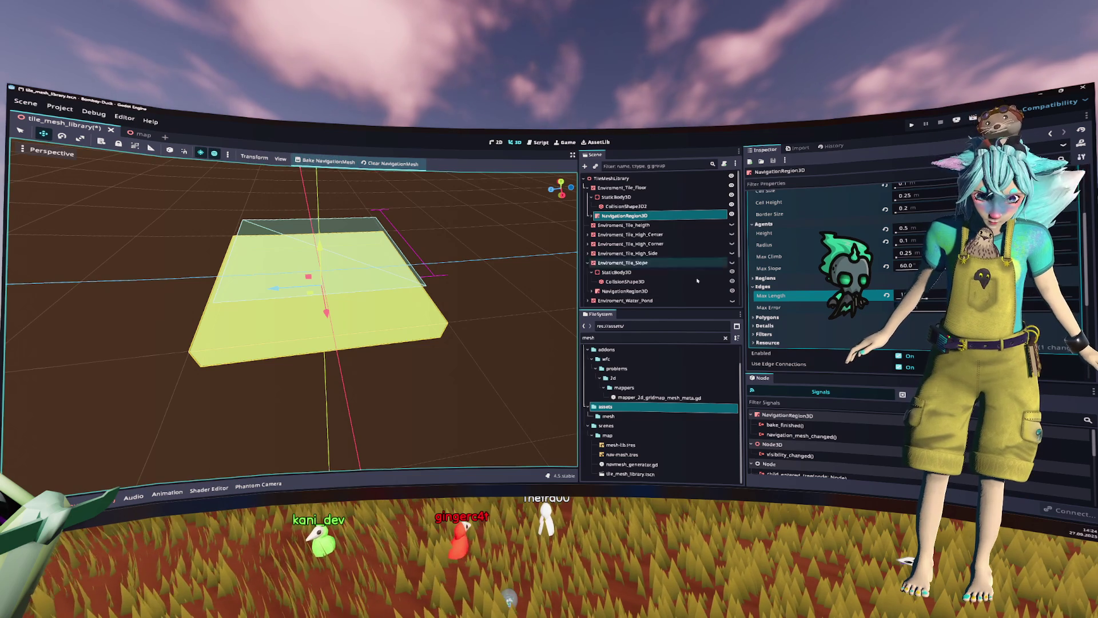
{"action": "left_click", "coordinate": [925, 298]}
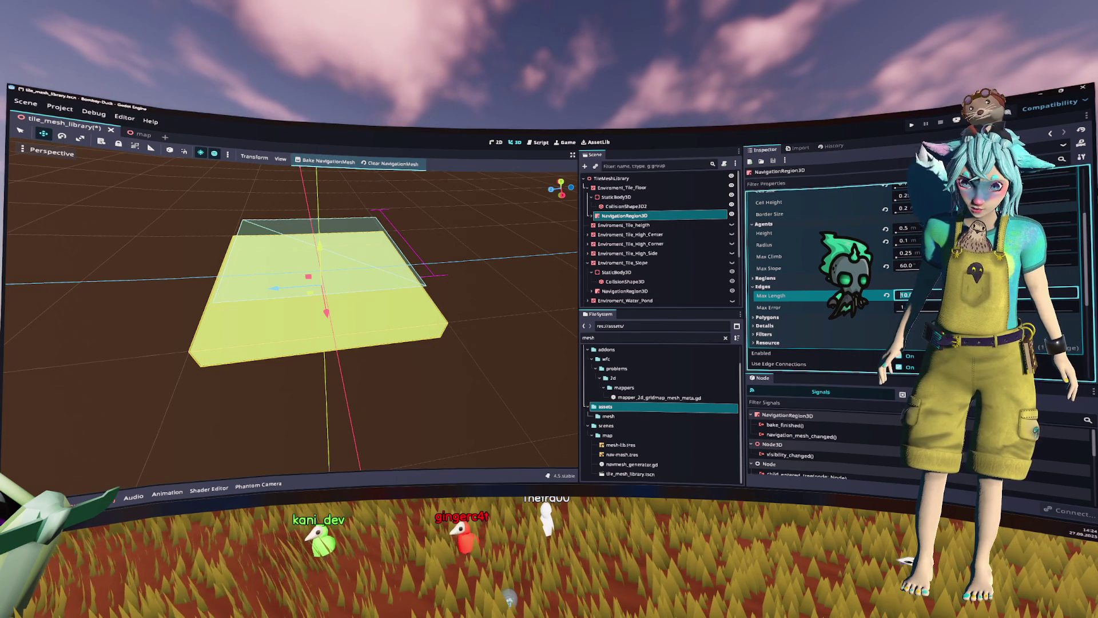
{"action": "type", "text": "1"}
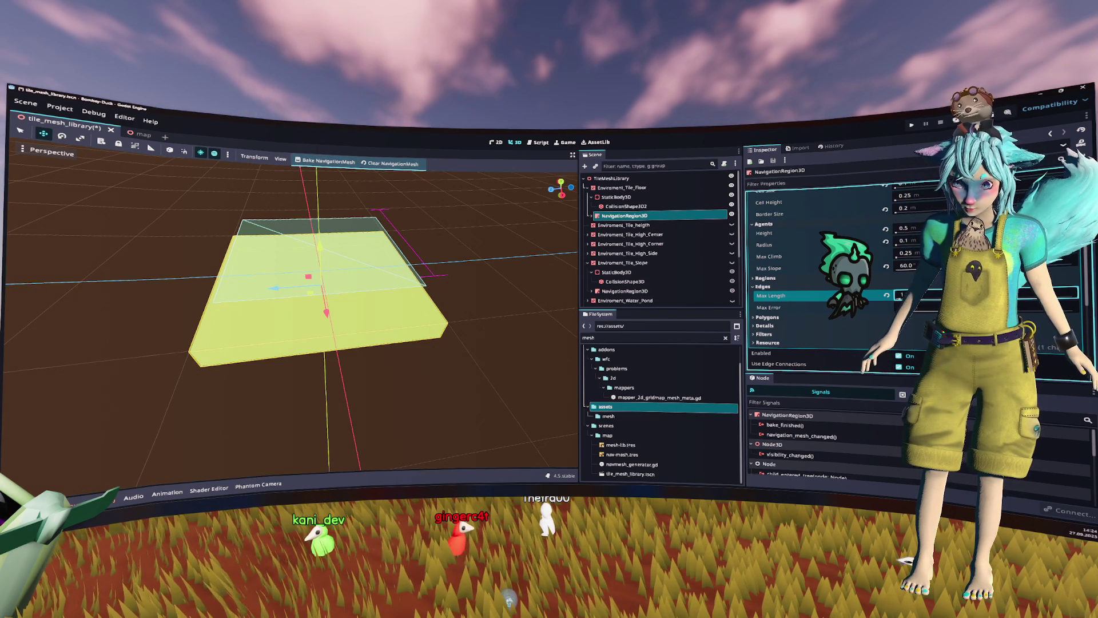
{"action": "key", "text": "Return"}
{"action": "scroll", "coordinate": [829, 275], "scroll_direction": "up", "scroll_amount": 2}
Step: Set Cell Size to 0.25, adjust the agent Radius, and rebake the navigation mesh
{"action": "left_click", "coordinate": [904, 279]}
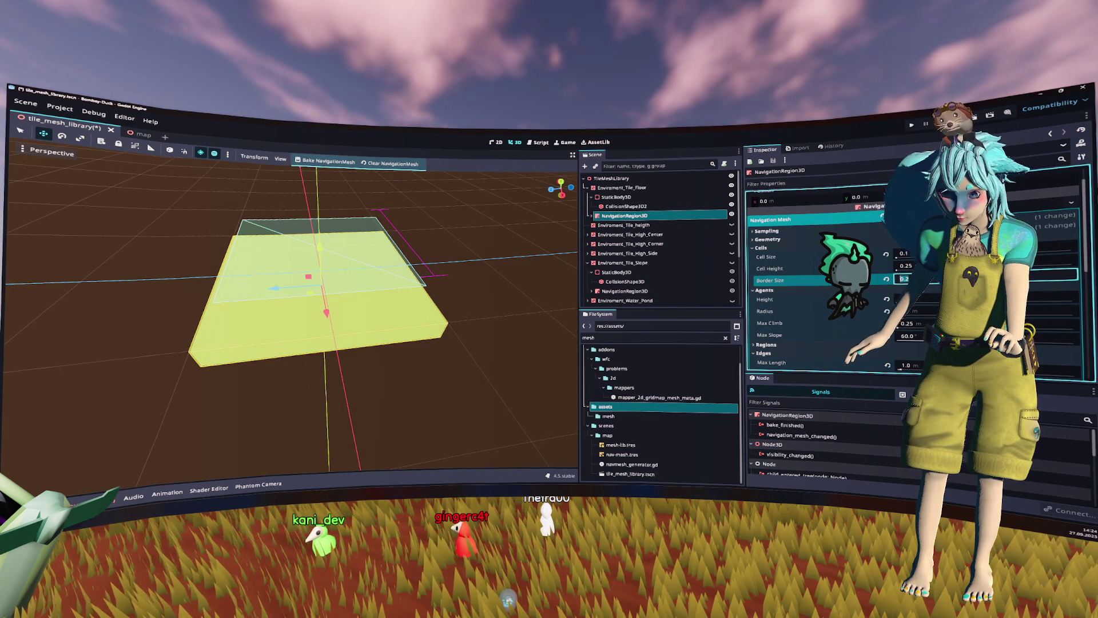
{"action": "type", "text": "0"}
{"action": "left_click", "coordinate": [327, 161]}
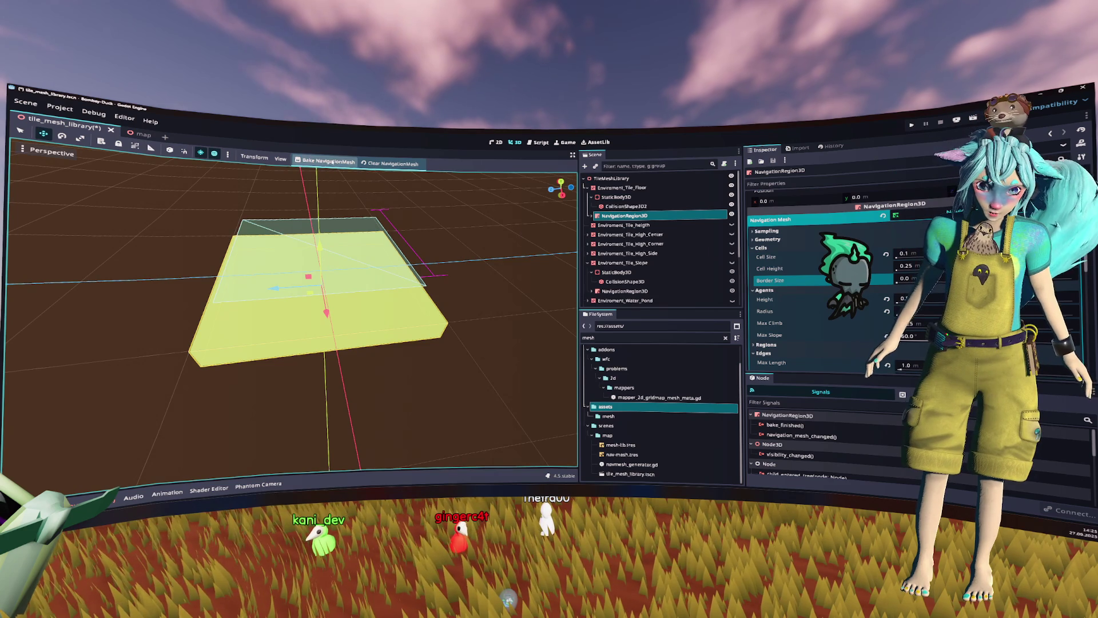
{"action": "left_click_drag", "start_coordinate": [420, 246], "coordinate": [400, 257]}
{"action": "left_click", "coordinate": [907, 257]}
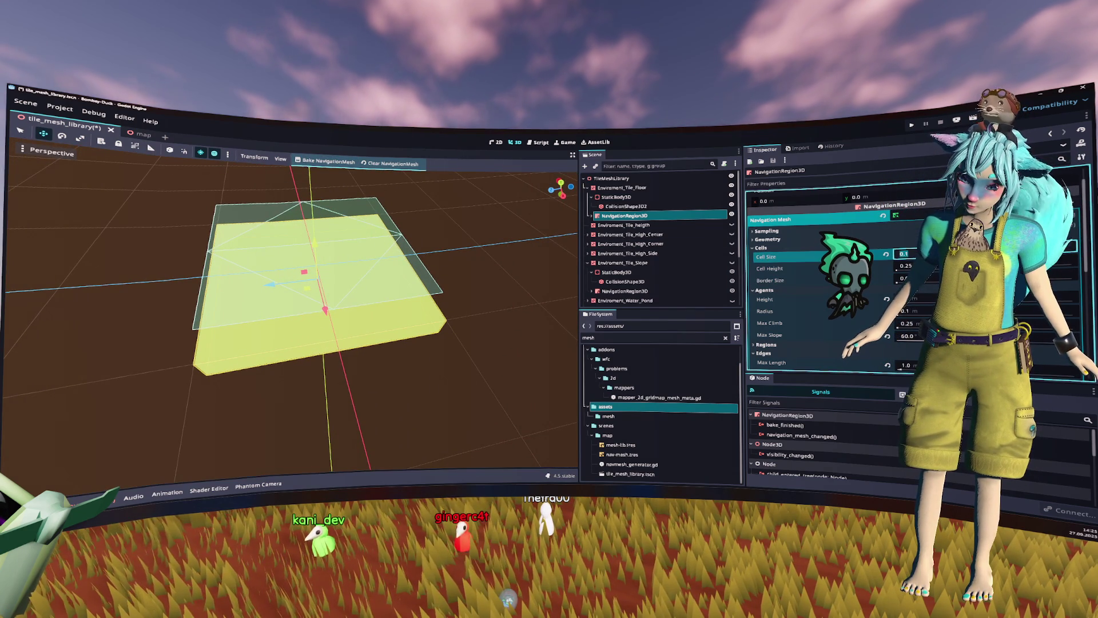
{"action": "type", "text": "0.25"}
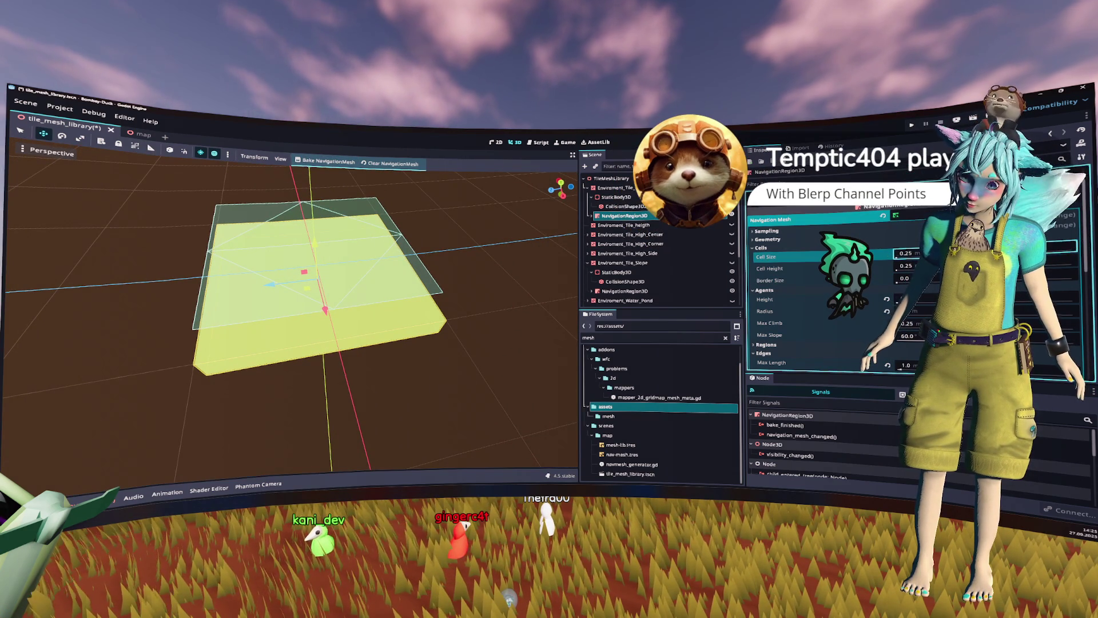
{"action": "left_click", "coordinate": [917, 312]}
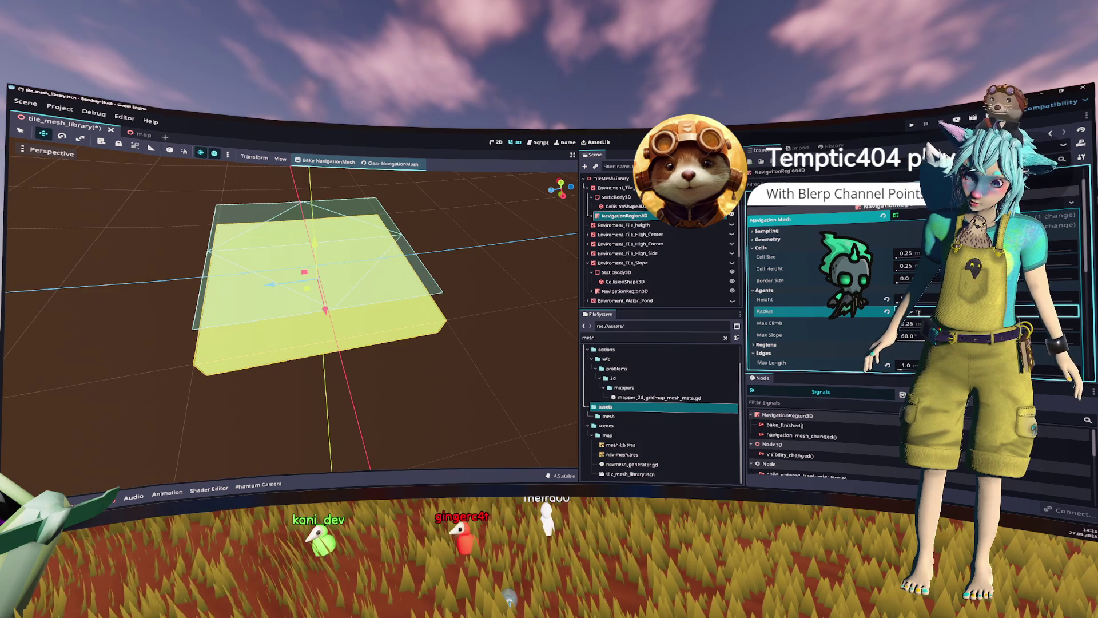
{"action": "left_click", "coordinate": [403, 234]}
{"action": "left_click", "coordinate": [341, 163]}
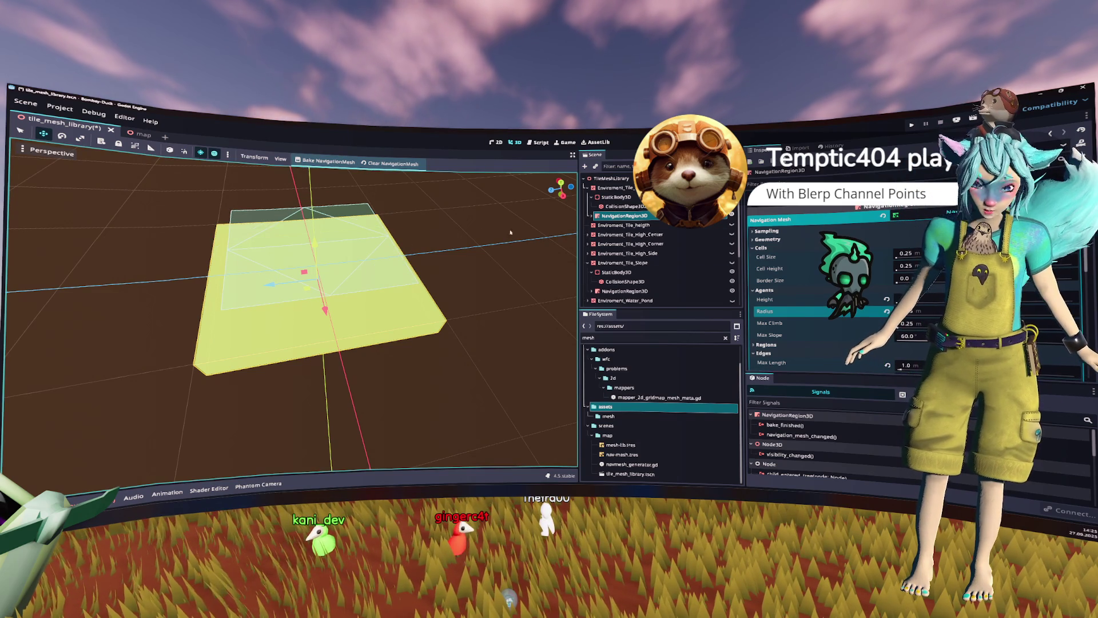
Step: Try Border Size 0.1 and 0.25, then reset it to default and rebake
{"action": "left_click", "coordinate": [904, 278]}
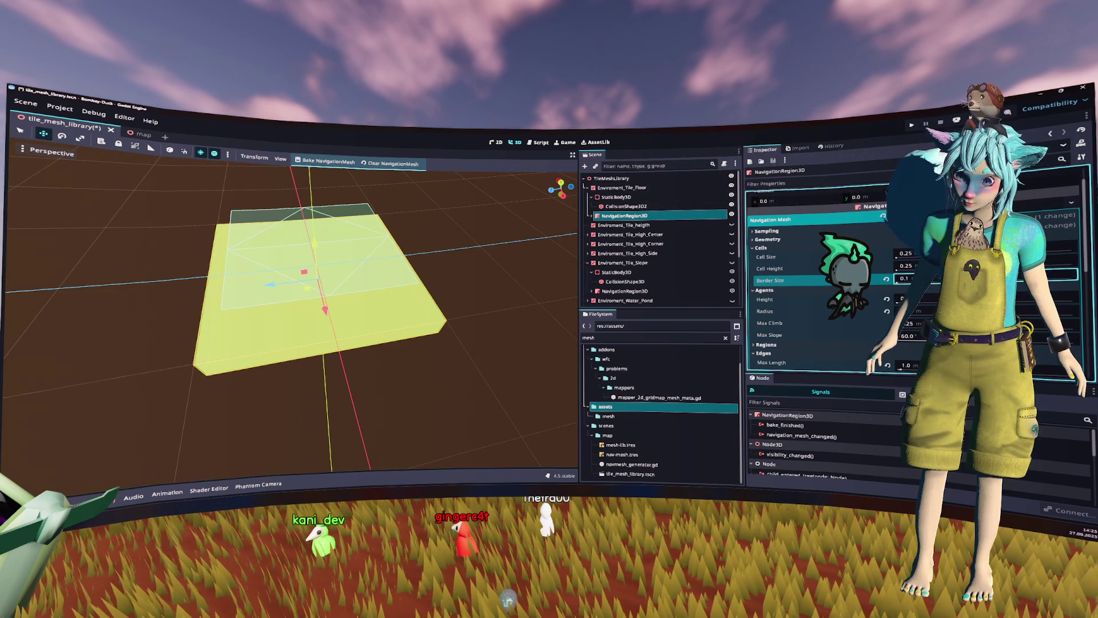
{"action": "left_click", "coordinate": [458, 185]}
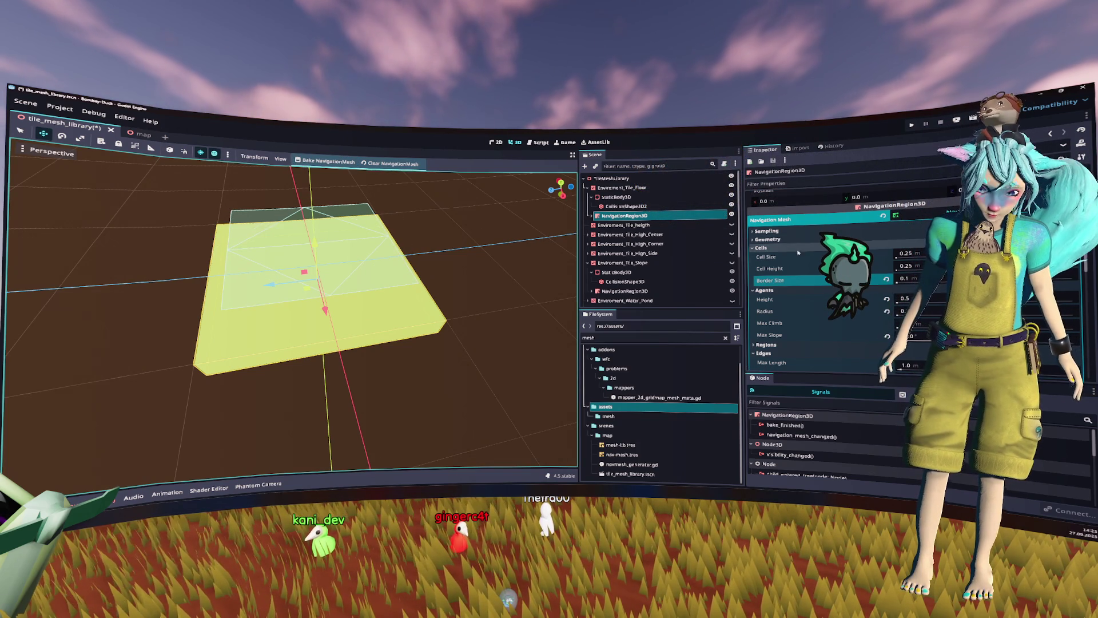
{"action": "left_click", "coordinate": [904, 279]}
{"action": "type", "text": "5"}
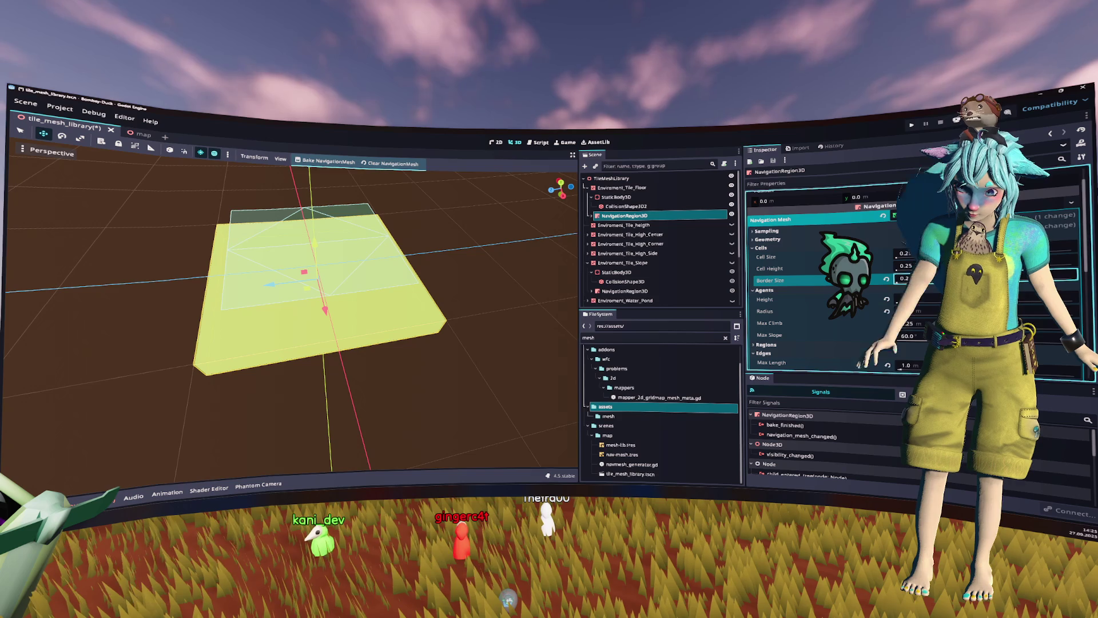
{"action": "left_click", "coordinate": [429, 223]}
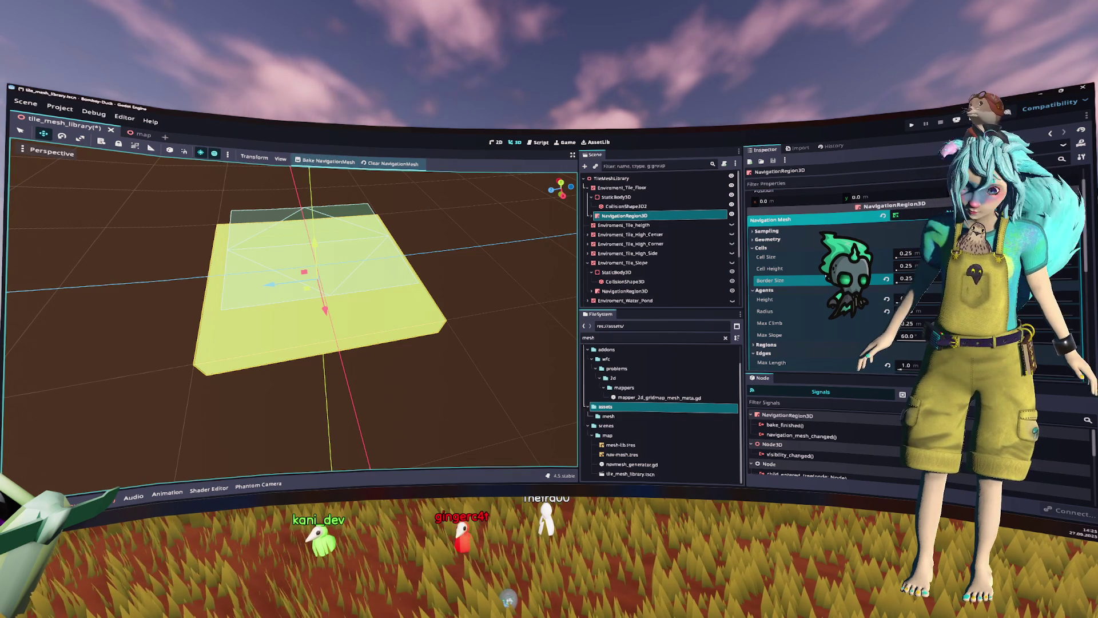
{"action": "left_click", "coordinate": [886, 279]}
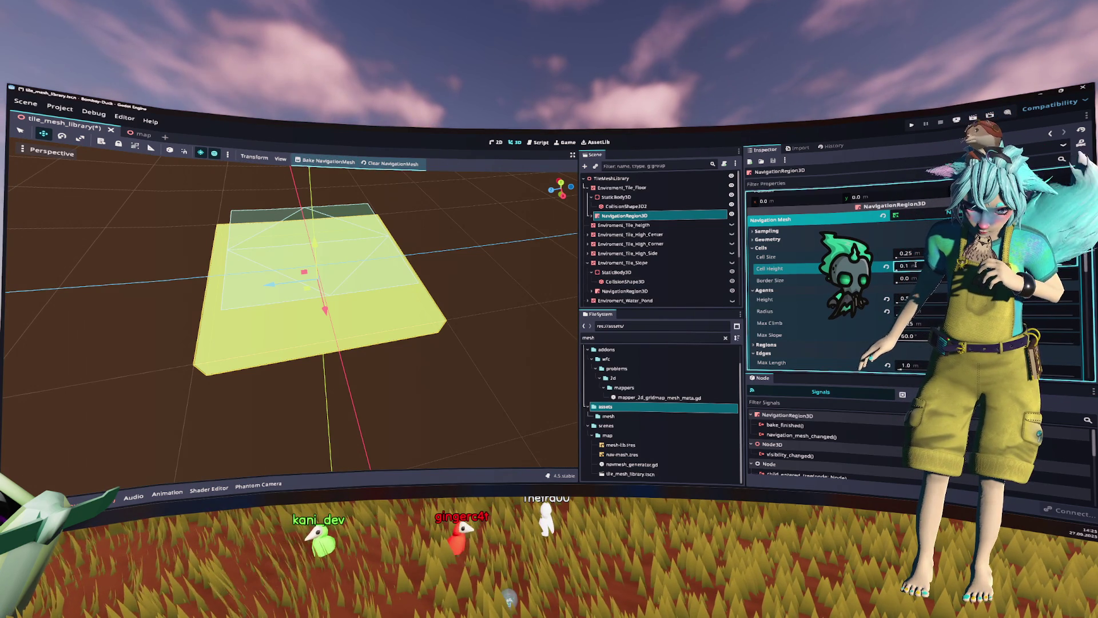
{"action": "left_click", "coordinate": [335, 163]}
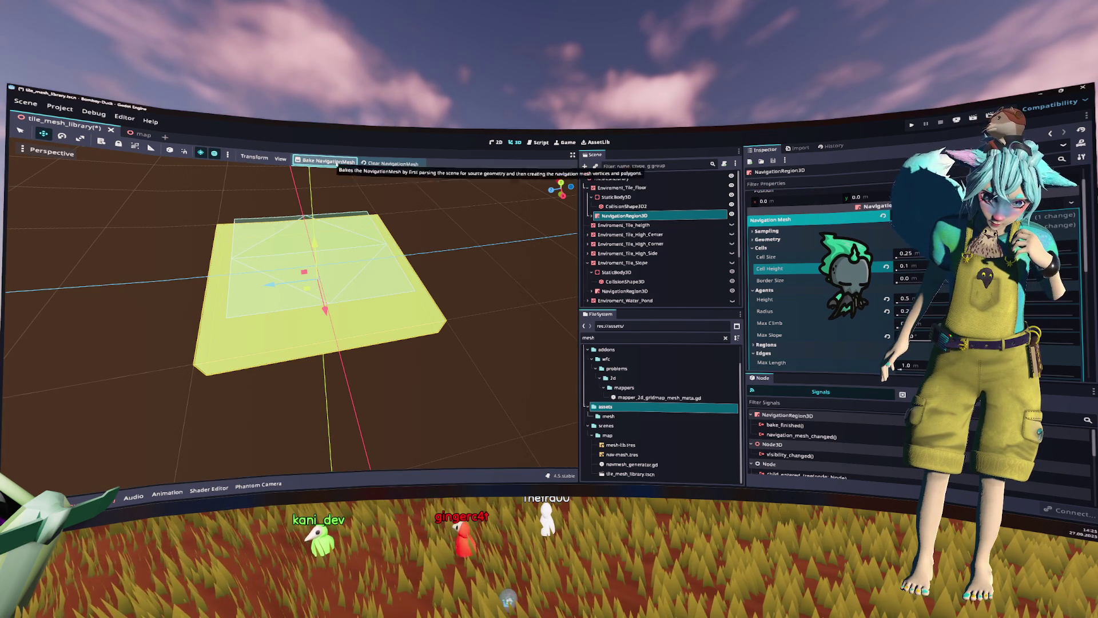
Step: Check the Sampling partitioning settings and revisit the Cells group's Cell Size
{"action": "left_click", "coordinate": [798, 247]}
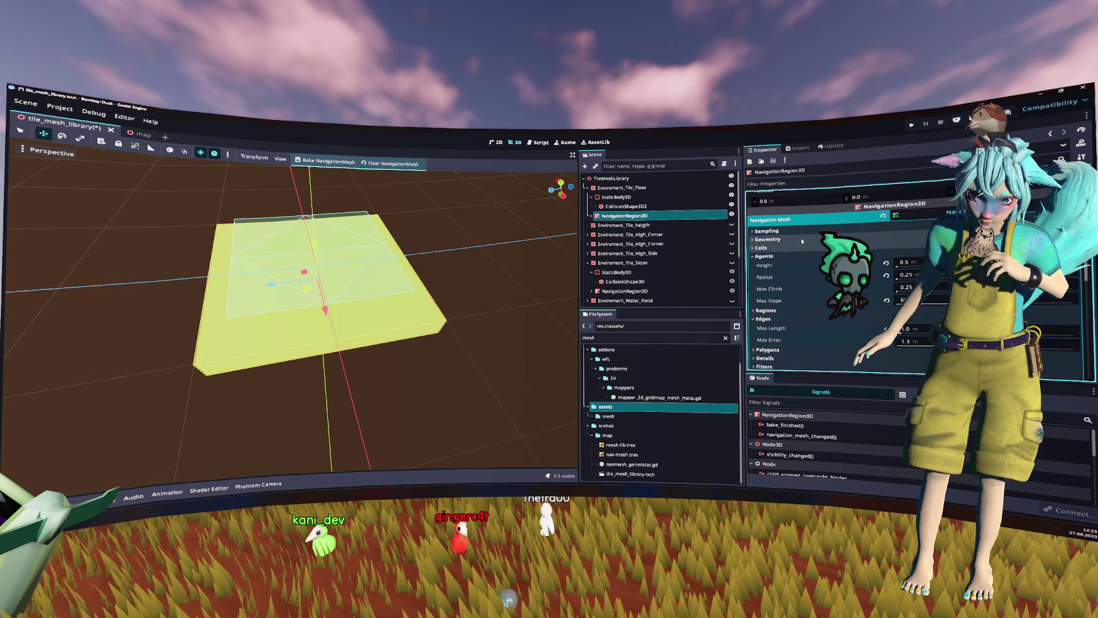
{"action": "left_click", "coordinate": [800, 232]}
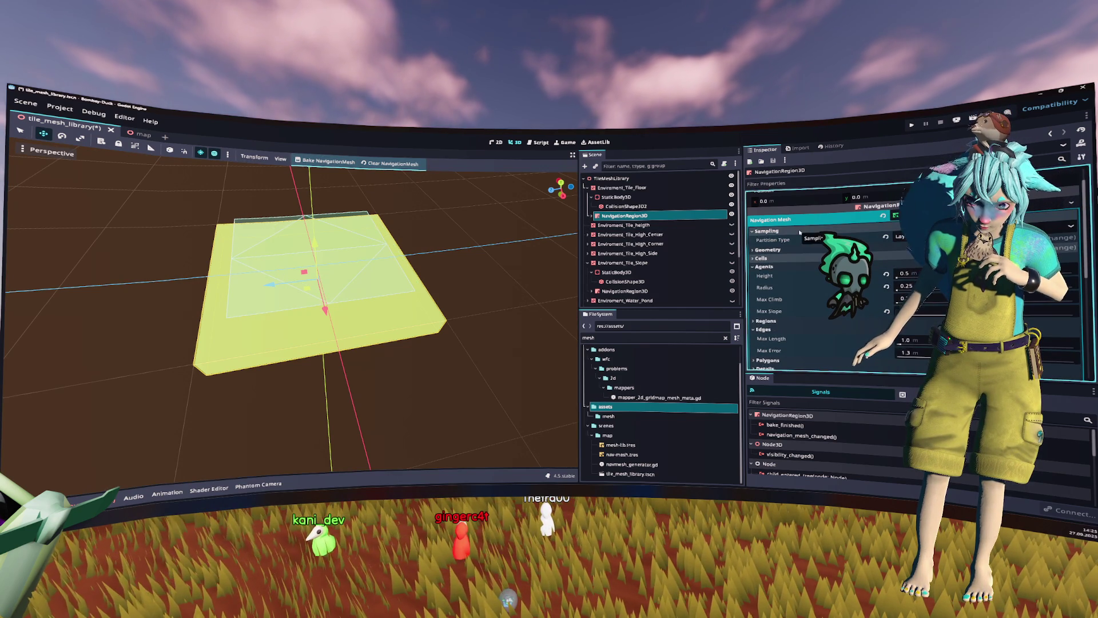
{"action": "left_click", "coordinate": [800, 231]}
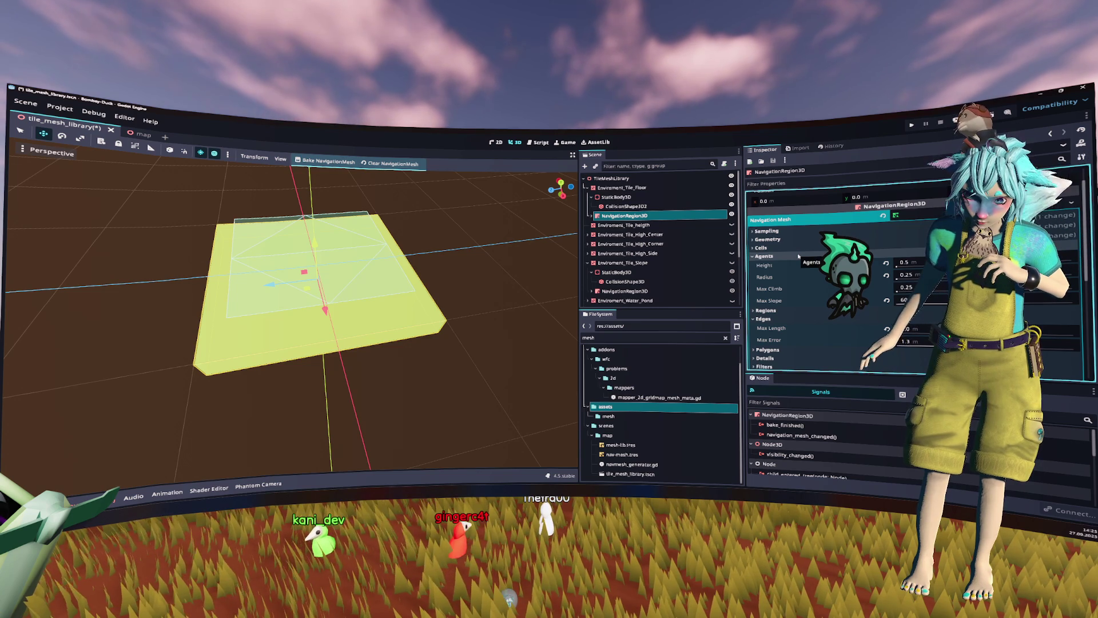
{"action": "left_click", "coordinate": [799, 248]}
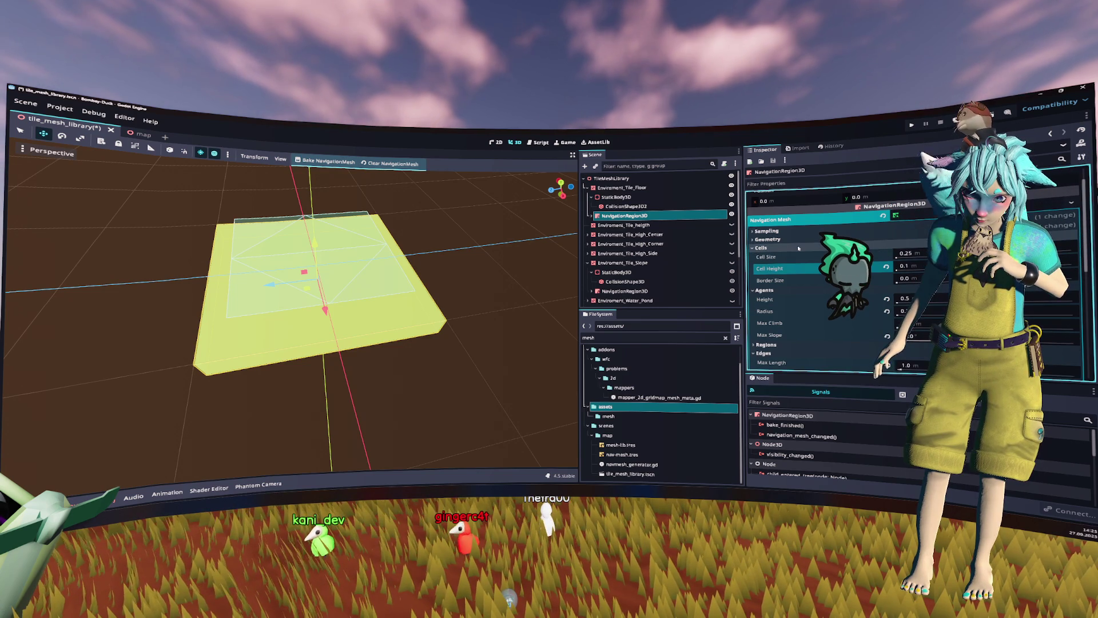
{"action": "left_click", "coordinate": [907, 253]}
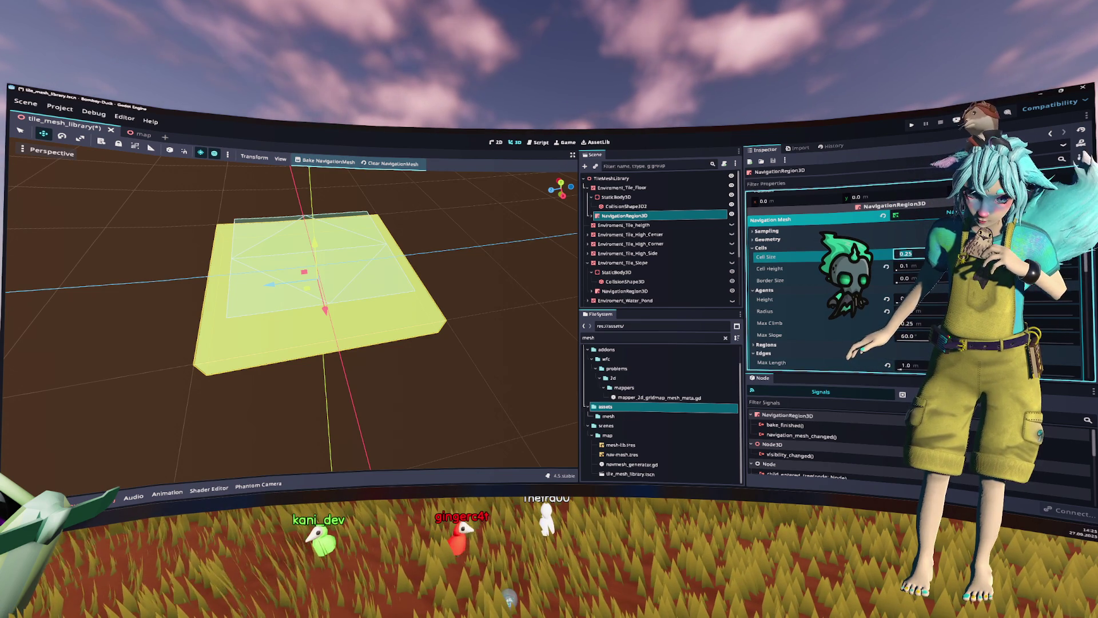
{"action": "scroll", "coordinate": [922, 253], "scroll_direction": "down", "scroll_amount": 2}
Step: Set edge Max Length to 1.0 and rebake, viewing the tile from the front
{"action": "left_click", "coordinate": [915, 318]}
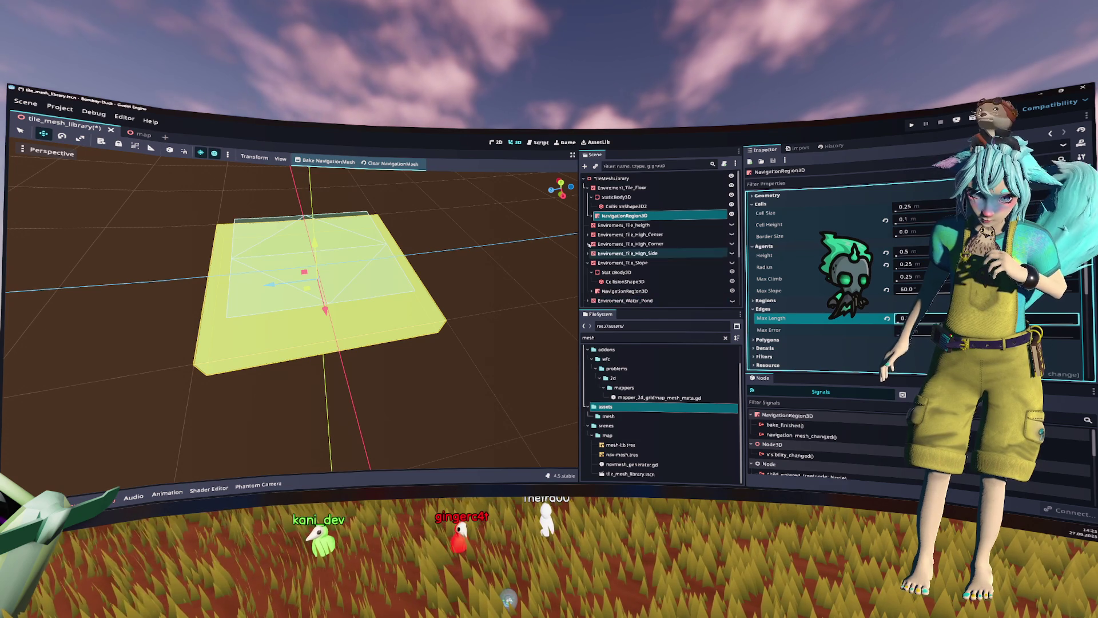
{"action": "left_click", "coordinate": [327, 161]}
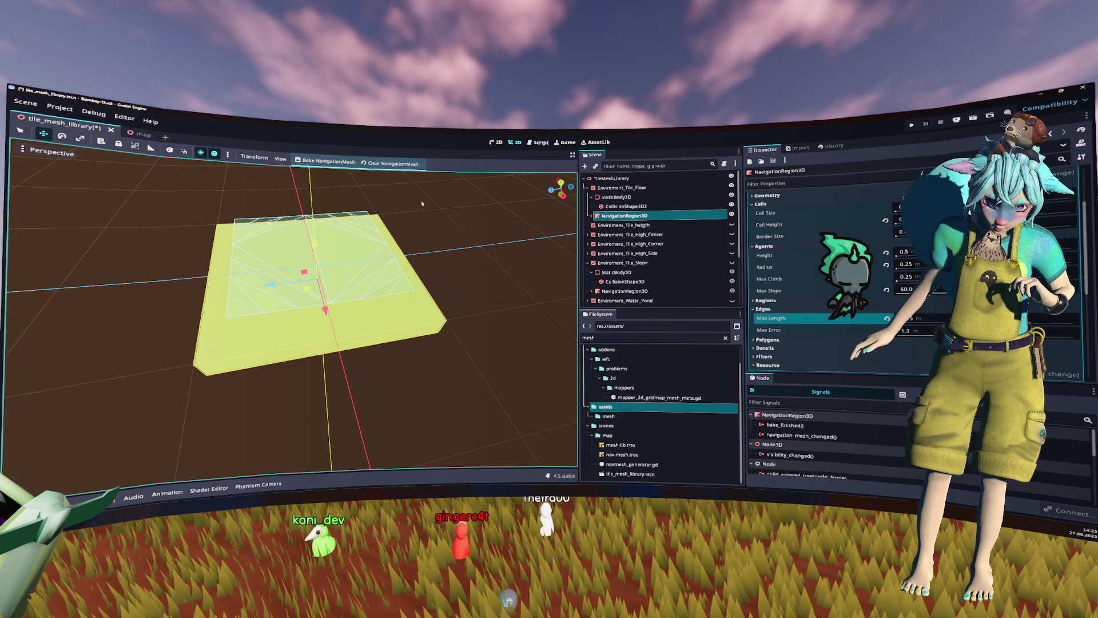
{"action": "left_click", "coordinate": [916, 318]}
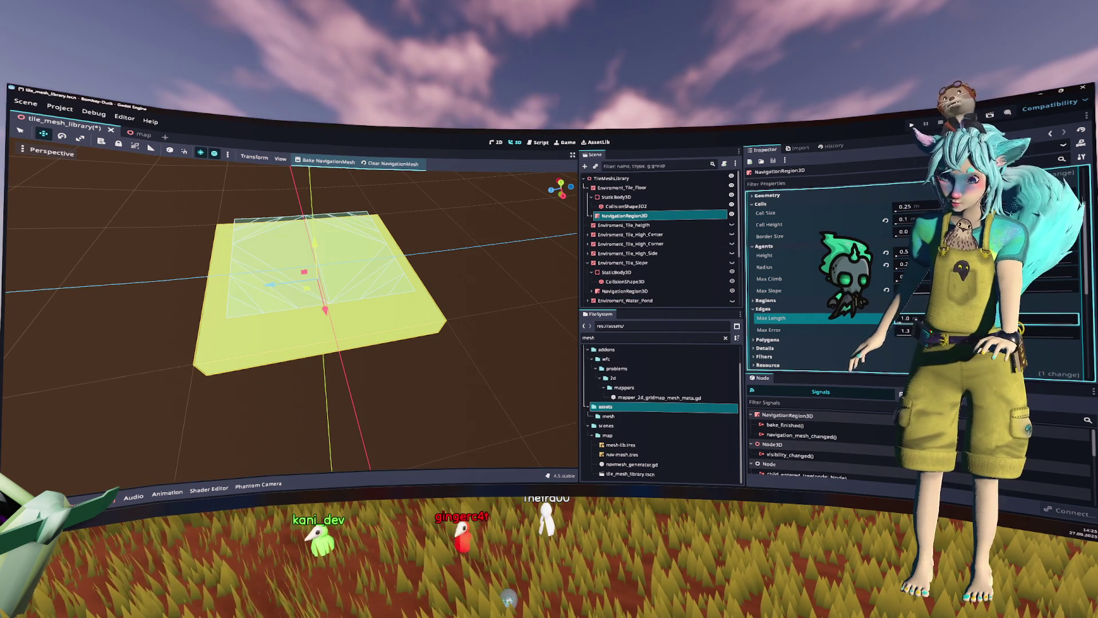
{"action": "key", "text": "Return"}
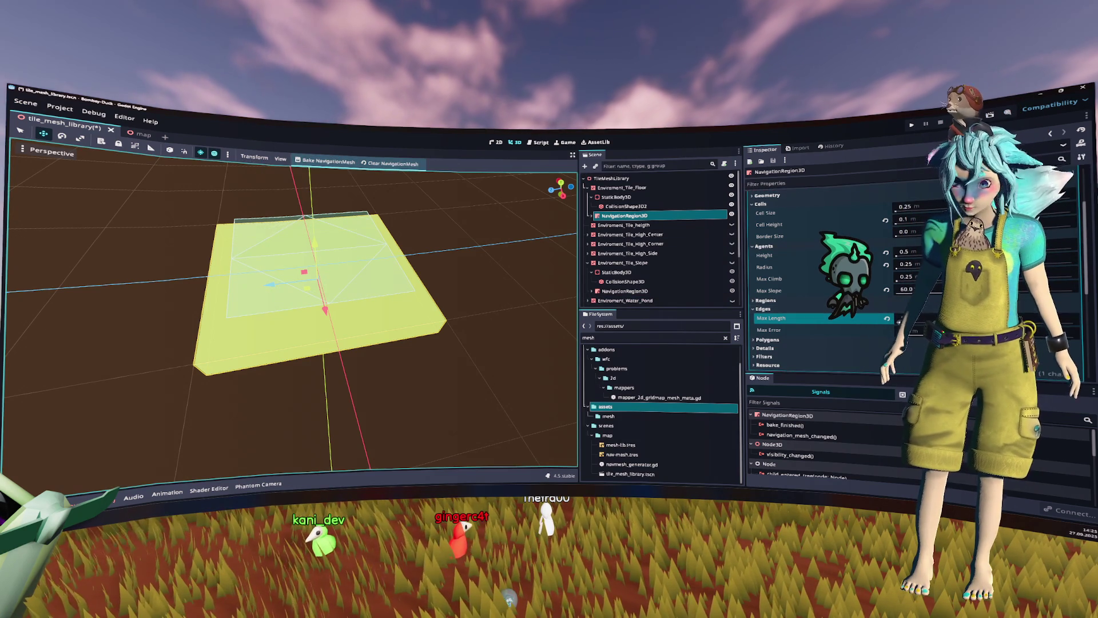
{"action": "left_click", "coordinate": [916, 319]}
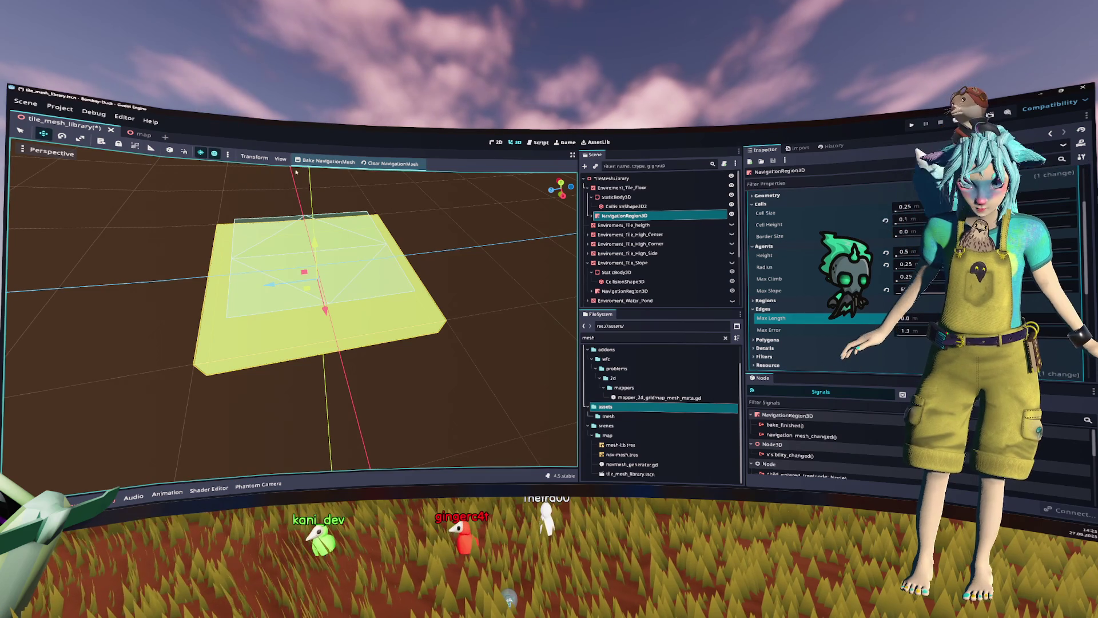
{"action": "left_click_drag", "start_coordinate": [364, 245], "coordinate": [335, 247]}
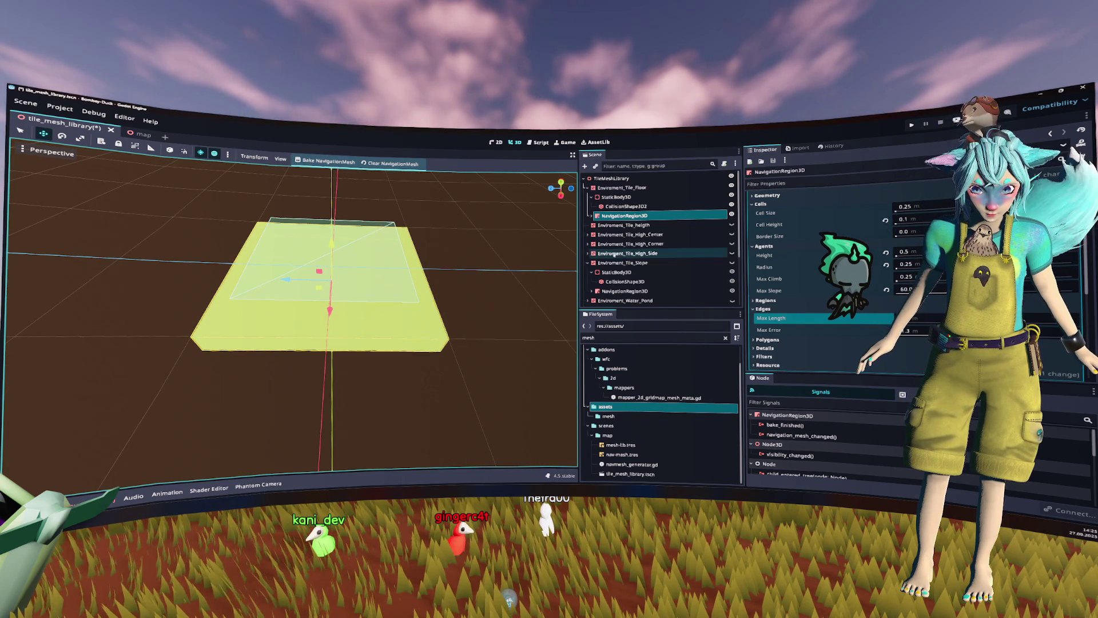
{"action": "left_click", "coordinate": [916, 229]}
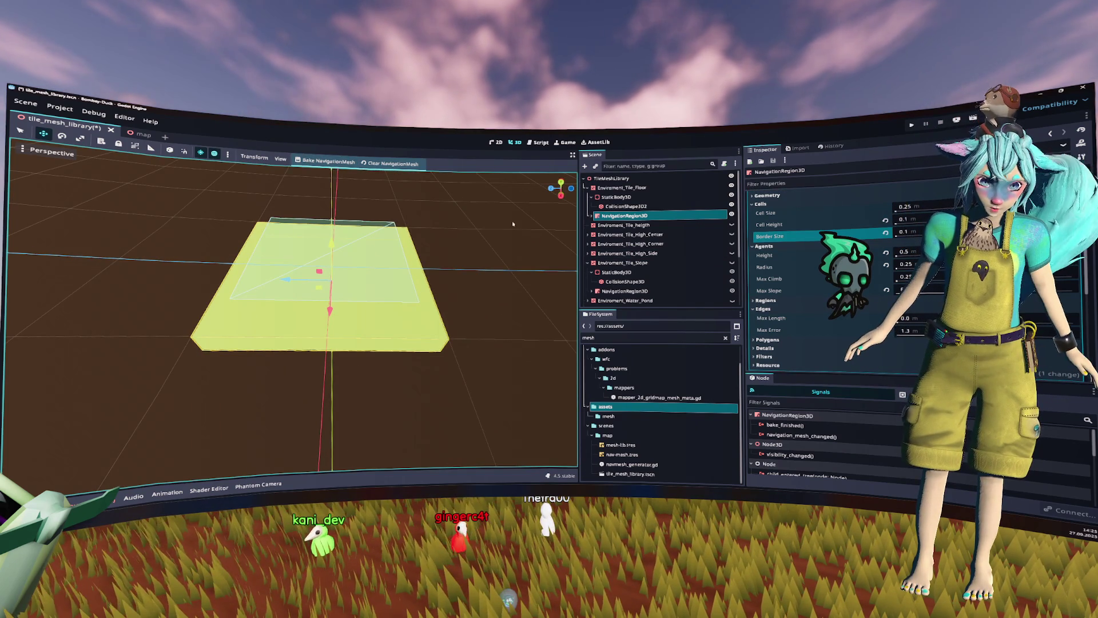
Step: Edit Cell Size and agent Radius, then rebake with a 0.5 m Border Size
{"action": "left_click", "coordinate": [925, 207]}
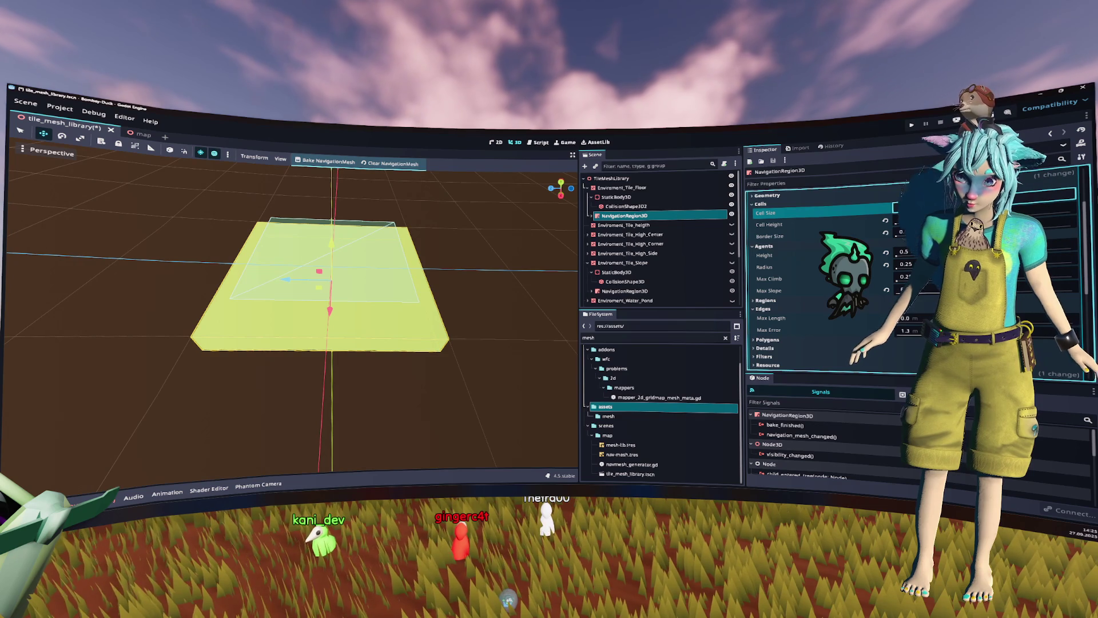
{"action": "left_click", "coordinate": [907, 264]}
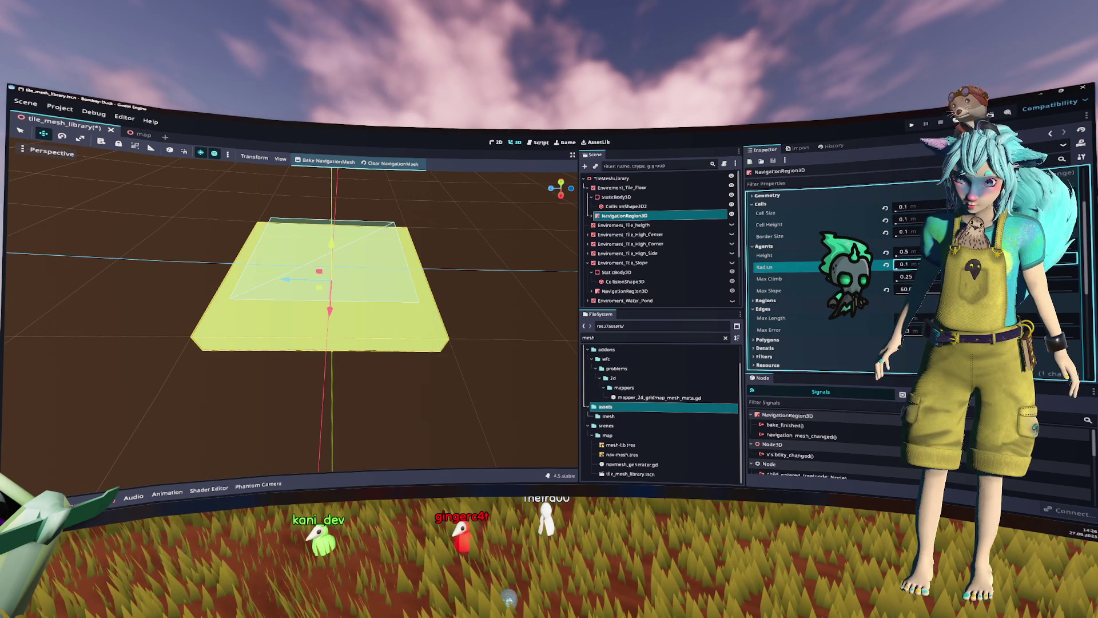
{"action": "left_click", "coordinate": [322, 162]}
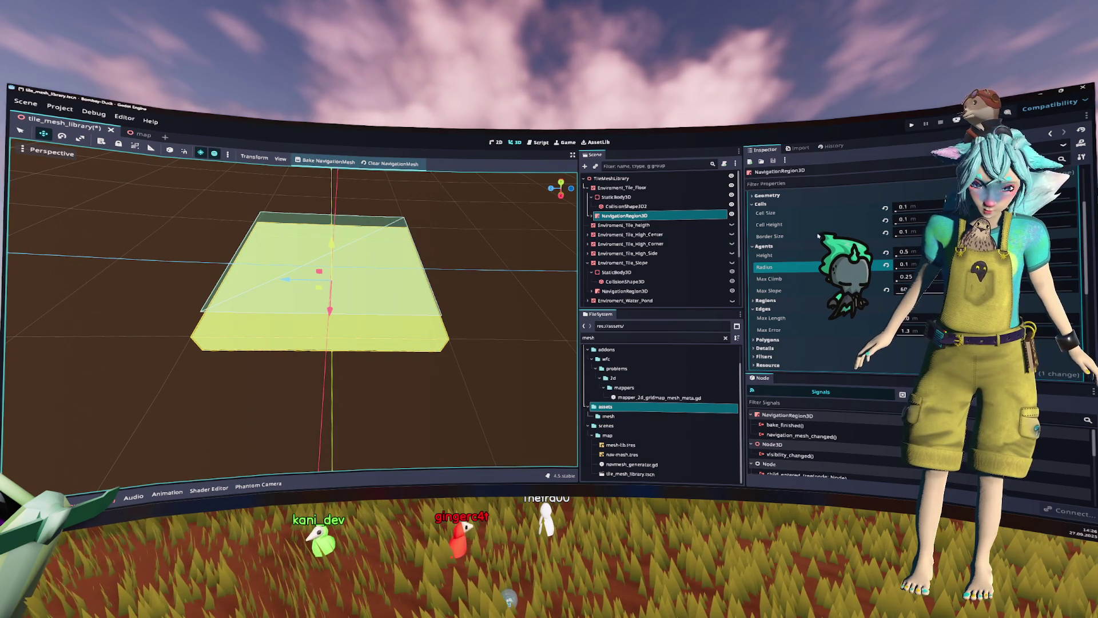
{"action": "left_click", "coordinate": [903, 232]}
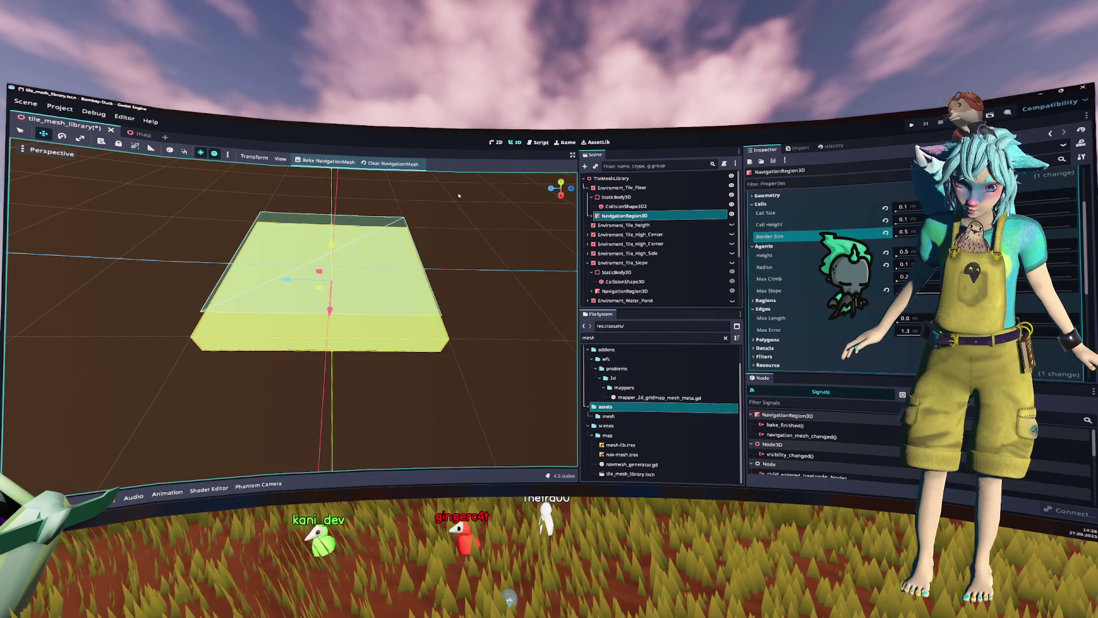
{"action": "left_click", "coordinate": [322, 162]}
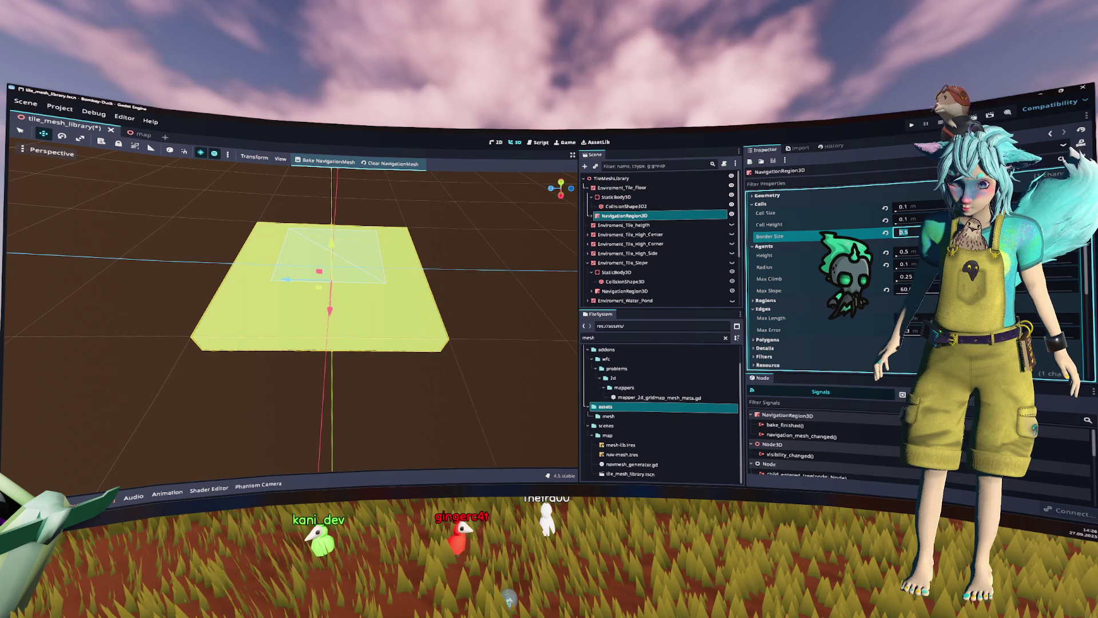
{"action": "left_click", "coordinate": [341, 163]}
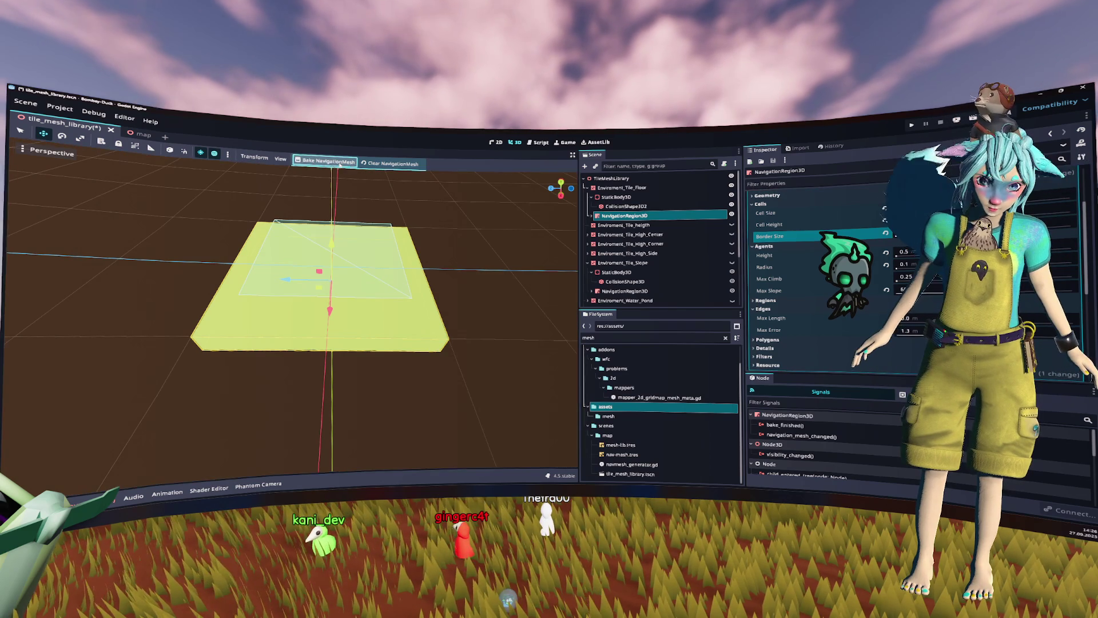
Step: Adjust Max Length, Border Size and Cell Height, rebaking the mesh after each change
{"action": "left_click", "coordinate": [903, 319]}
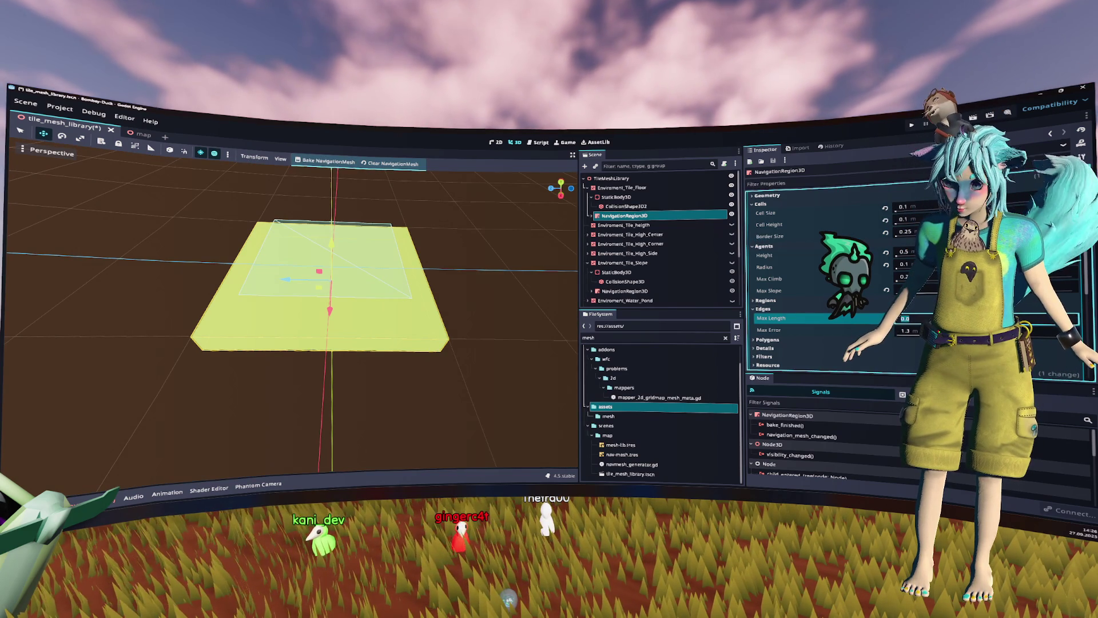
{"action": "key", "text": "Return"}
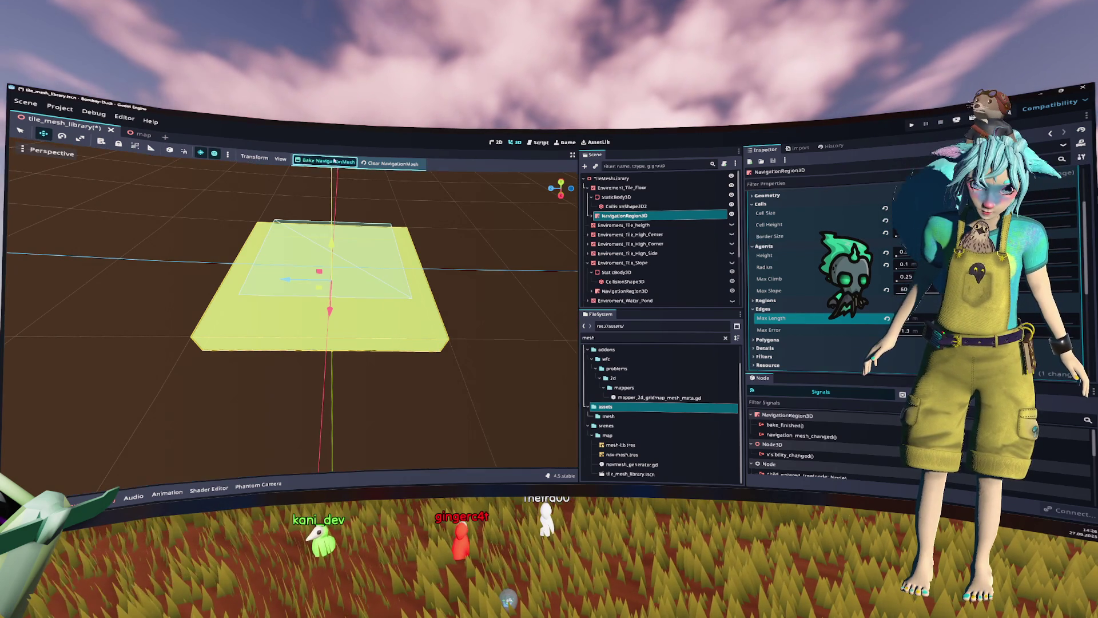
{"action": "left_click", "coordinate": [904, 232]}
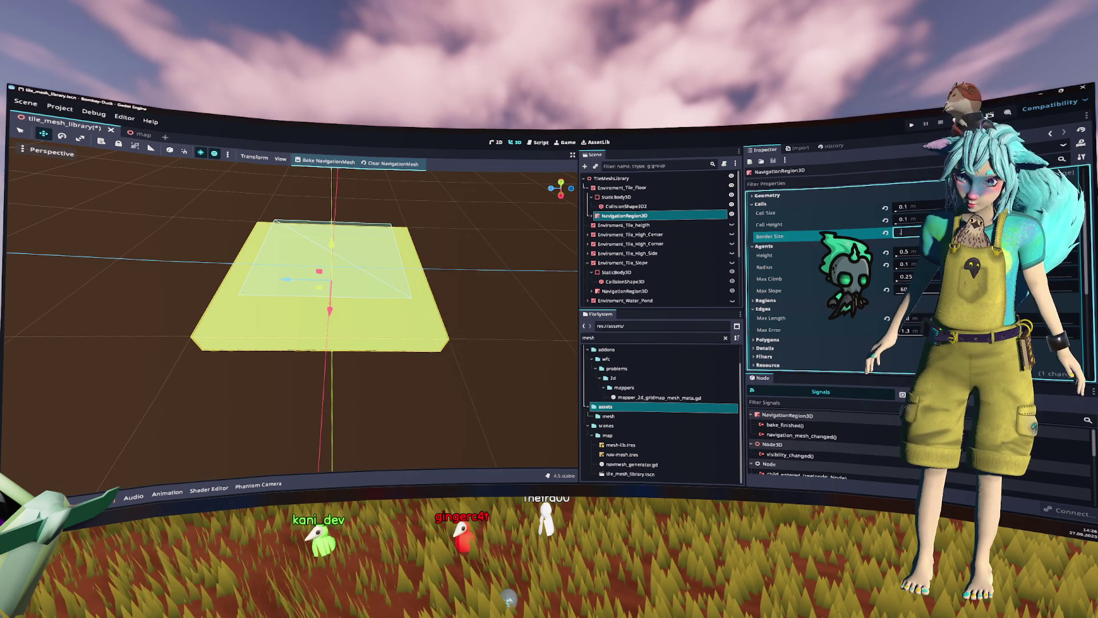
{"action": "left_click", "coordinate": [326, 161]}
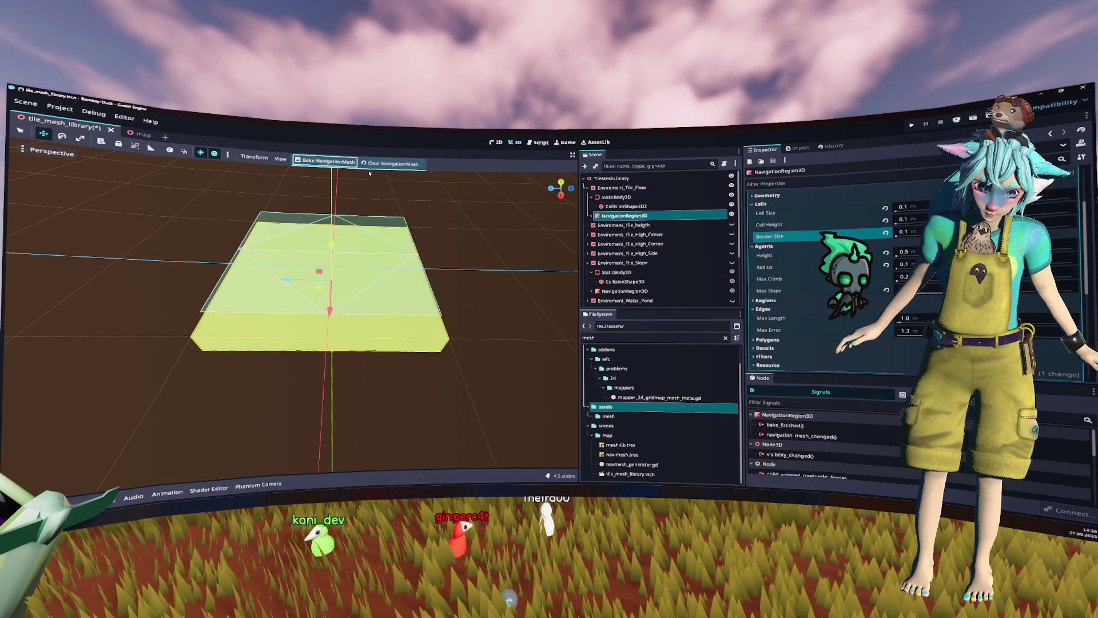
{"action": "left_click", "coordinate": [1064, 223]}
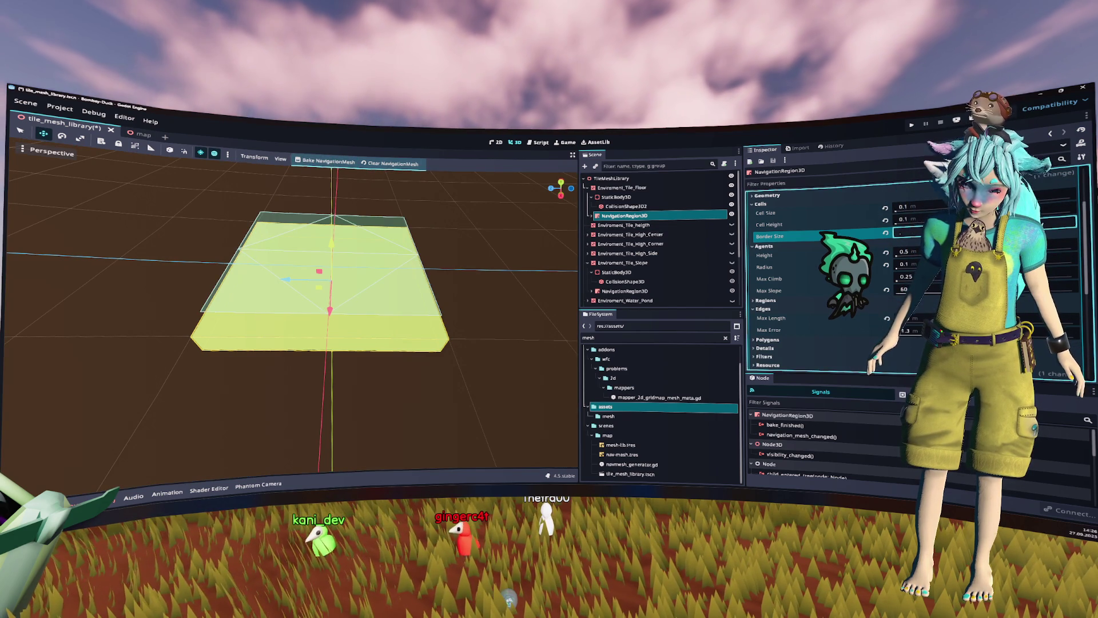
{"action": "type", "text": "0.2 m"}
{"action": "left_click", "coordinate": [326, 161]}
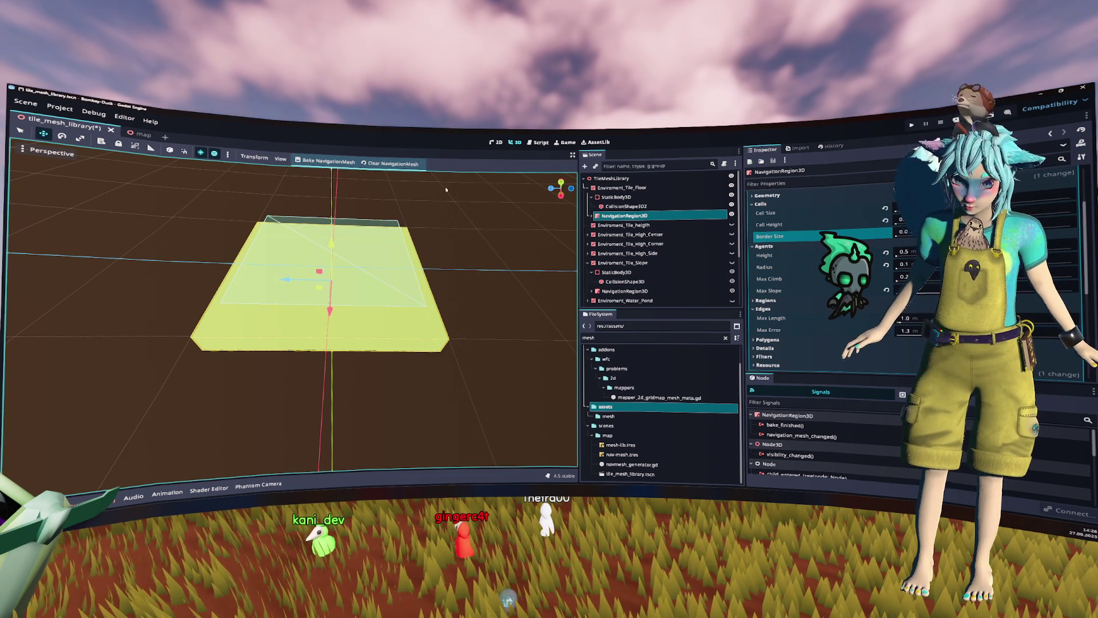
Step: Reset agent Radius to default and rebake, then try Cell Size 0.5 before reverting it
{"action": "left_click", "coordinate": [928, 207]}
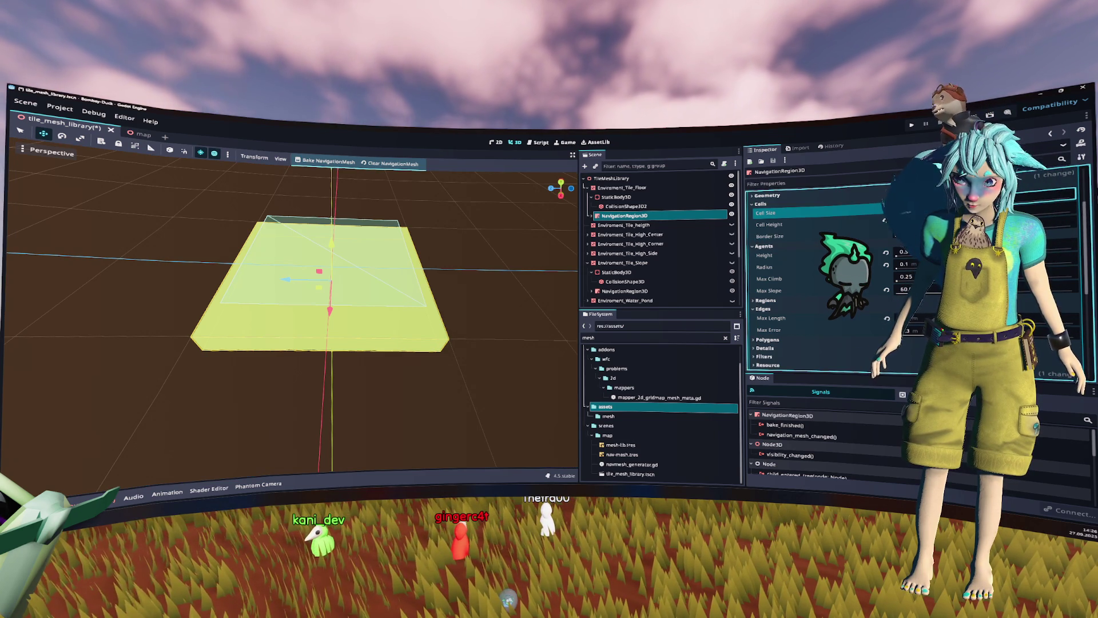
{"action": "left_click", "coordinate": [886, 264]}
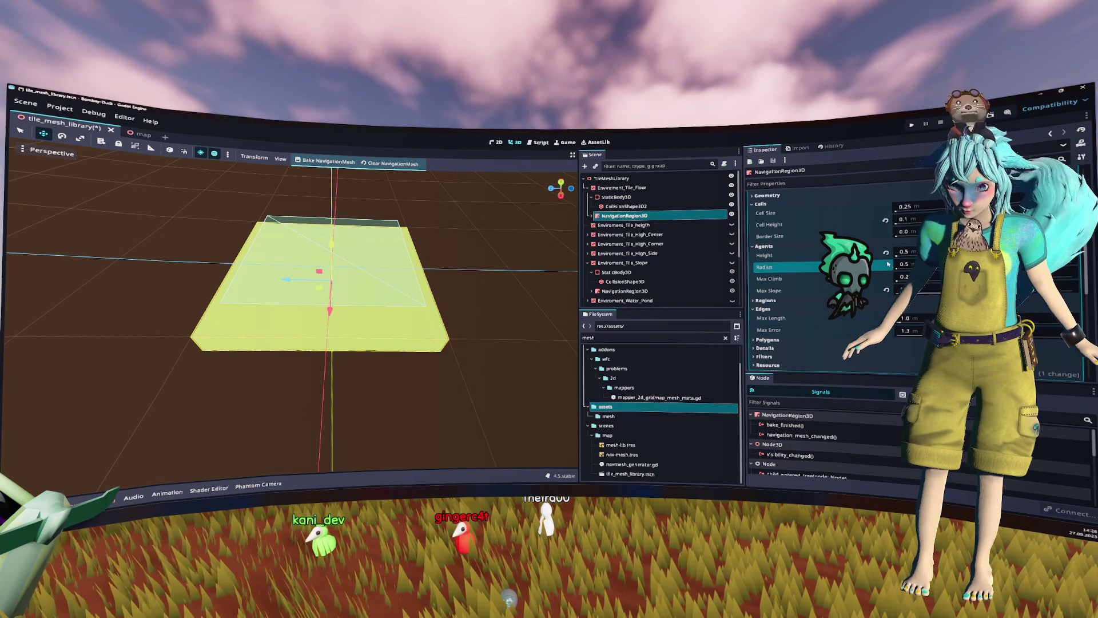
{"action": "left_click", "coordinate": [328, 161]}
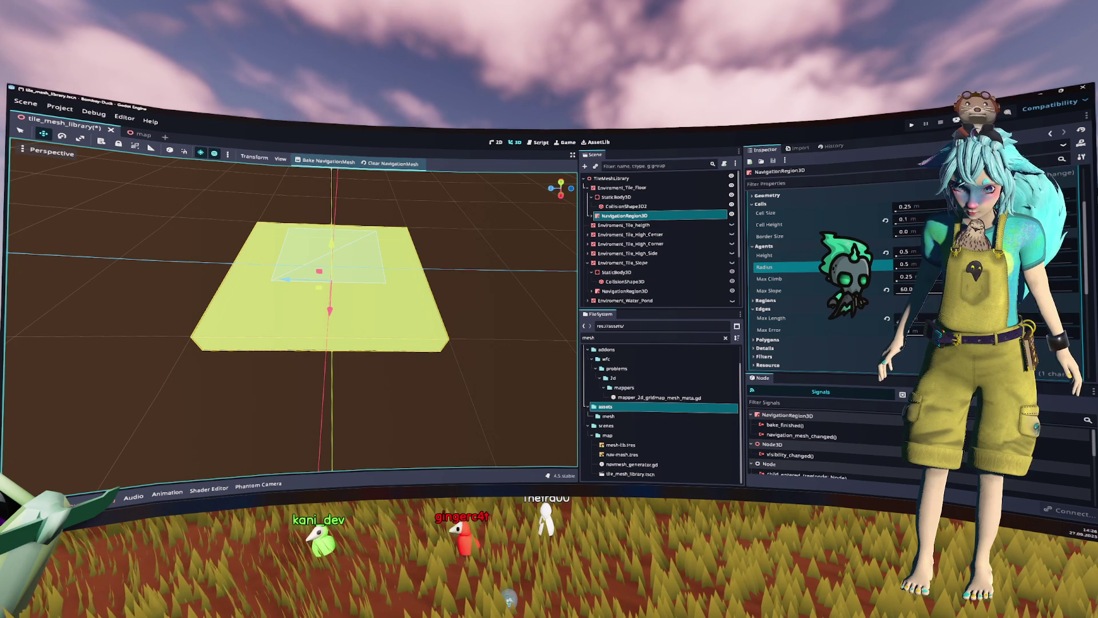
{"action": "left_click", "coordinate": [916, 319]}
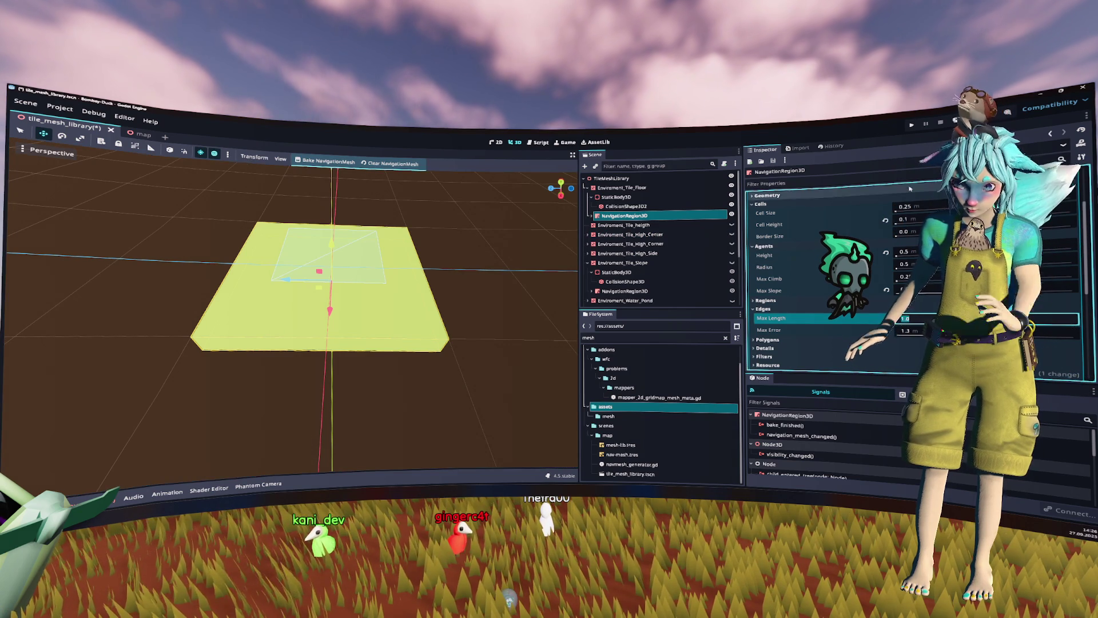
{"action": "left_click", "coordinate": [766, 213]}
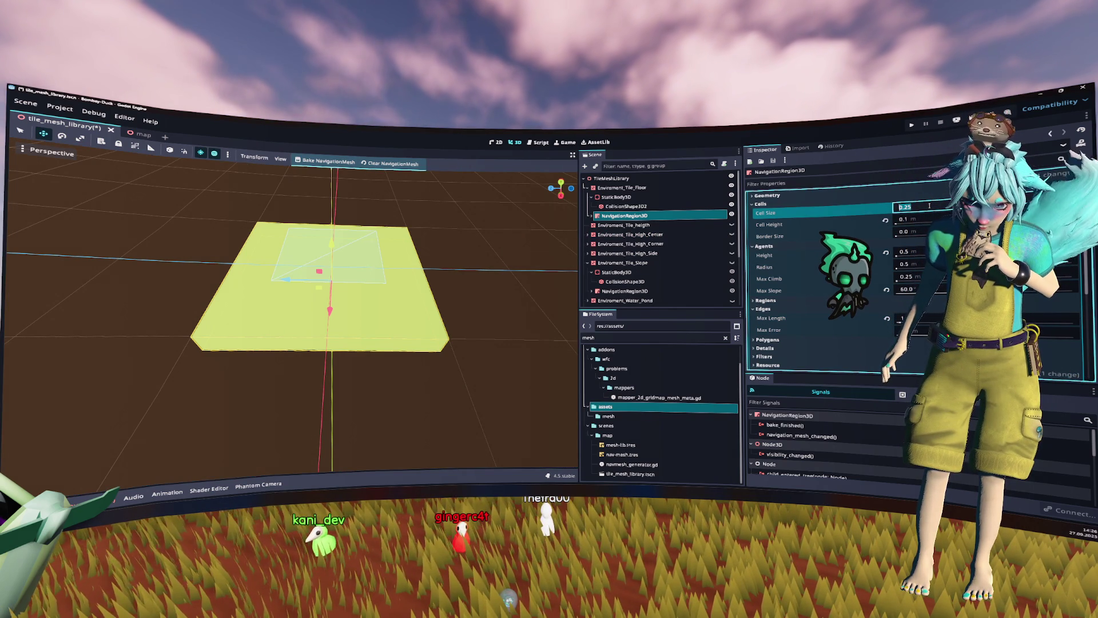
{"action": "type", "text": "0.5"}
{"action": "key", "text": "Return"}
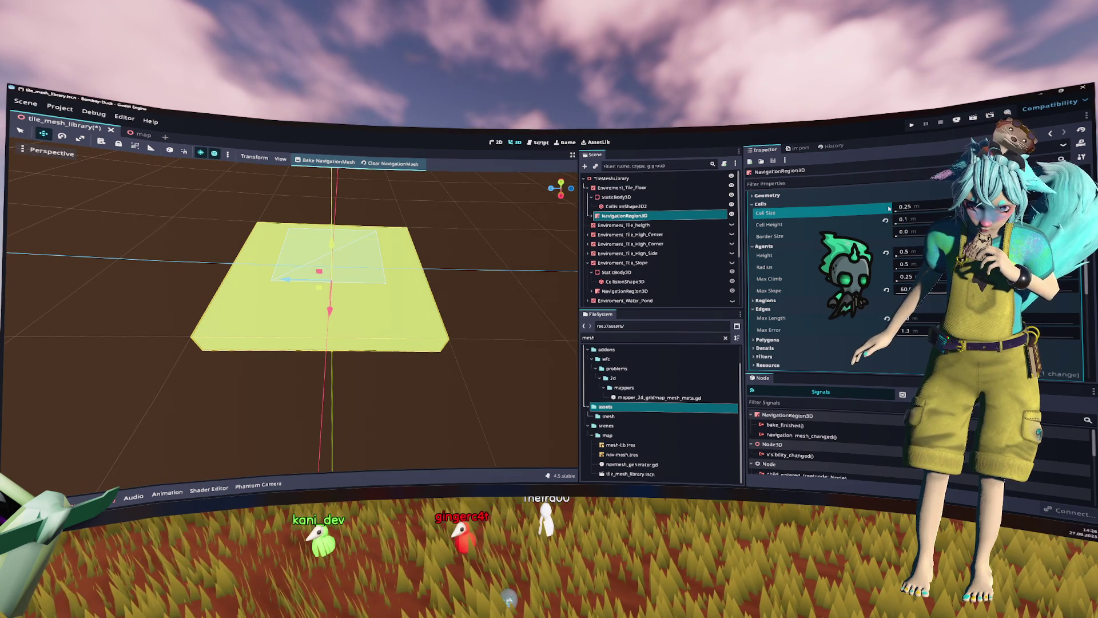
{"action": "left_click", "coordinate": [885, 208]}
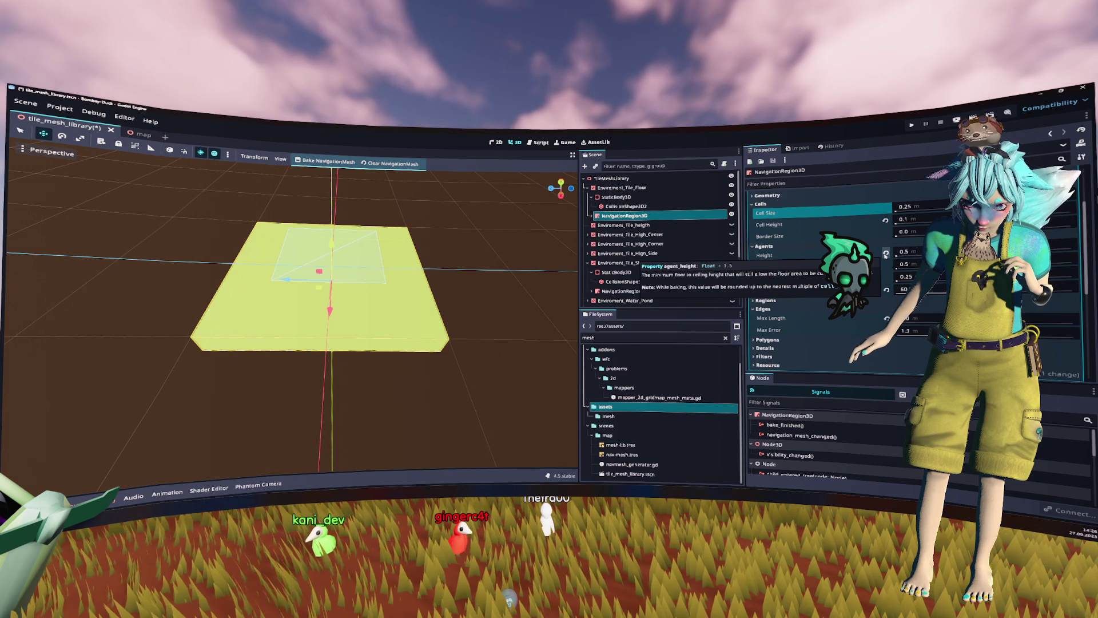
Step: Set agent Radius and Cell Size to 0.1 and Border Size 0, rebaking over the tile top
{"action": "left_click", "coordinate": [905, 264]}
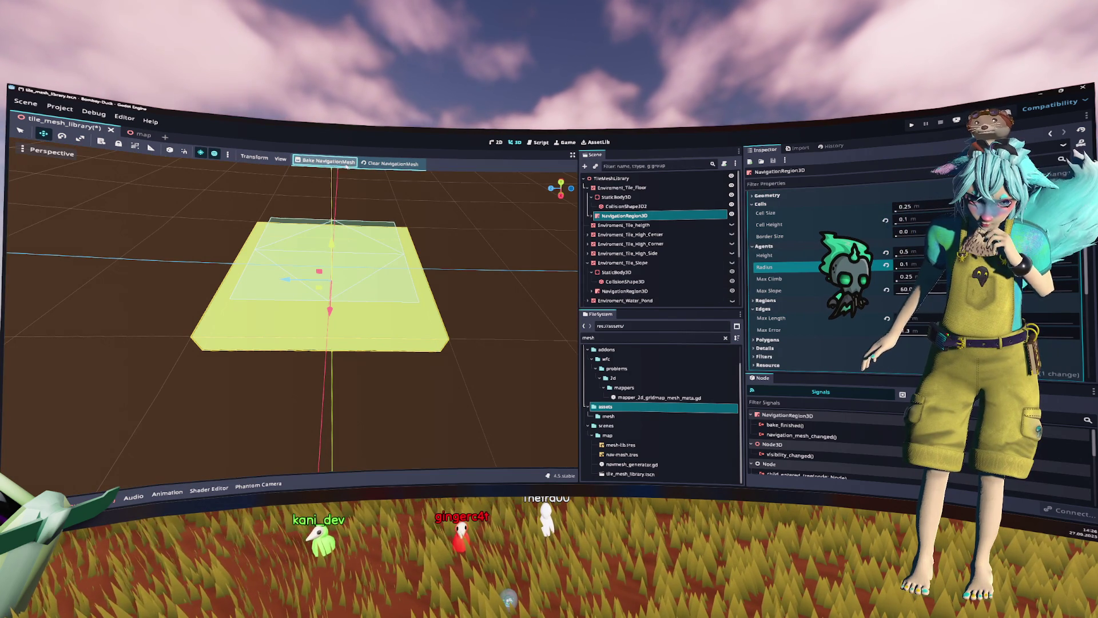
{"action": "left_click", "coordinate": [346, 162]}
{"action": "left_click", "coordinate": [875, 215]}
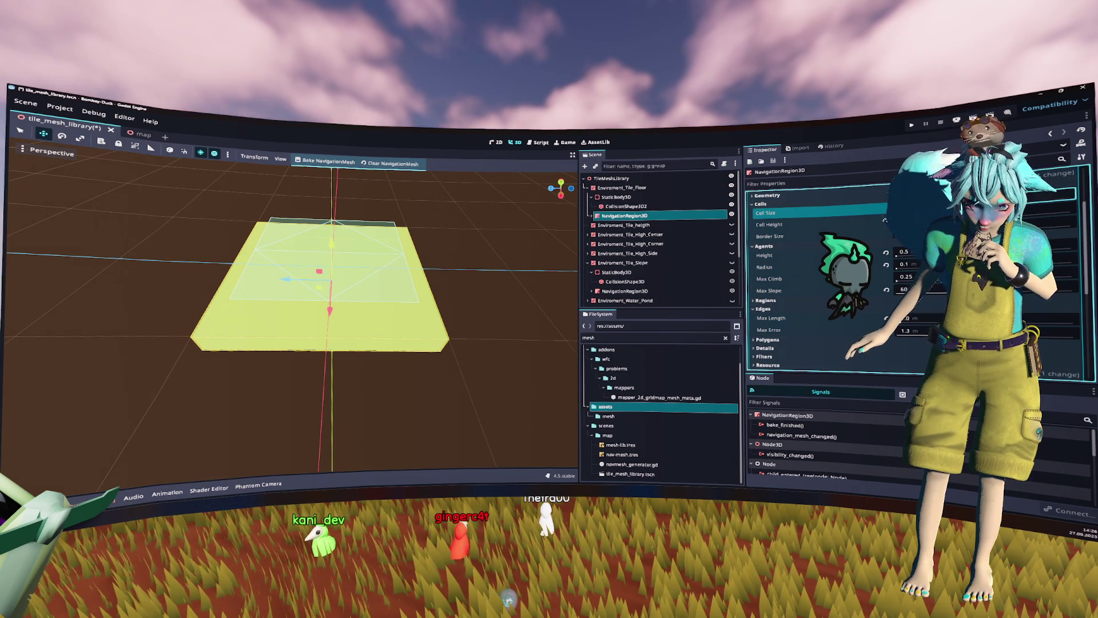
{"action": "left_click", "coordinate": [323, 161]}
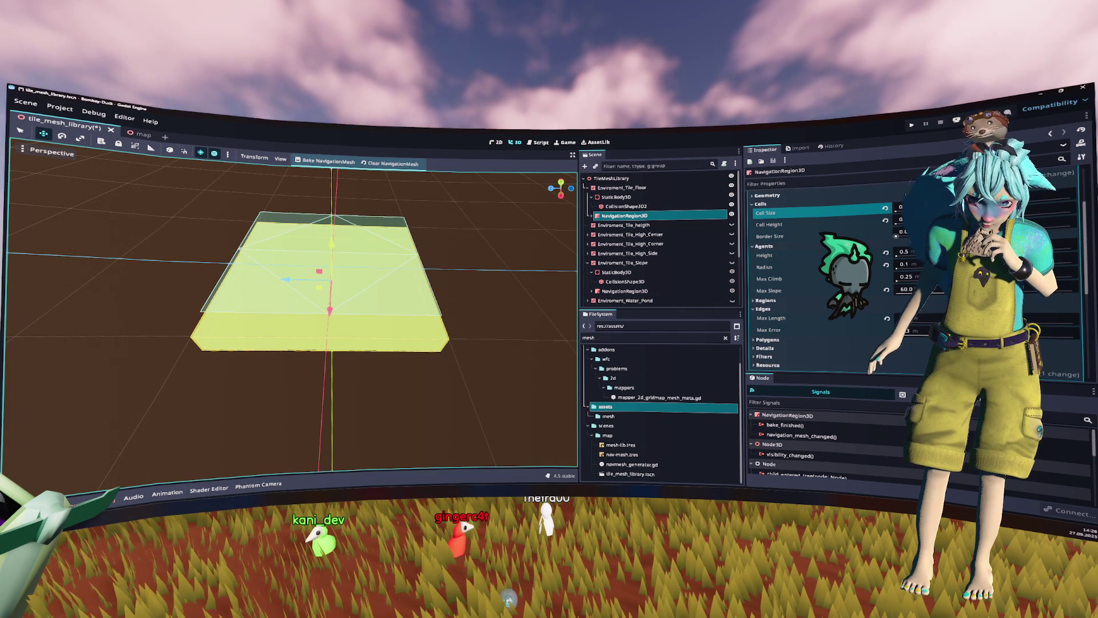
{"action": "left_click", "coordinate": [904, 232]}
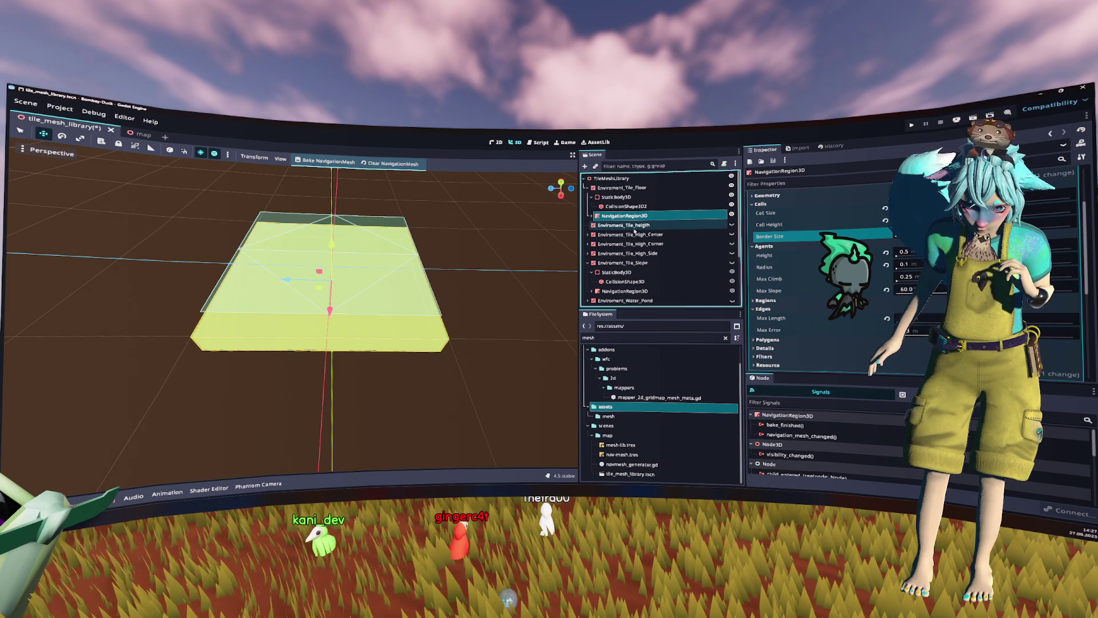
{"action": "scroll", "coordinate": [636, 269], "scroll_direction": "down", "scroll_amount": 3}
Step: Show the slope tile and paste the floor mesh under its NavigationRegion3D
{"action": "scroll", "coordinate": [636, 268], "scroll_direction": "up", "scroll_amount": 2}
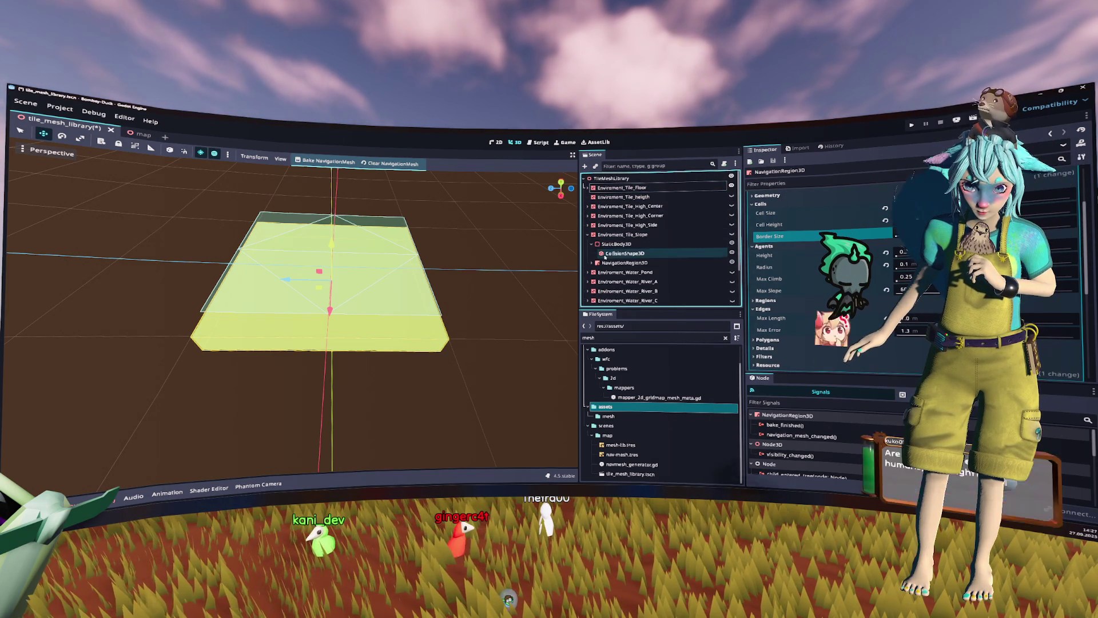
{"action": "left_click", "coordinate": [613, 263]}
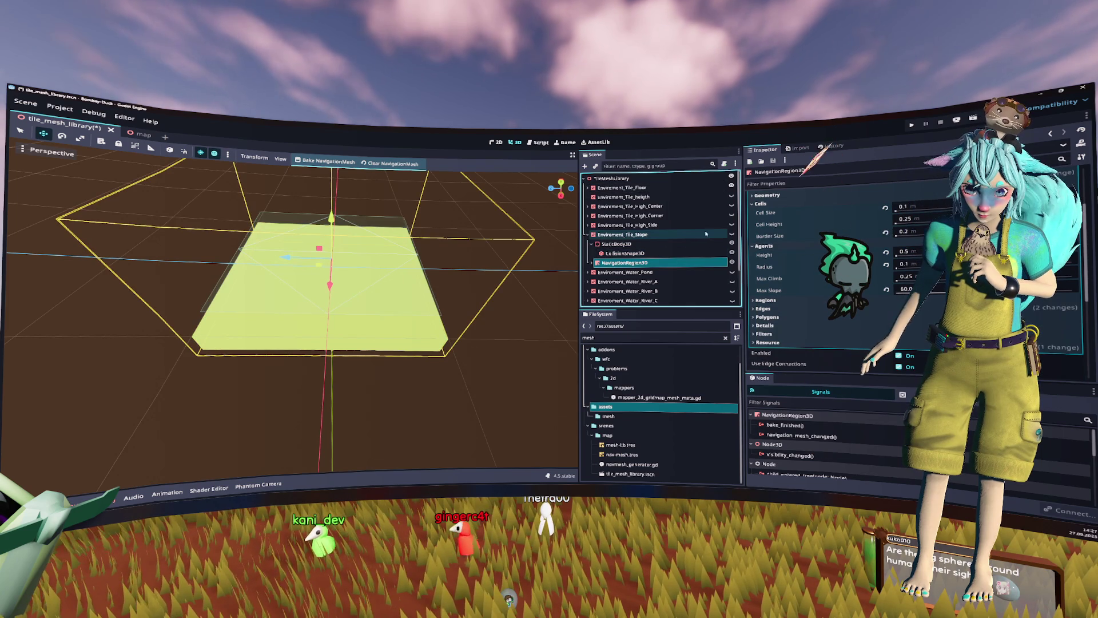
{"action": "left_click", "coordinate": [731, 234]}
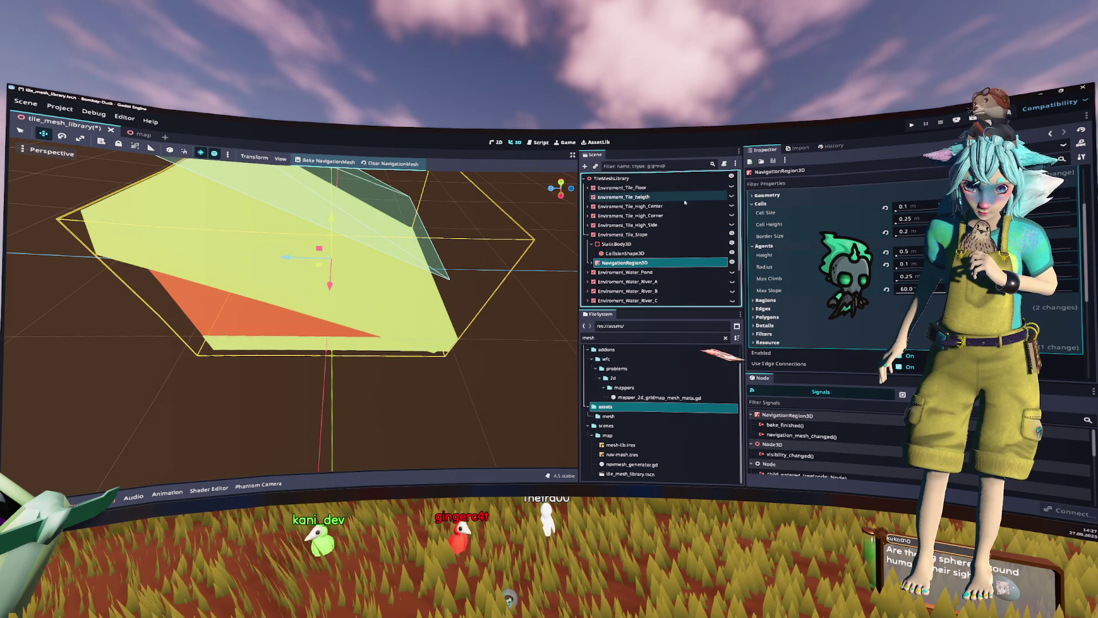
{"action": "scroll", "coordinate": [291, 309], "scroll_direction": "up", "scroll_amount": 3}
{"action": "left_click_drag", "start_coordinate": [430, 239], "coordinate": [410, 201]}
{"action": "left_click", "coordinate": [629, 263]}
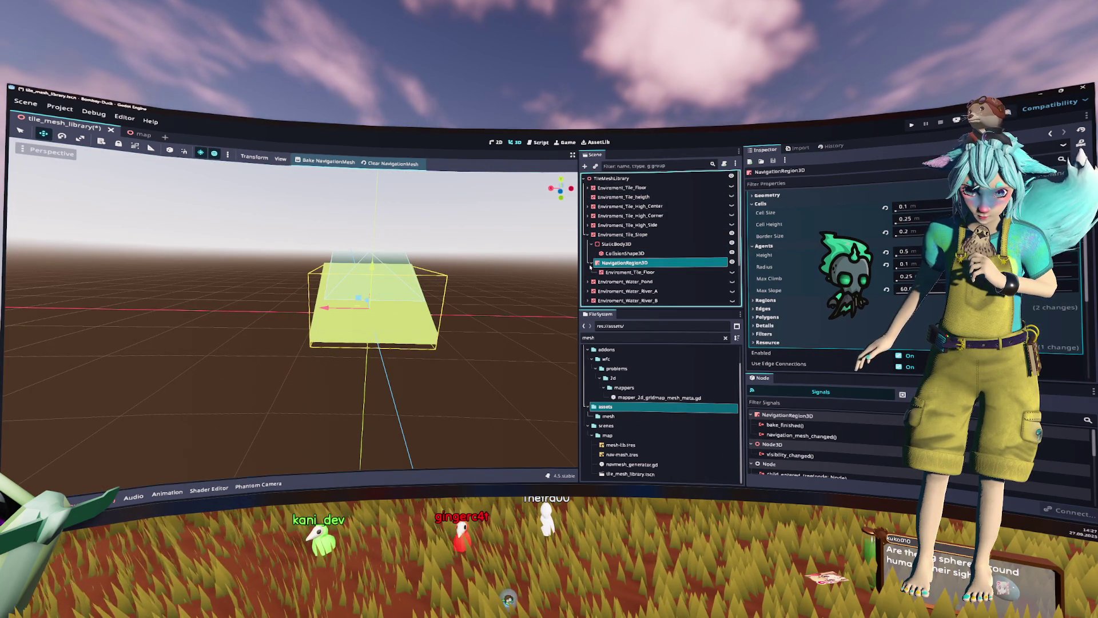
{"action": "key", "text": "ctrl+v"}
{"action": "left_click", "coordinate": [625, 262]}
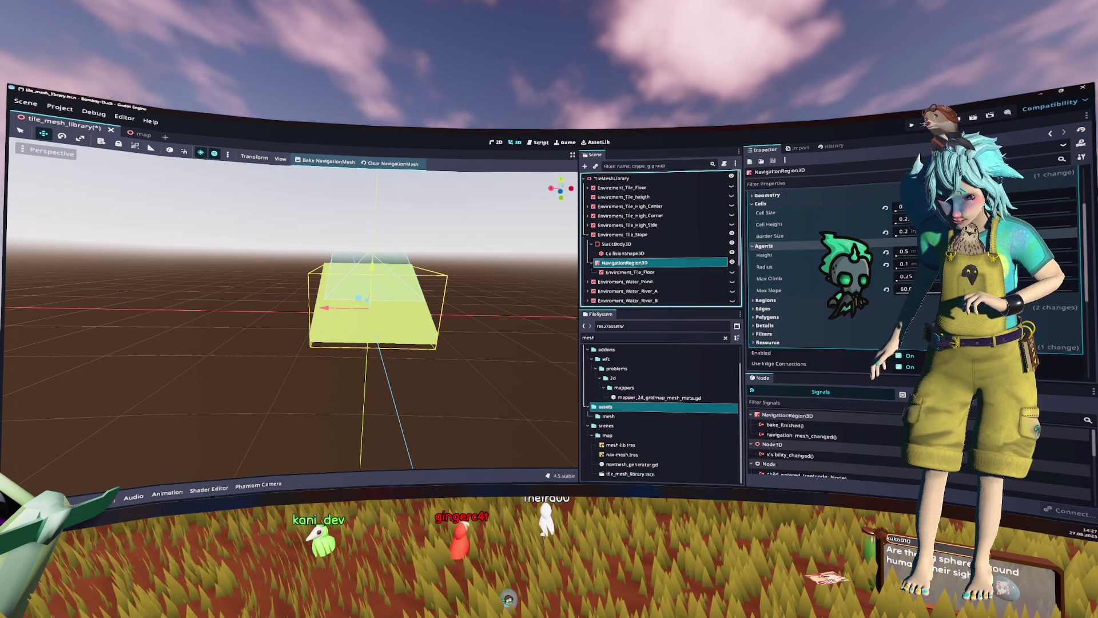
Step: Set the slope region's Cell Height to 0.1 and Border Size 0, then launch the game
{"action": "left_click", "coordinate": [915, 219]}
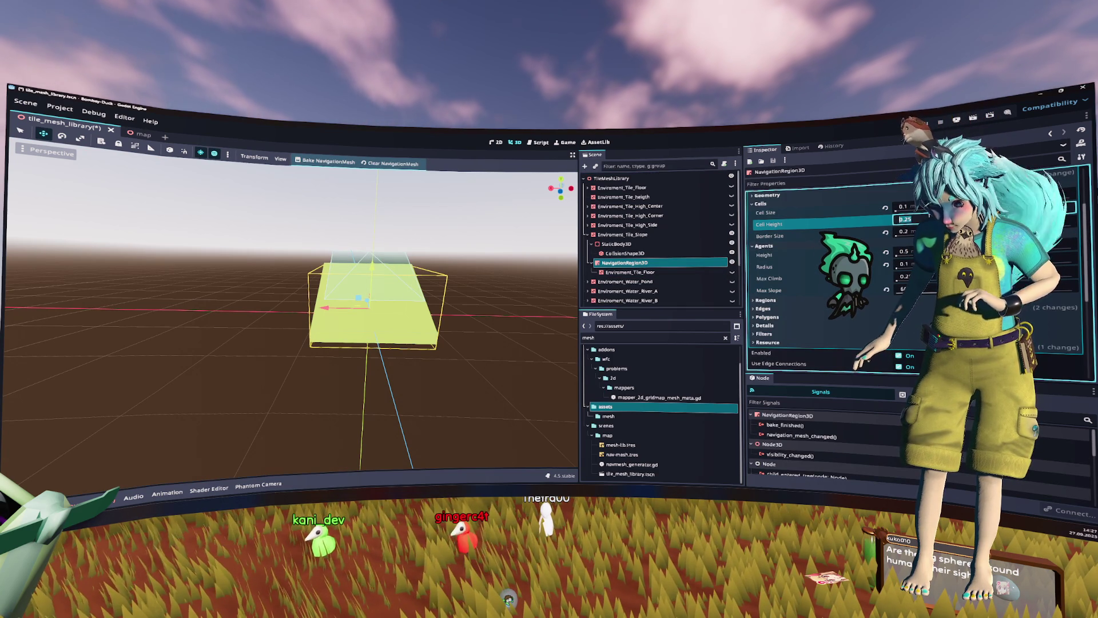
{"action": "type", "text": "0.1"}
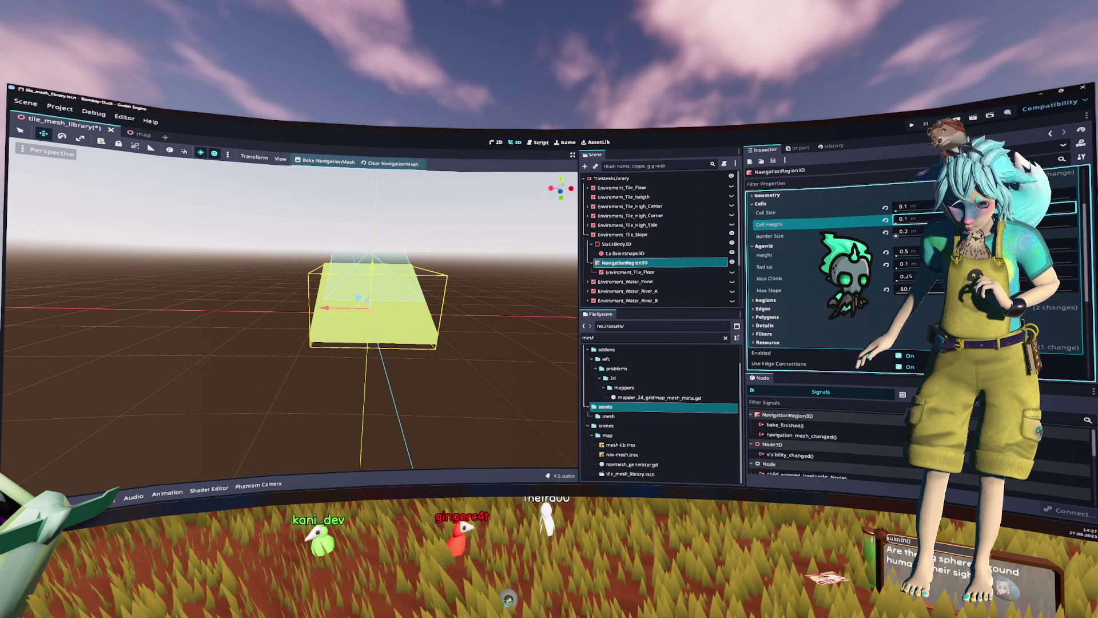
{"action": "key", "text": "Tab"}
{"action": "type", "text": "0"}
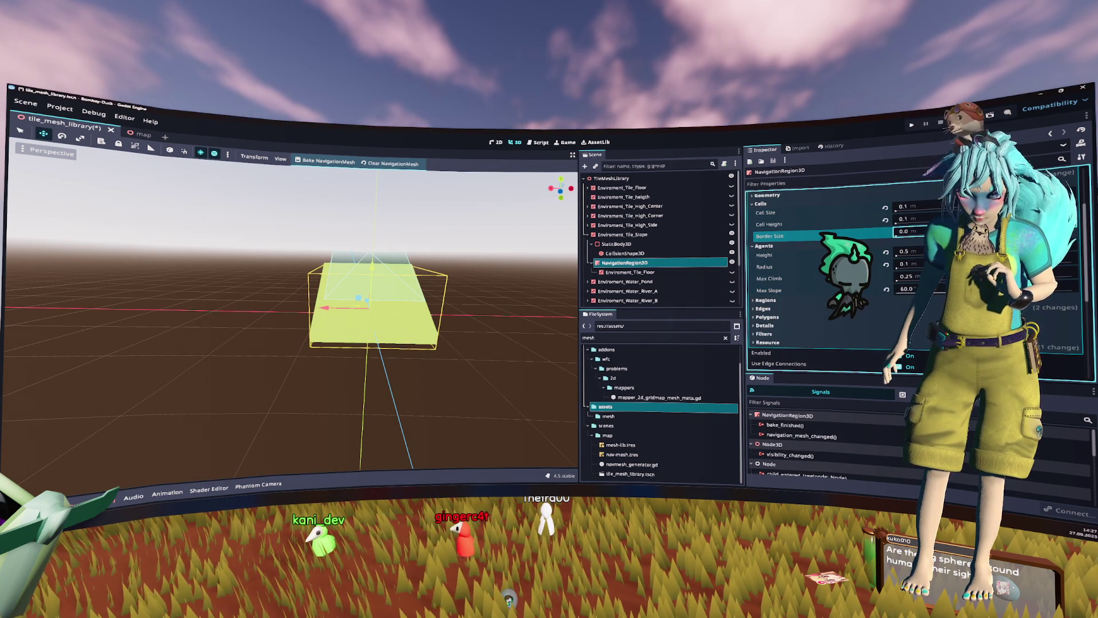
{"action": "key", "text": "Return"}
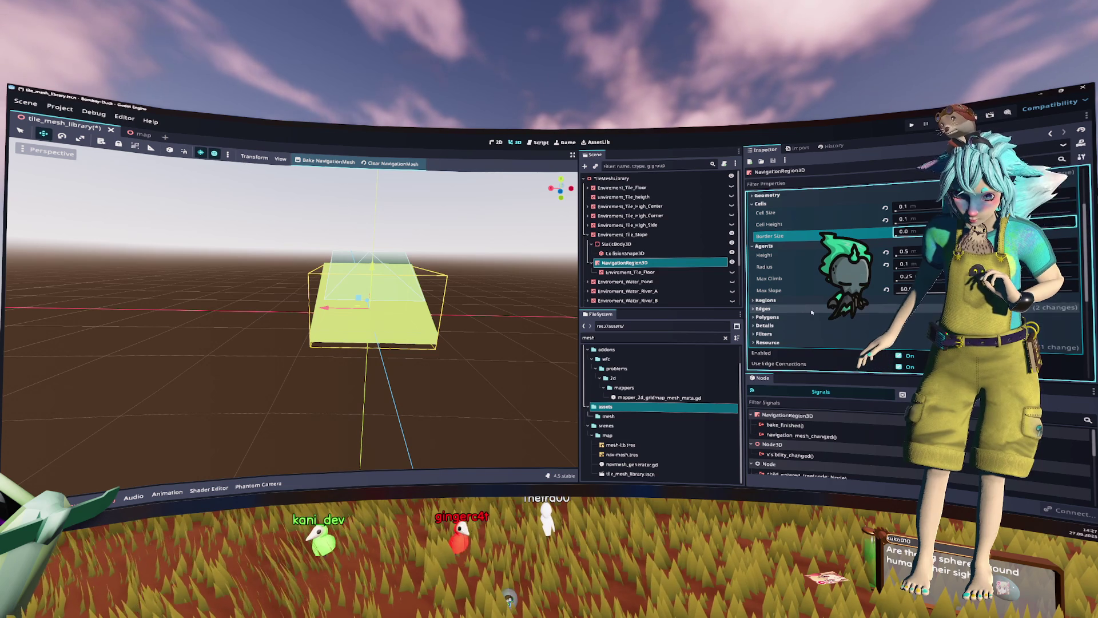
{"action": "left_click", "coordinate": [812, 310]}
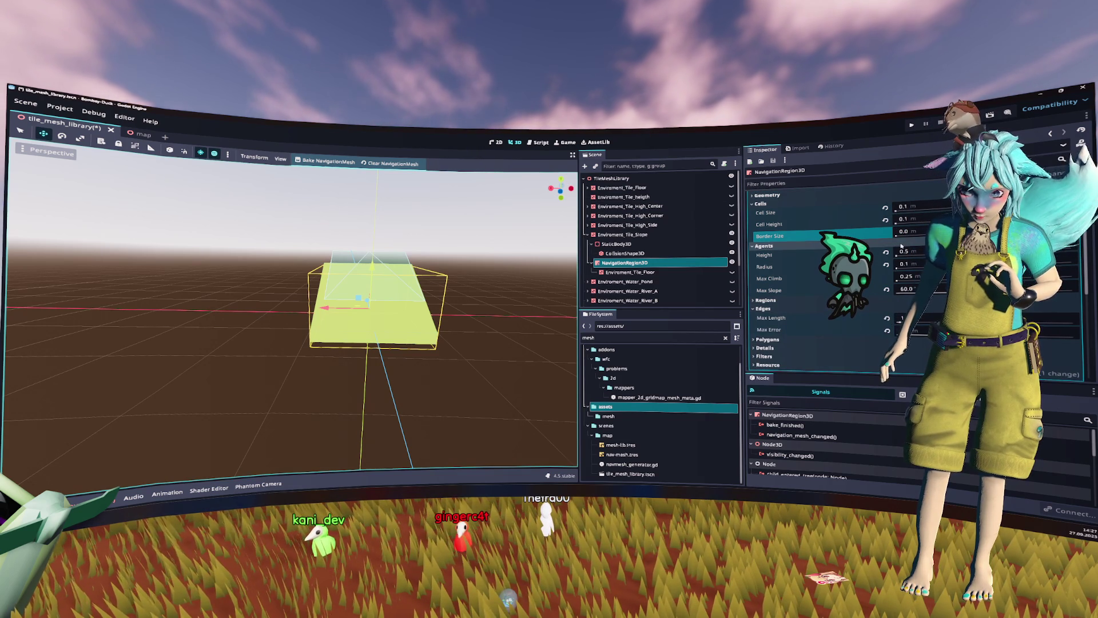
{"action": "mouse_move", "coordinate": [446, 254]}
{"action": "left_mouse_down"}
{"action": "mouse_move", "coordinate": [462, 250]}
{"action": "mouse_move", "coordinate": [436, 292]}
{"action": "left_mouse_up"}
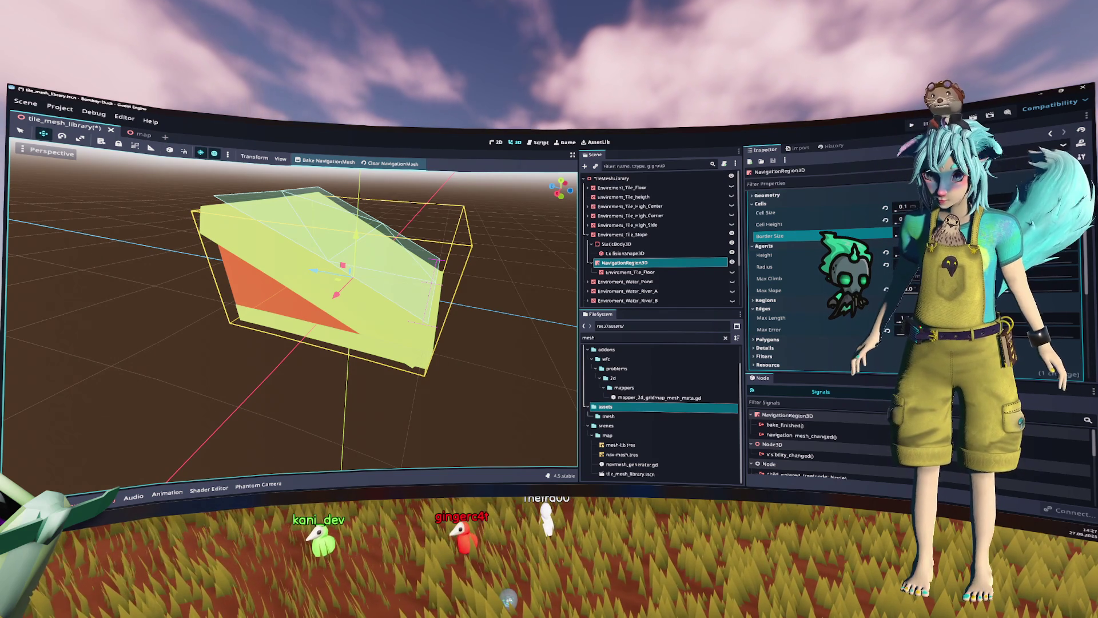
{"action": "key", "text": "F6"}
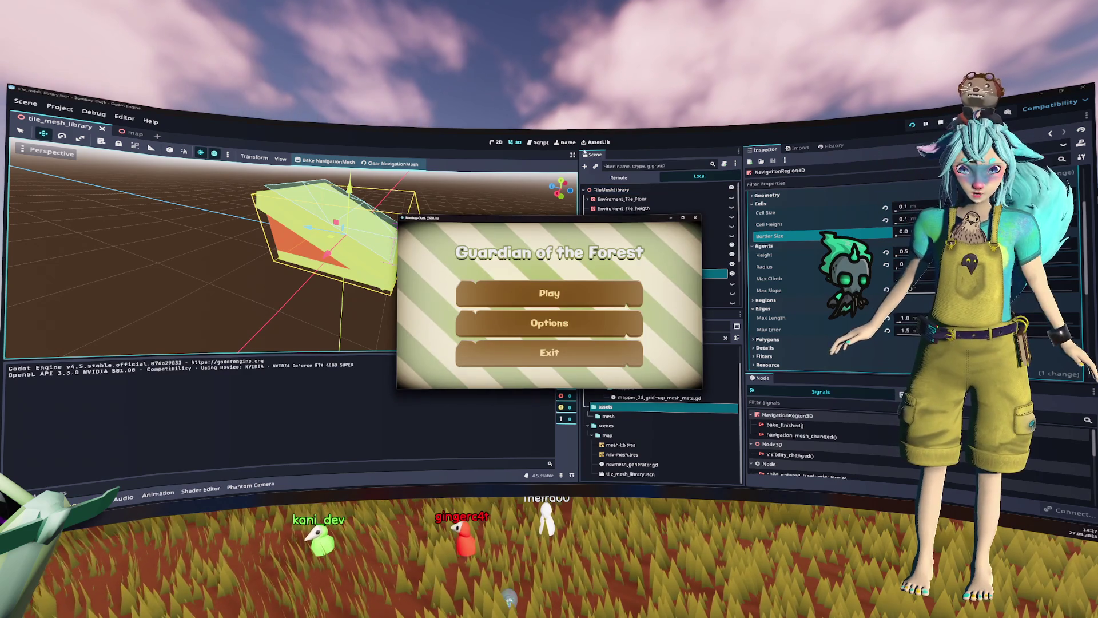
Step: Start play from the main menu, stop the game, and view the map scene from above
{"action": "left_click", "coordinate": [514, 297]}
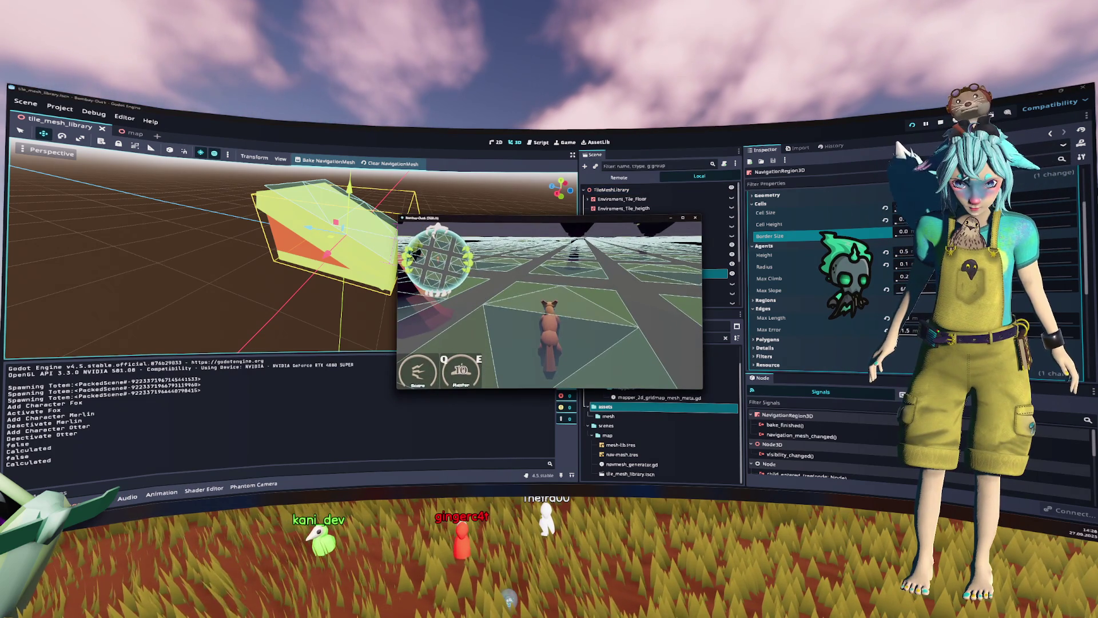
{"action": "key", "text": "F8"}
{"action": "left_click", "coordinate": [131, 133]}
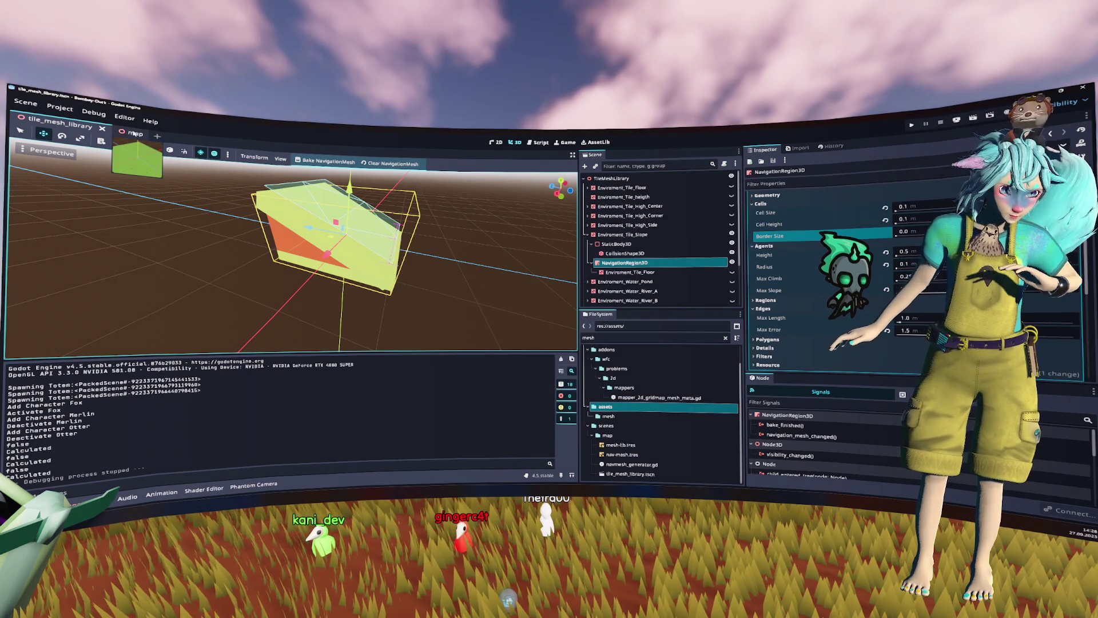
{"action": "mouse_move", "coordinate": [420, 192]}
{"action": "left_mouse_down"}
{"action": "mouse_move", "coordinate": [353, 290]}
{"action": "mouse_move", "coordinate": [477, 228]}
{"action": "left_mouse_up"}
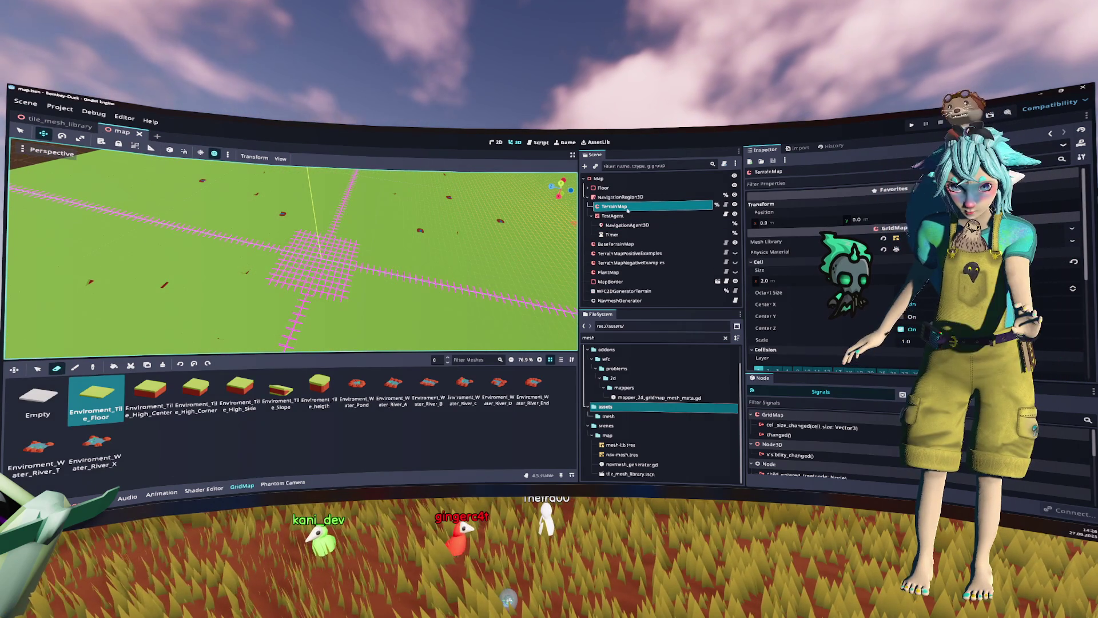
Step: Select the map's NavigationRegion3D and adjust its Cell Size and Cell Height settings
{"action": "left_click", "coordinate": [632, 198]}
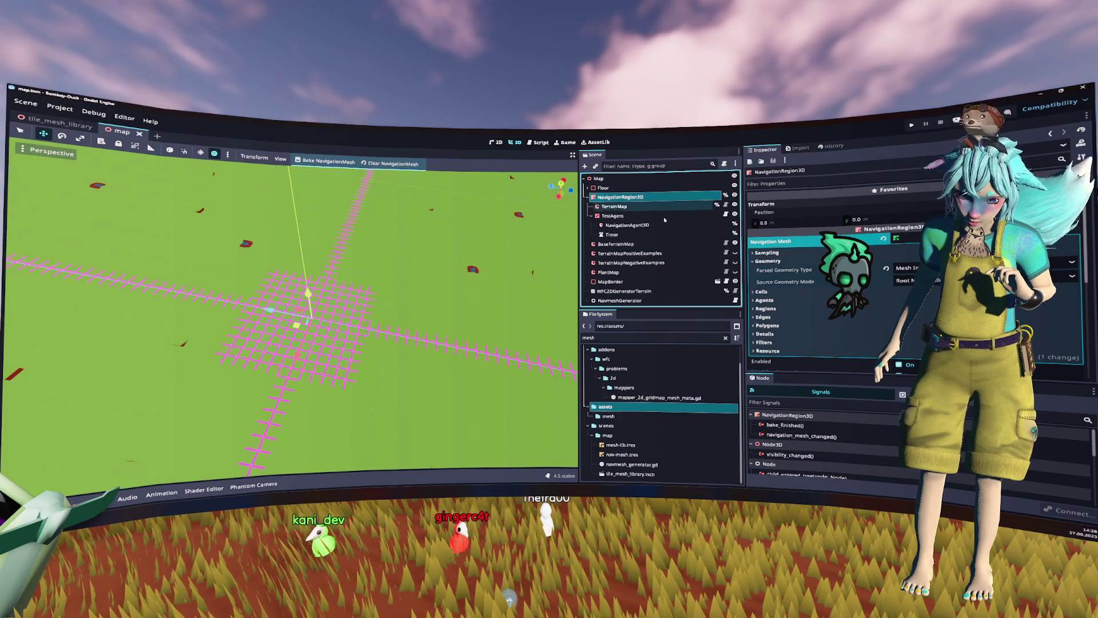
{"action": "left_click", "coordinate": [778, 292]}
{"action": "left_click", "coordinate": [915, 300]}
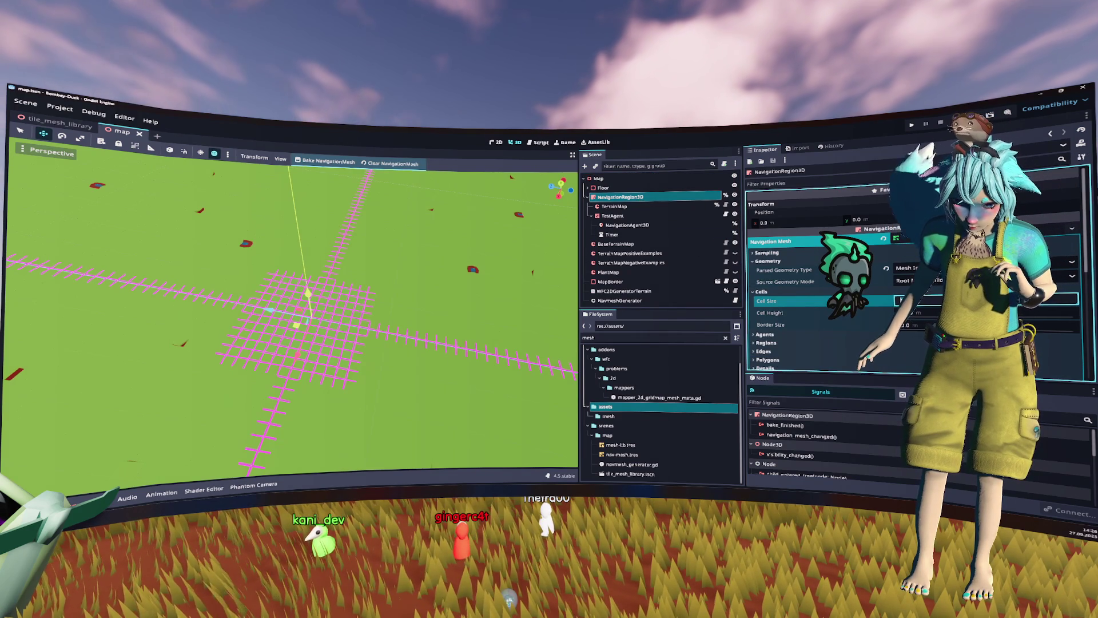
{"action": "left_click", "coordinate": [915, 313]}
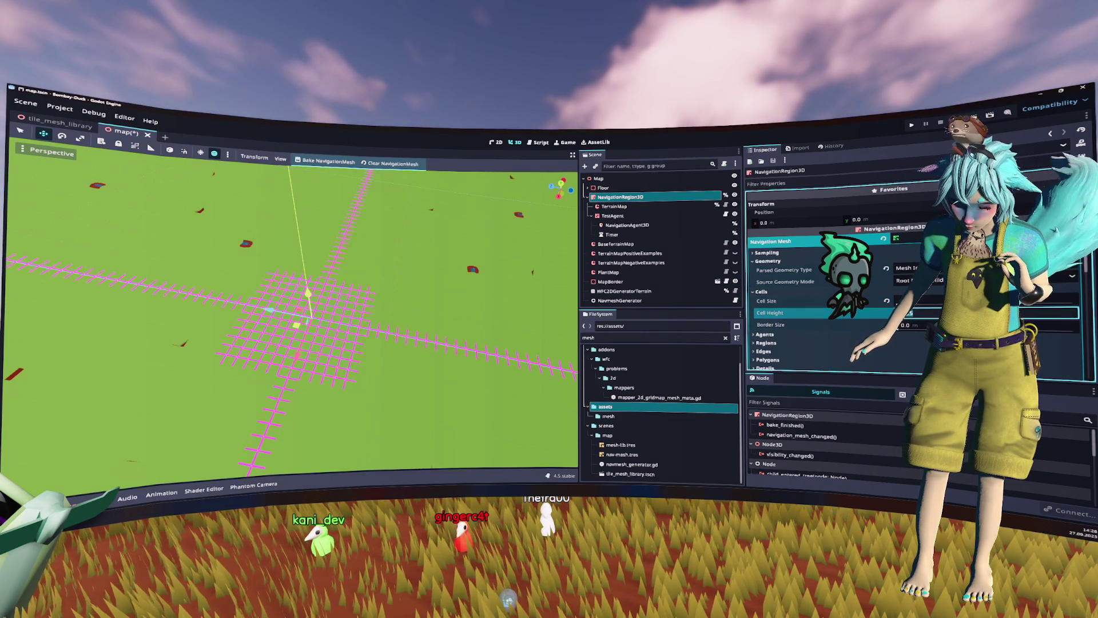
{"action": "scroll", "coordinate": [801, 320], "scroll_direction": "down", "scroll_amount": 3}
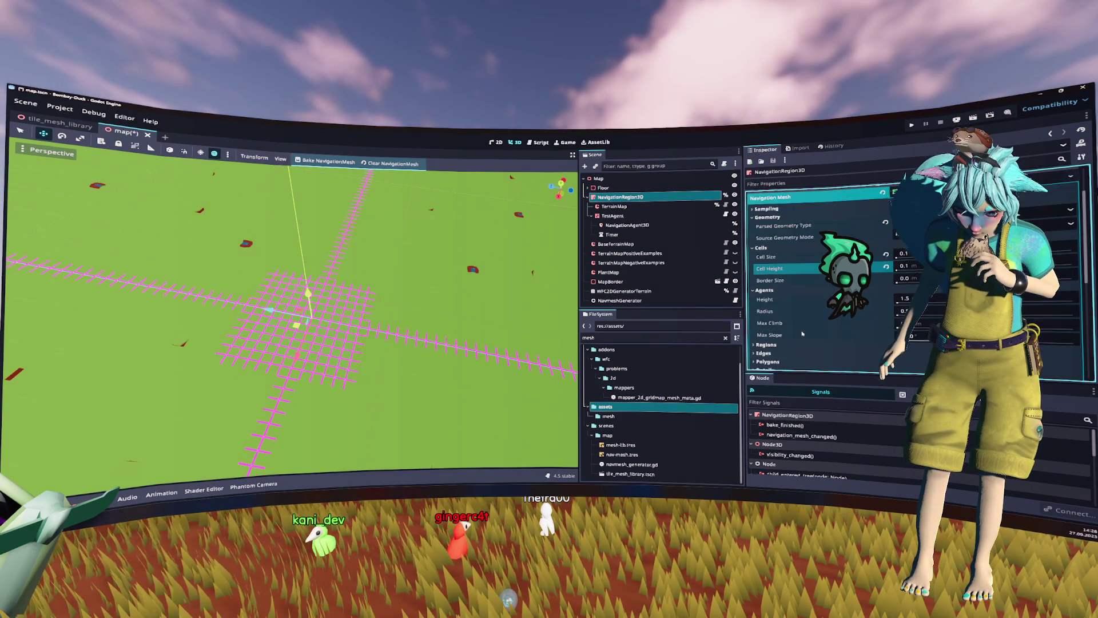
{"action": "left_click", "coordinate": [764, 268]}
{"action": "left_click", "coordinate": [802, 324]}
{"action": "scroll", "coordinate": [806, 297], "scroll_direction": "down", "scroll_amount": 2}
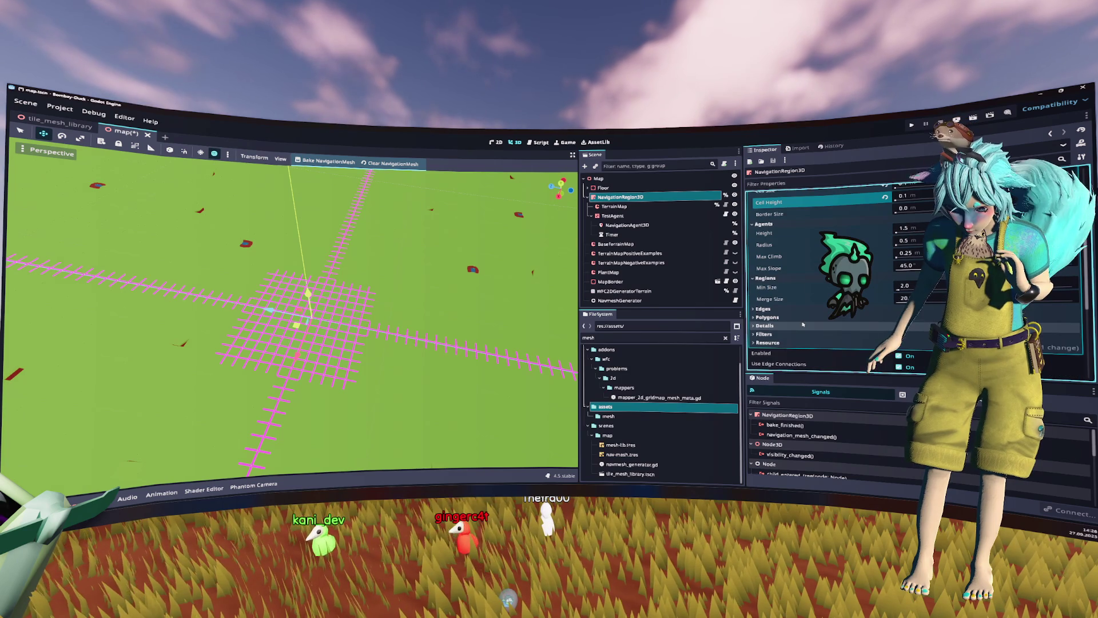
Step: Set agent Radius 0.25 and Max Slope 60, adjust Max Length, and save the map scene
{"action": "left_click", "coordinate": [909, 242]}
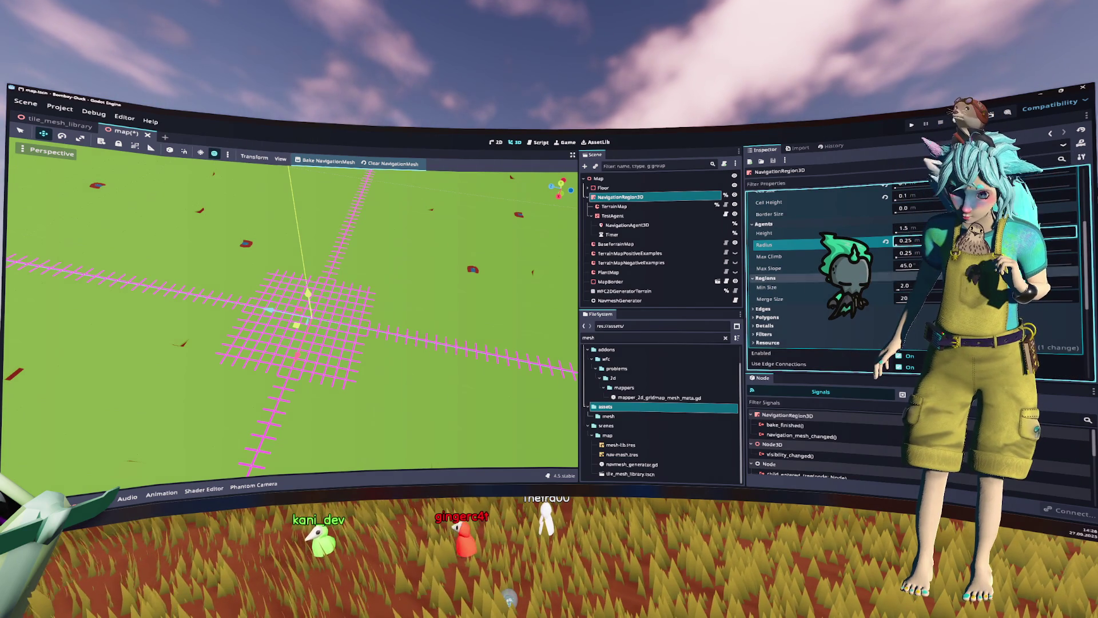
{"action": "key", "text": "Tab"}
{"action": "key", "text": "Tab"}
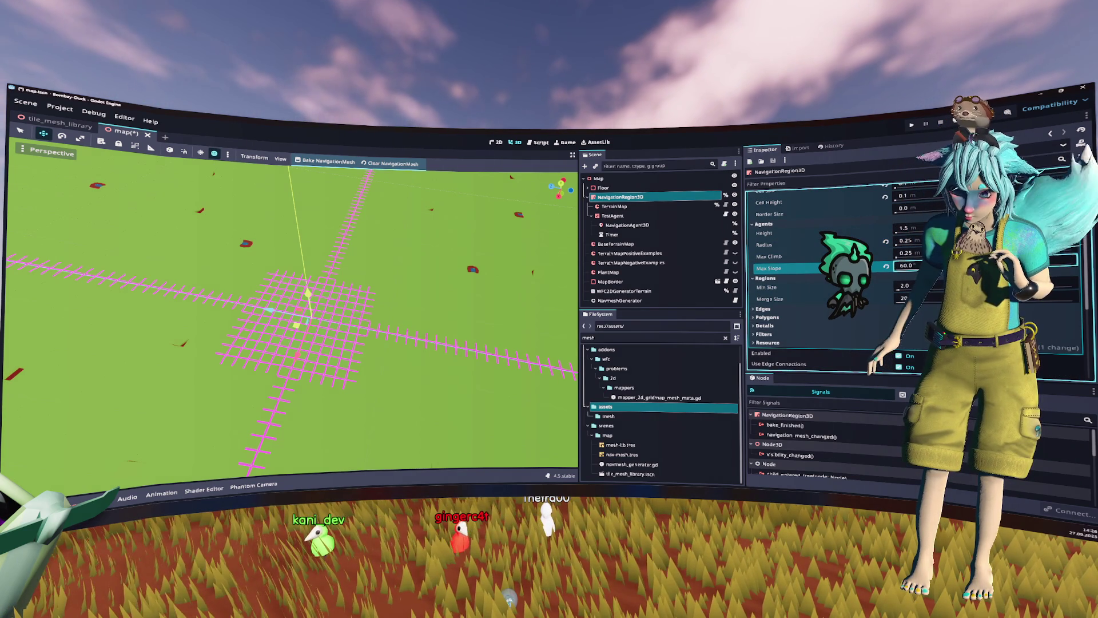
{"action": "left_click", "coordinate": [773, 309]}
{"action": "left_click", "coordinate": [917, 319]}
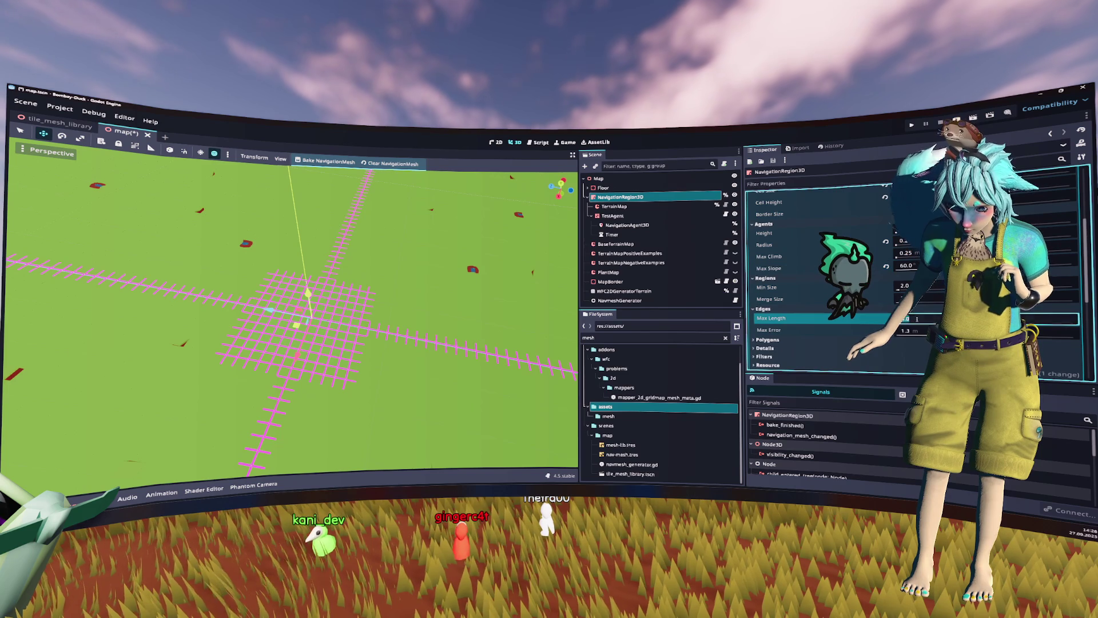
{"action": "key", "text": "ctrl+s"}
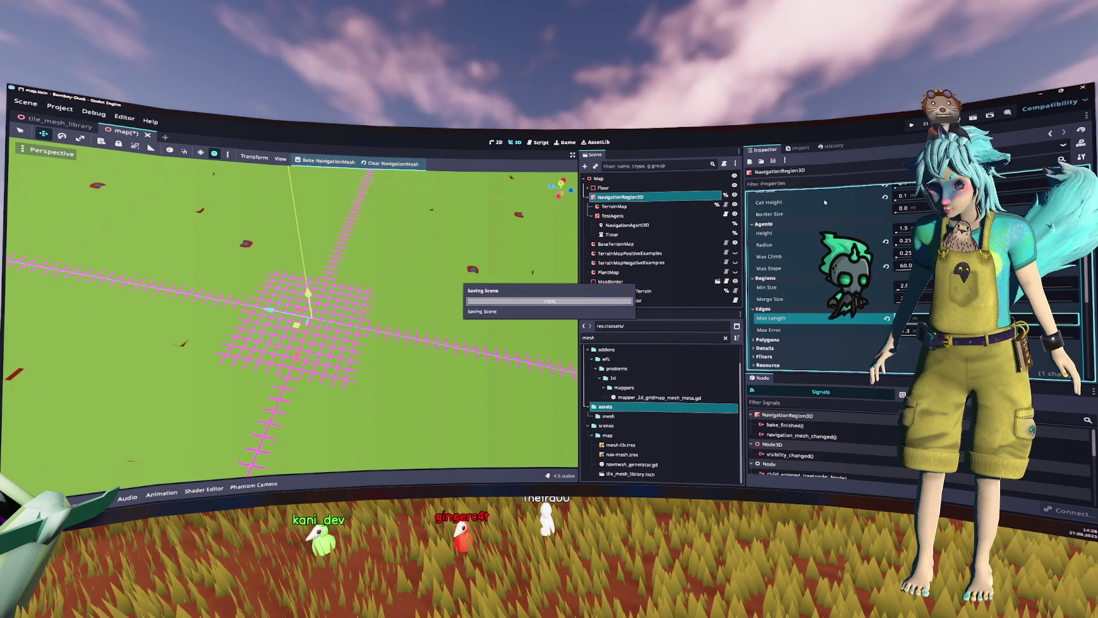
{"action": "left_click", "coordinate": [680, 210]}
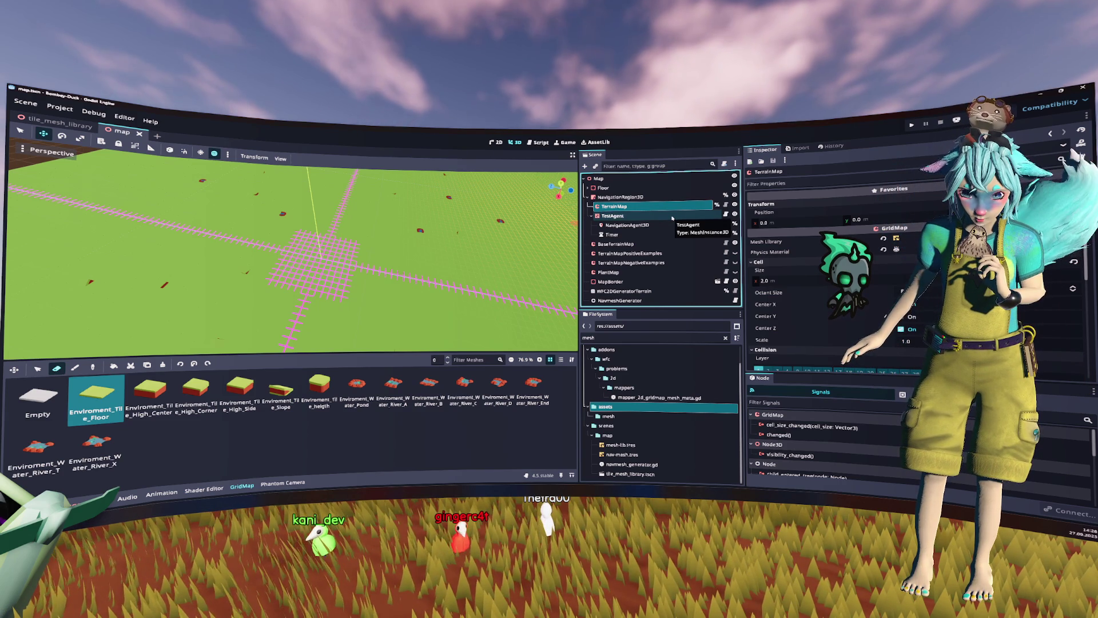
{"action": "left_click", "coordinate": [613, 216]}
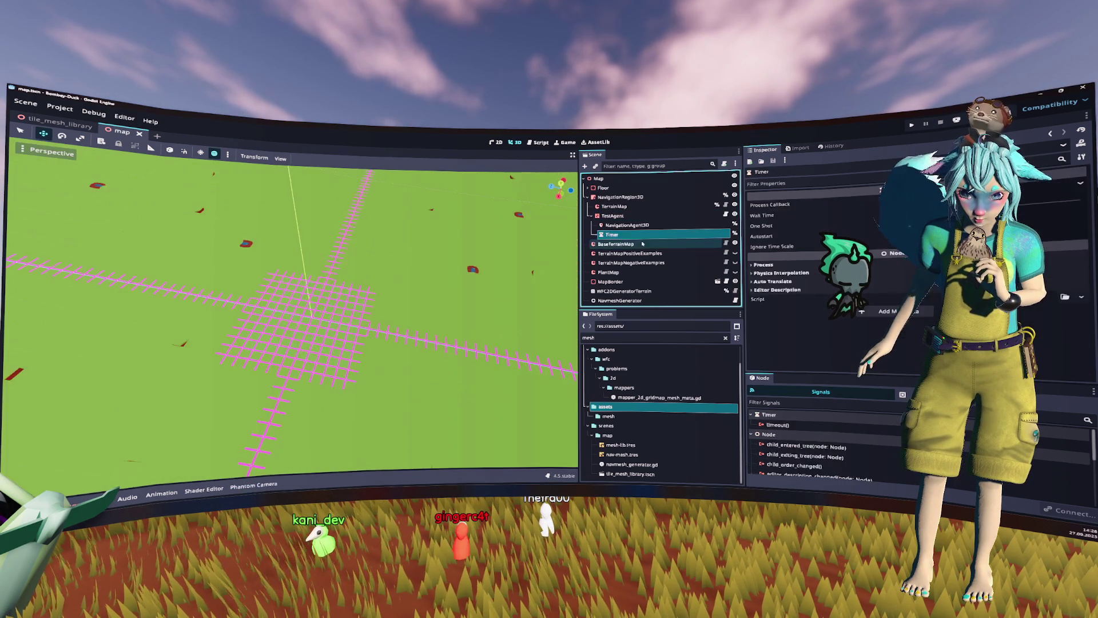
Step: Update BaseTerrainMap's mesh library from the scene, applying transforms
{"action": "left_click", "coordinate": [615, 244]}
{"action": "left_click", "coordinate": [847, 241]}
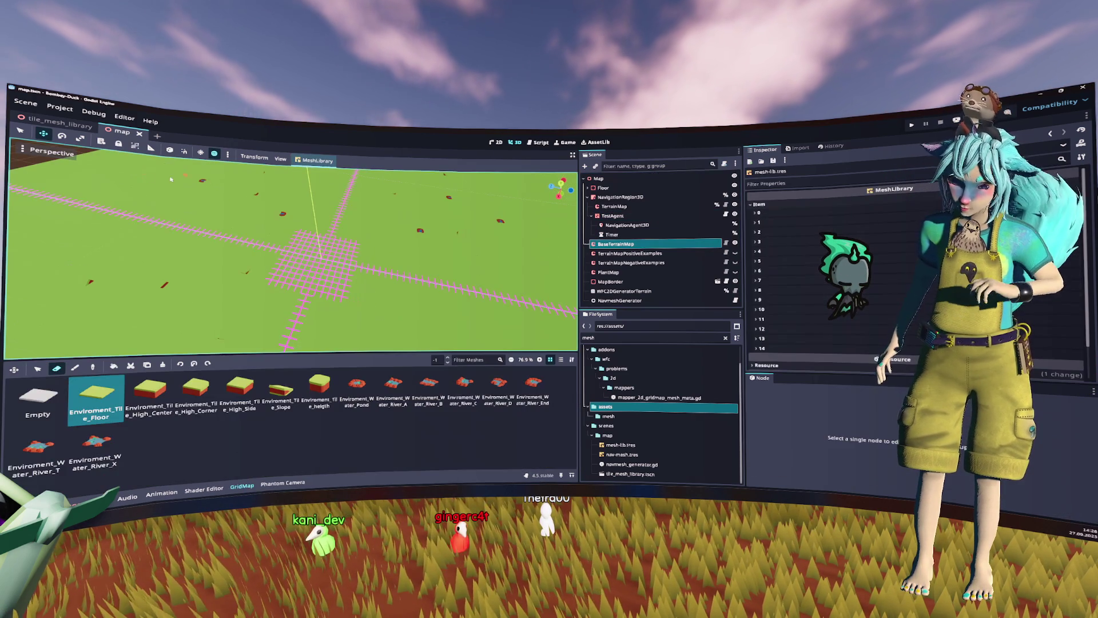
{"action": "left_click", "coordinate": [314, 160]}
{"action": "left_click", "coordinate": [356, 219]}
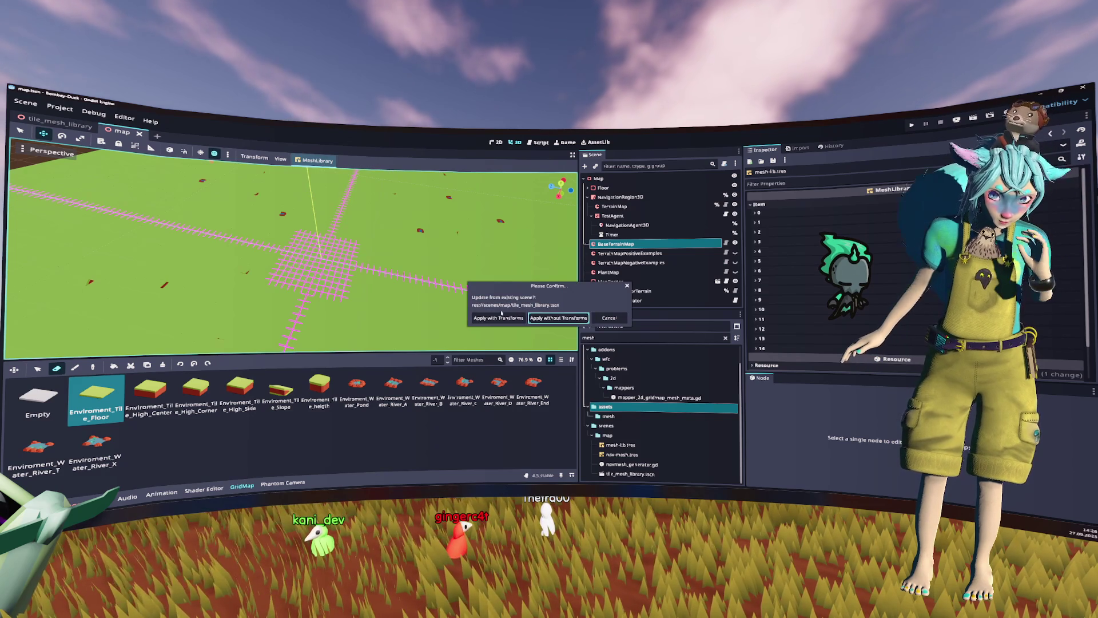
{"action": "key", "text": "Left"}
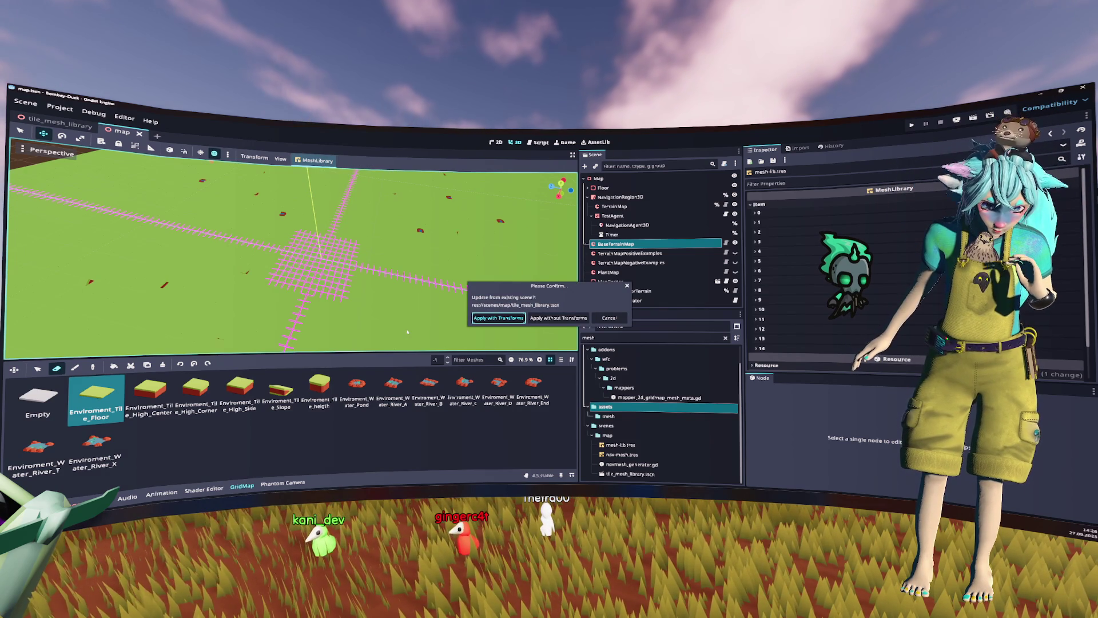
{"action": "key", "text": "Return"}
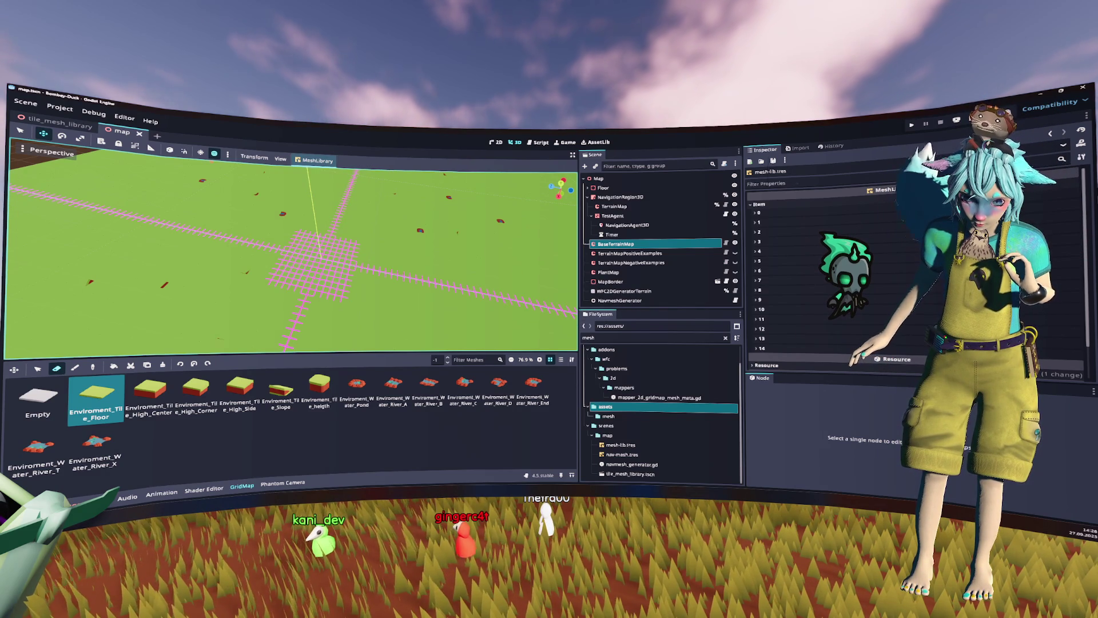
Step: Save mesh-lib.tres, close the open scenes, and run the game to test navigation
{"action": "left_click", "coordinate": [777, 170]}
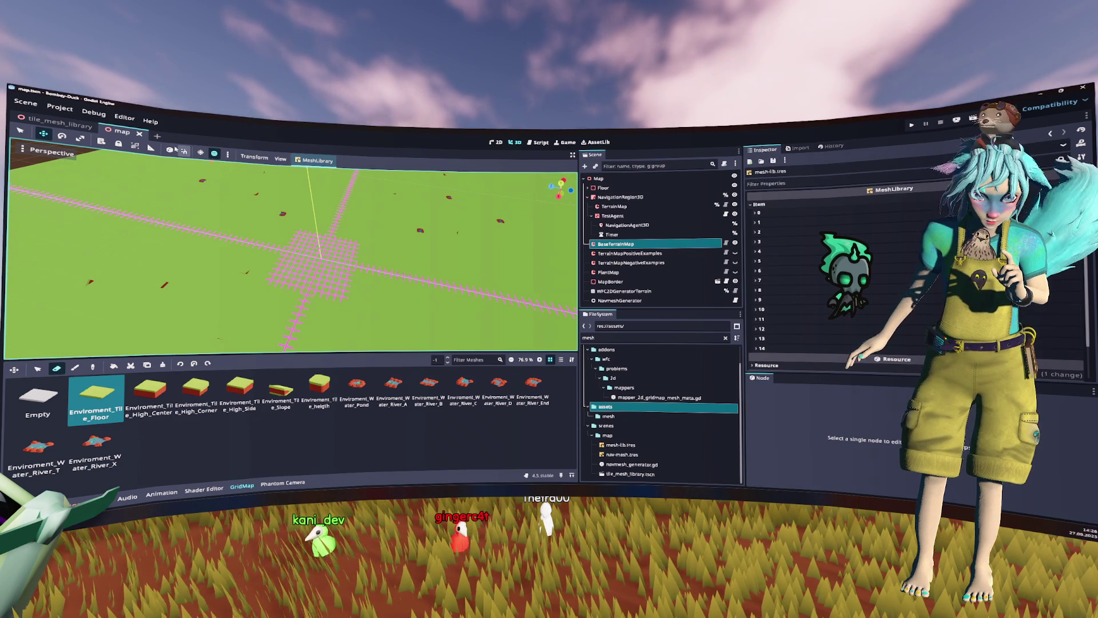
{"action": "key", "text": "ctrl+shift+w"}
{"action": "key", "text": "ctrl+shift+w"}
{"action": "left_click", "coordinate": [912, 124]}
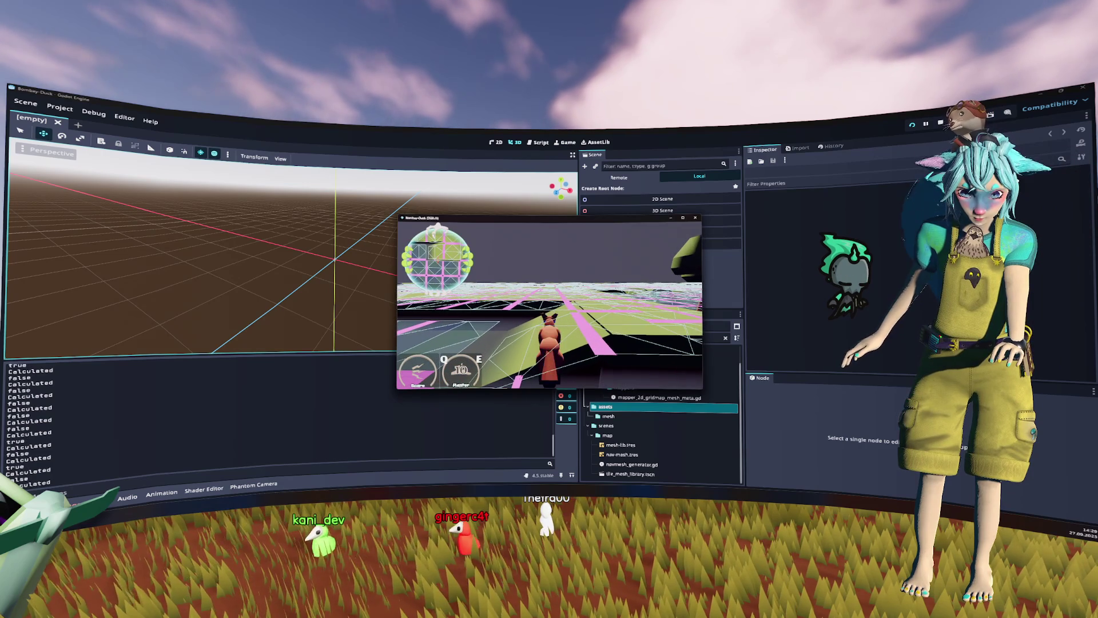
Step: Stop the running game with F8 and return to the empty untitled scene
{"action": "key", "text": "F8"}
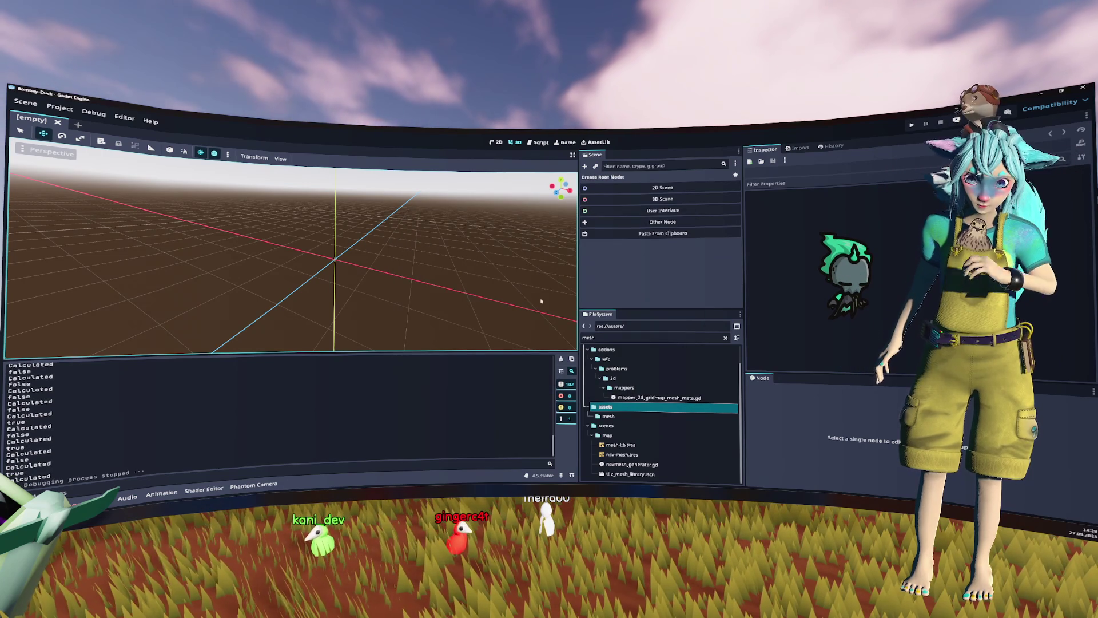
Step: Open tile_mesh_library.tscn from FileSystem and check the Enviroment_Tile_Floor mesh's position value
{"action": "left_click", "coordinate": [619, 338]}
{"action": "type", "text": "_l"}
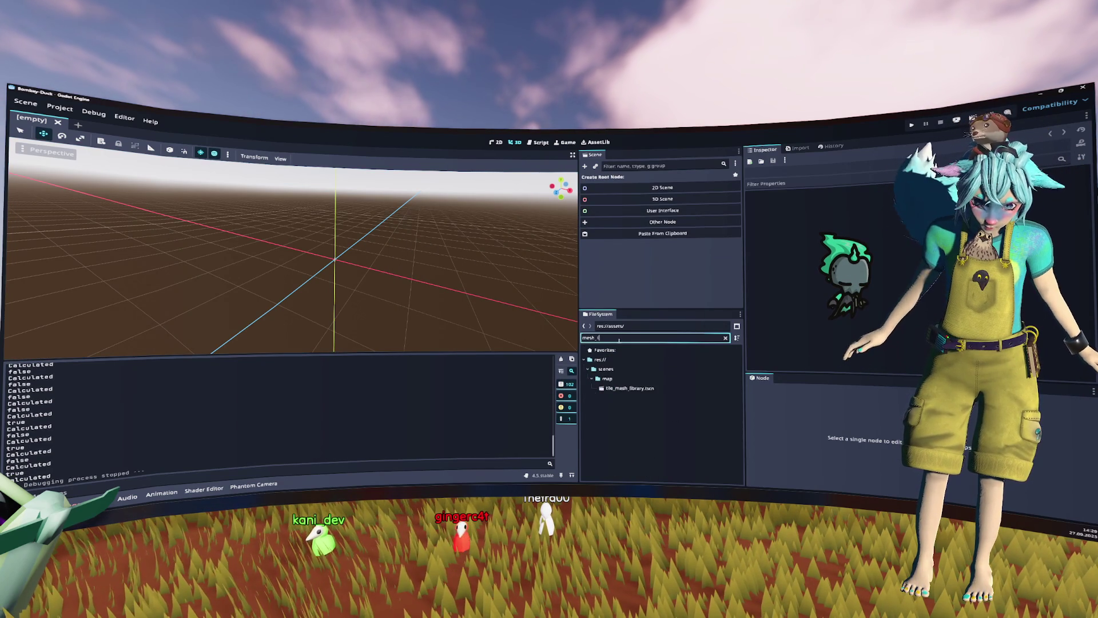
{"action": "double_click", "coordinate": [629, 388]}
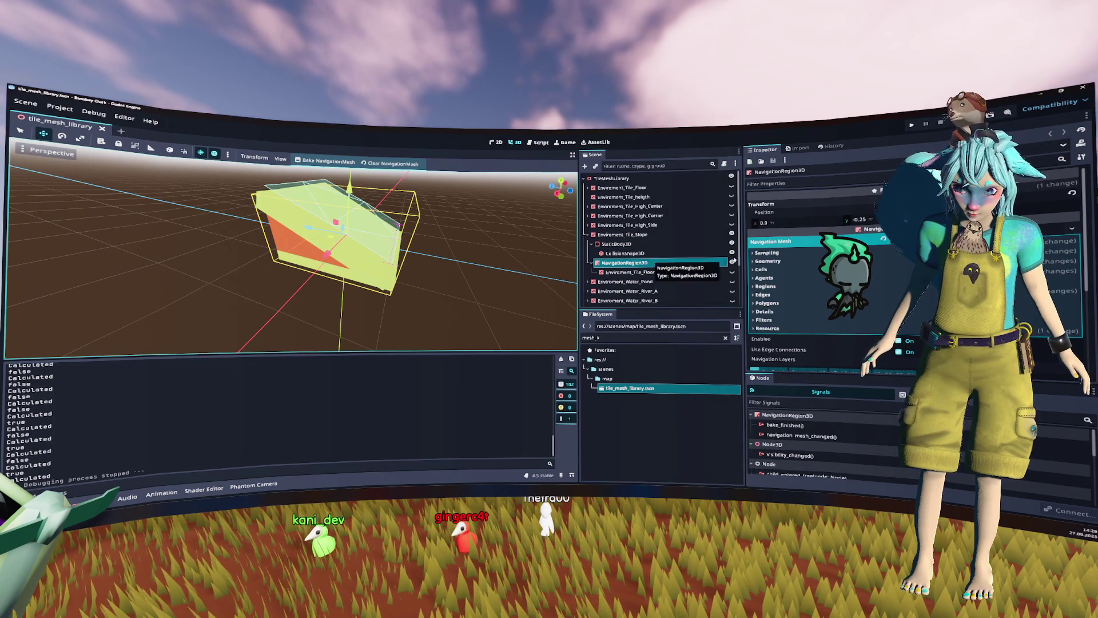
{"action": "left_click", "coordinate": [658, 272]}
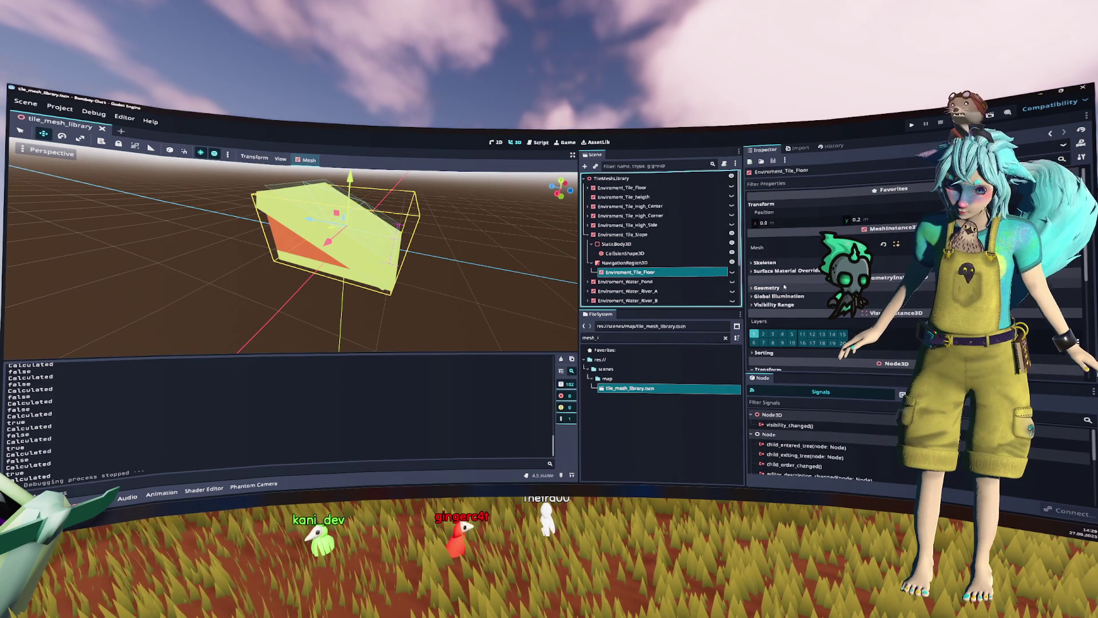
{"action": "scroll", "coordinate": [789, 295], "scroll_direction": "down", "scroll_amount": 4}
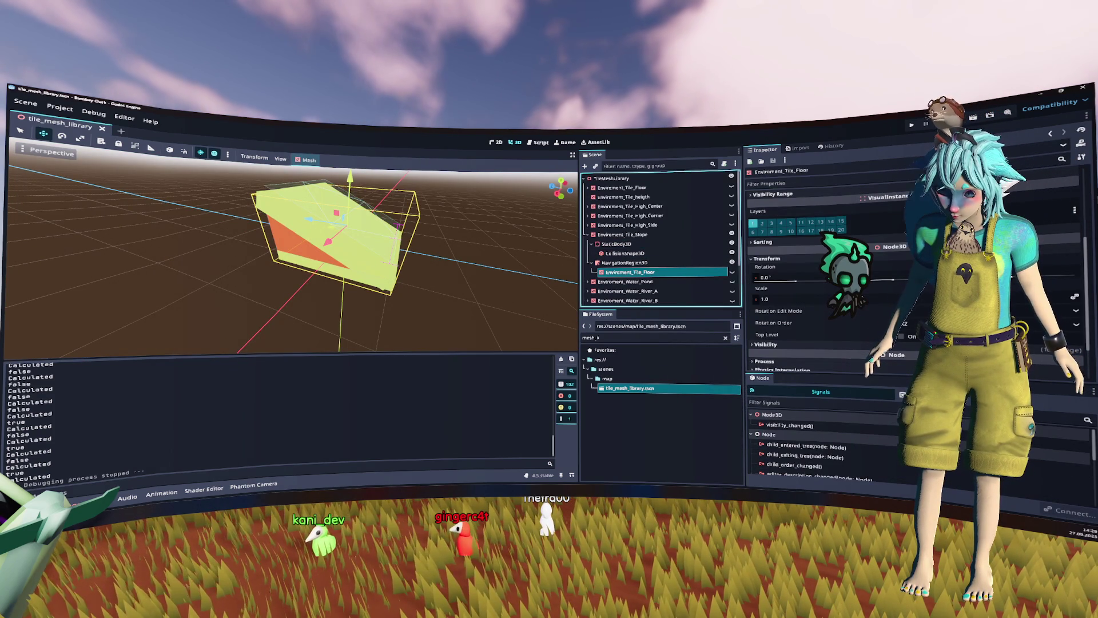
{"action": "scroll", "coordinate": [801, 258], "scroll_direction": "up", "scroll_amount": 4}
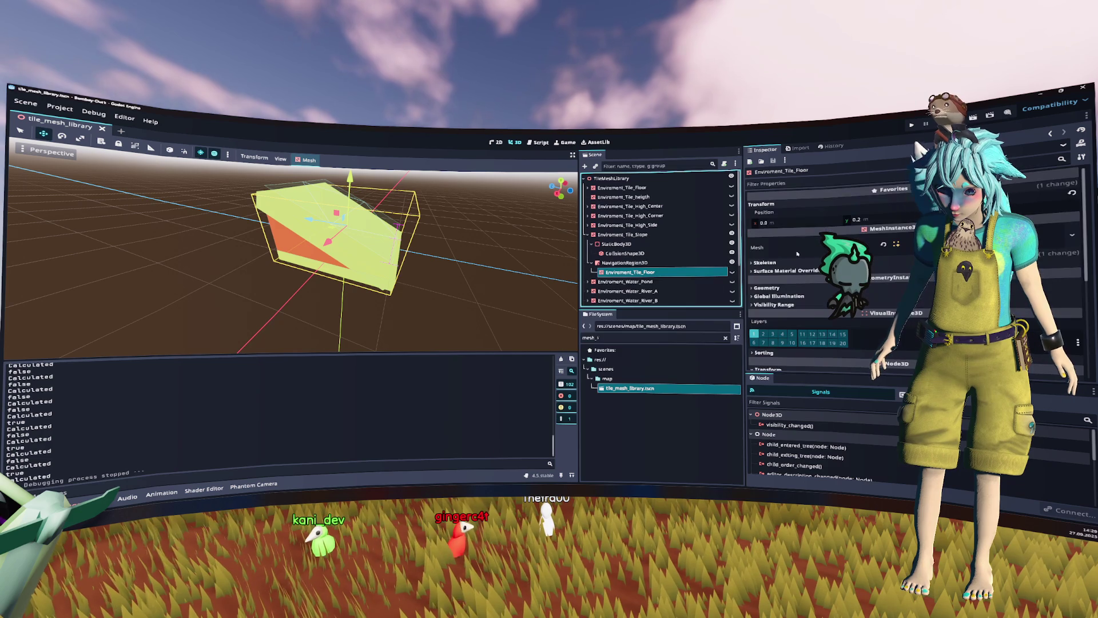
{"action": "left_click", "coordinate": [880, 220]}
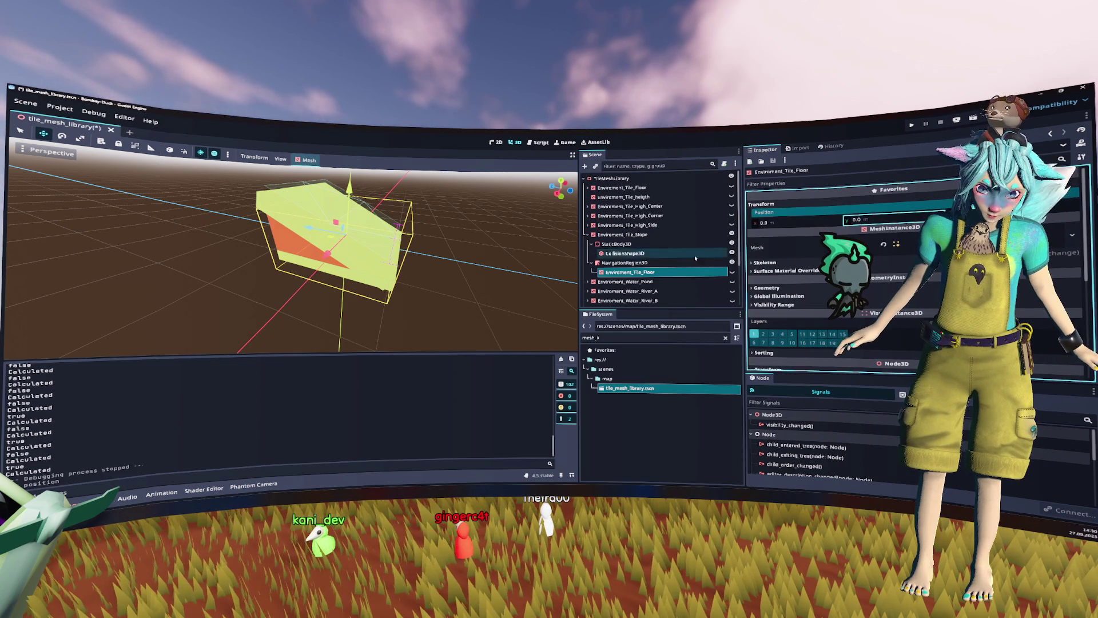
Step: Bake the slope tile's NavigationRegion3D mesh and reset its Y position to 0
{"action": "left_click", "coordinate": [625, 262]}
{"action": "left_click_drag", "start_coordinate": [435, 250], "coordinate": [452, 233]}
{"action": "left_click", "coordinate": [325, 161]}
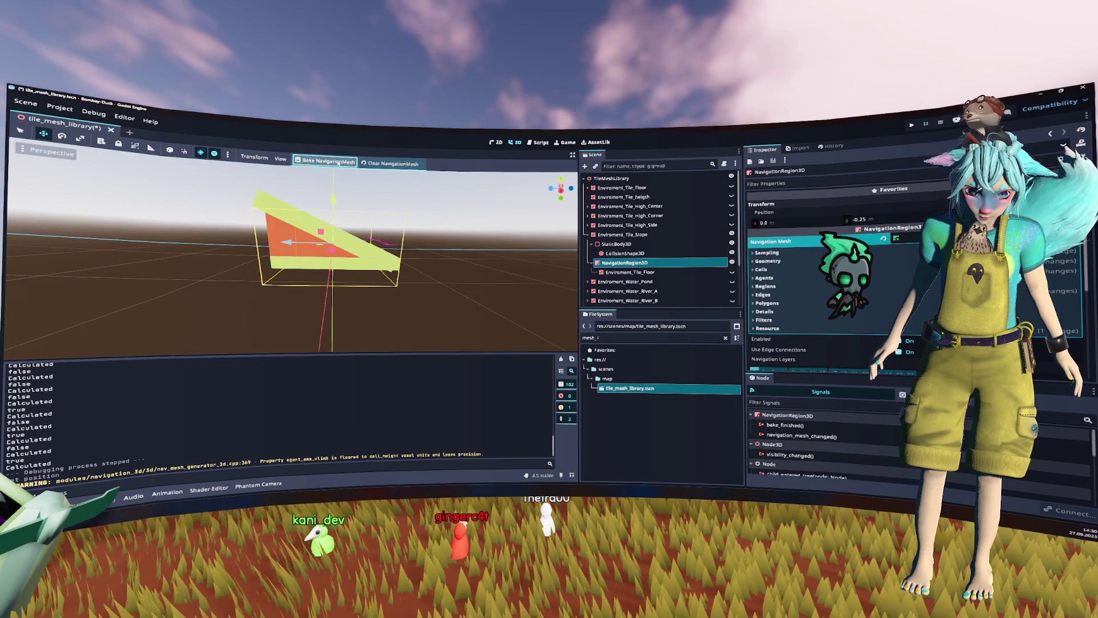
{"action": "left_click_drag", "start_coordinate": [342, 201], "coordinate": [348, 229]}
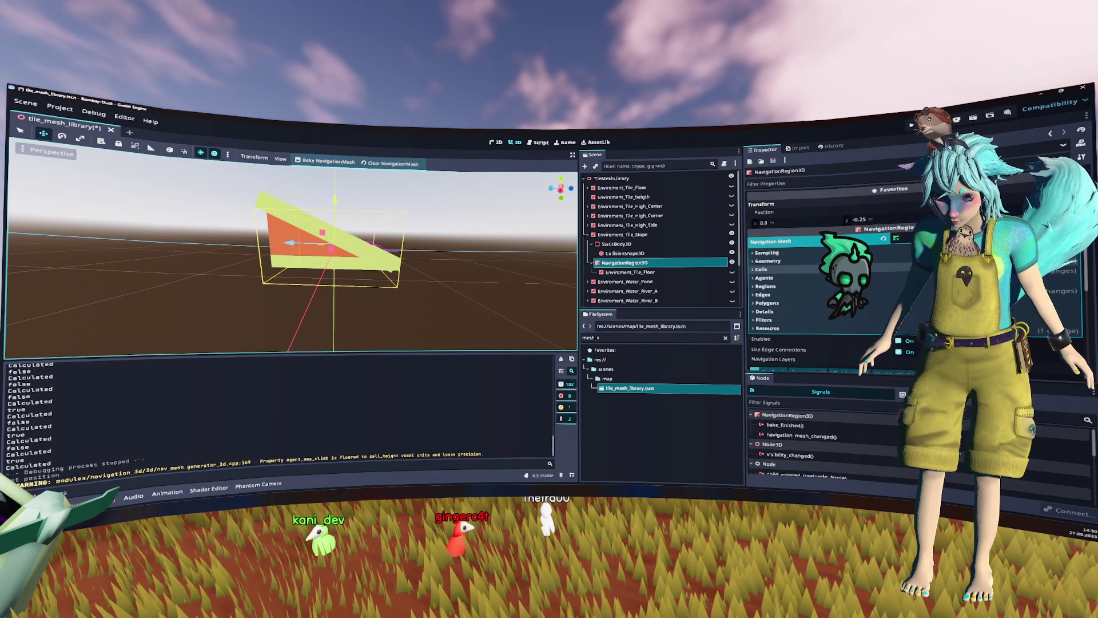
{"action": "left_click", "coordinate": [890, 219]}
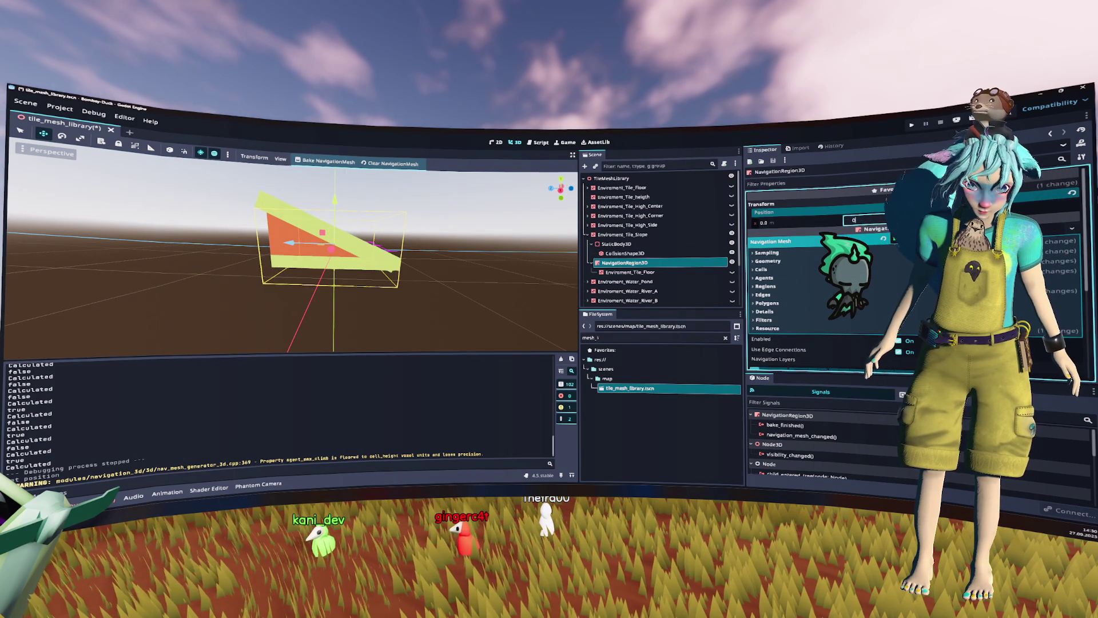